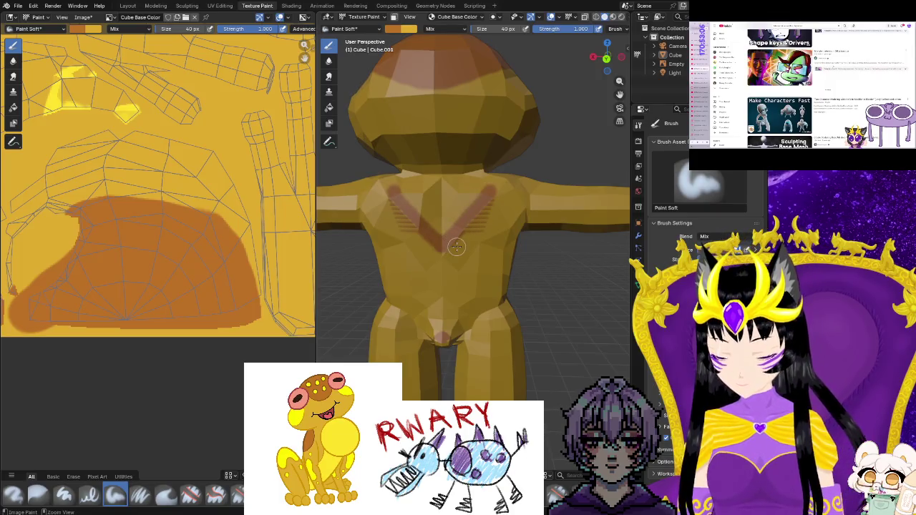
Undo the last brown chest stroke and zoom around the texture to inspect the X.
{"action": "key", "text": "ctrl+z"}
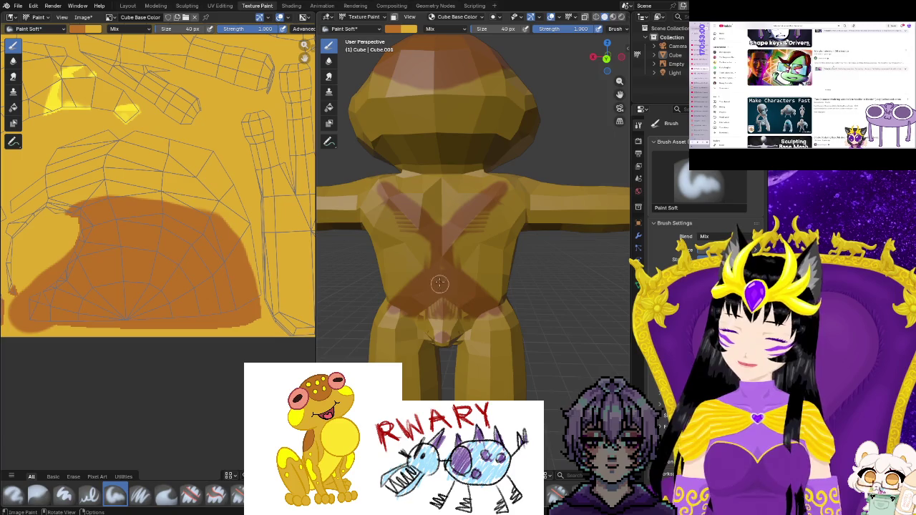
{"action": "scroll", "coordinate": [130, 233], "scroll_direction": "down", "scroll_amount": 2}
{"action": "scroll", "coordinate": [129, 233], "scroll_direction": "down", "scroll_amount": 2}
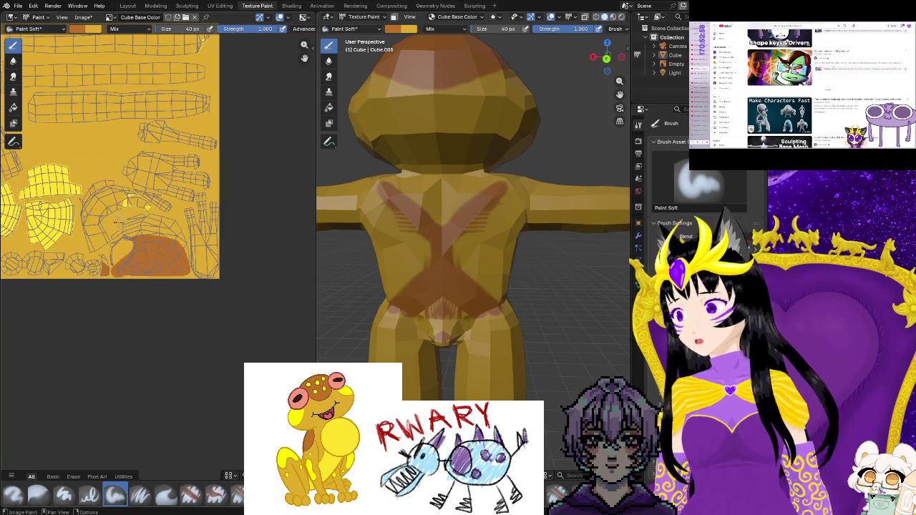
{"action": "scroll", "coordinate": [130, 233], "scroll_direction": "down", "scroll_amount": 2}
{"action": "scroll", "coordinate": [130, 232], "scroll_direction": "down", "scroll_amount": 3}
{"action": "scroll", "coordinate": [150, 258], "scroll_direction": "up", "scroll_amount": 1}
{"action": "scroll", "coordinate": [171, 287], "scroll_direction": "up", "scroll_amount": 2}
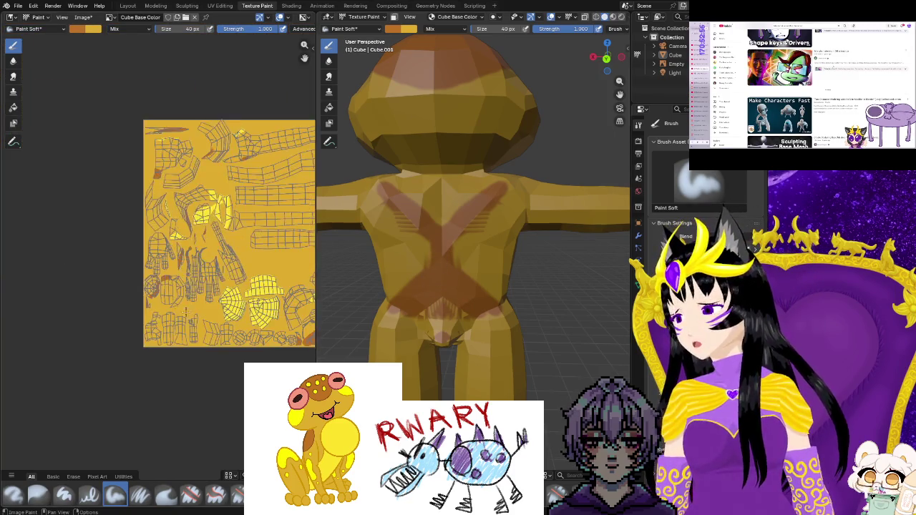
{"action": "scroll", "coordinate": [188, 310], "scroll_direction": "up", "scroll_amount": 3}
{"action": "scroll", "coordinate": [187, 311], "scroll_direction": "down", "scroll_amount": 1}
{"action": "scroll", "coordinate": [215, 309], "scroll_direction": "down", "scroll_amount": 1}
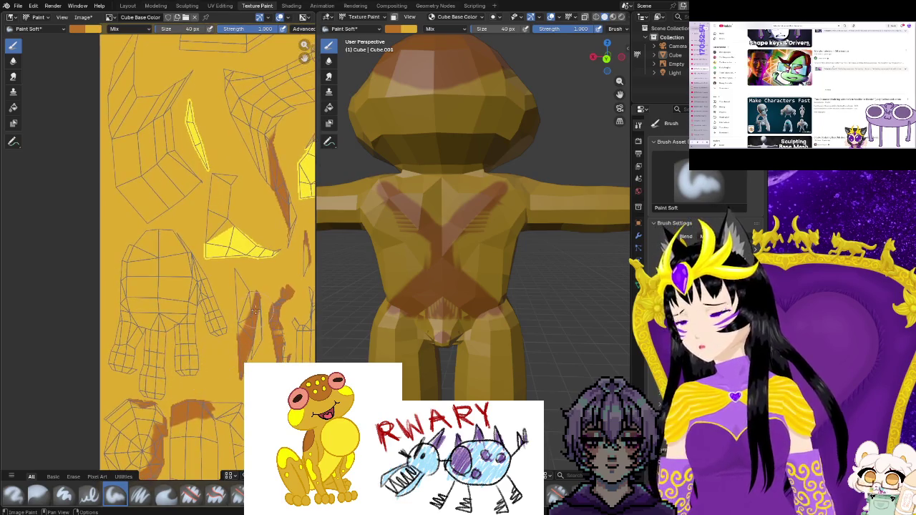
{"action": "scroll", "coordinate": [256, 308], "scroll_direction": "down", "scroll_amount": 2}
{"action": "scroll", "coordinate": [254, 309], "scroll_direction": "up", "scroll_amount": 1}
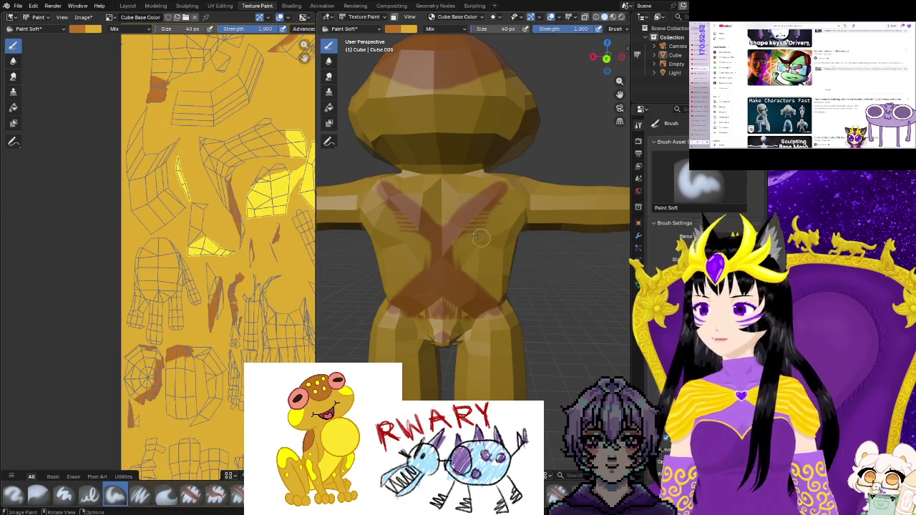
Set mint green as the paint colour and swap primary and secondary colours for the stripes.
{"action": "right_click", "coordinate": [415, 45]}
{"action": "left_click", "coordinate": [429, 68]}
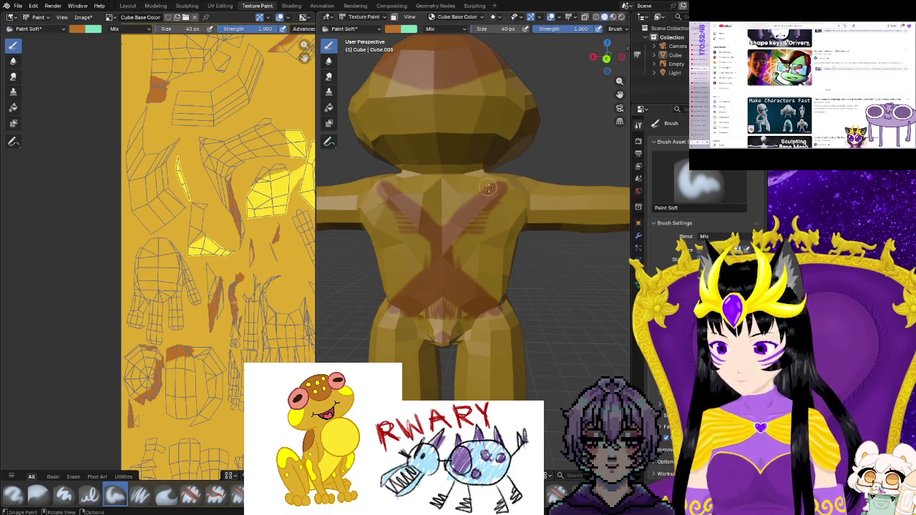
{"action": "key", "text": "x"}
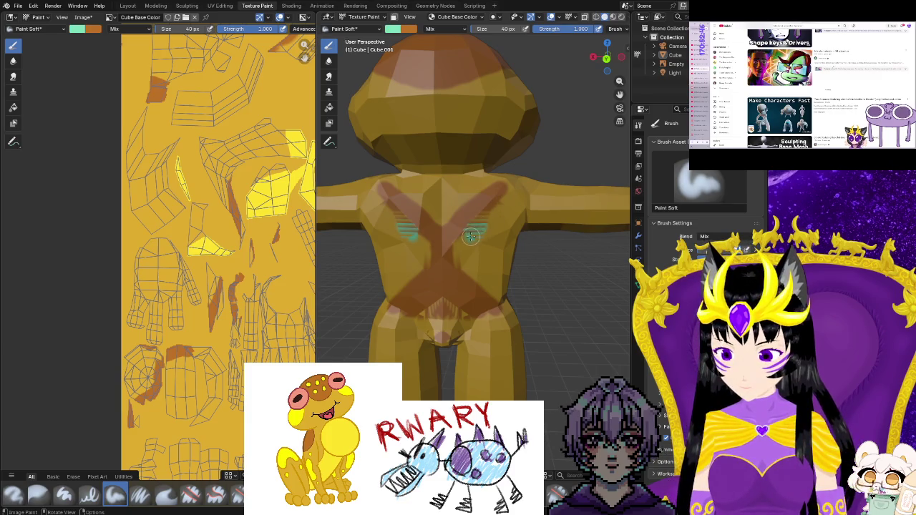
{"action": "scroll", "coordinate": [249, 211], "scroll_direction": "down", "scroll_amount": 1}
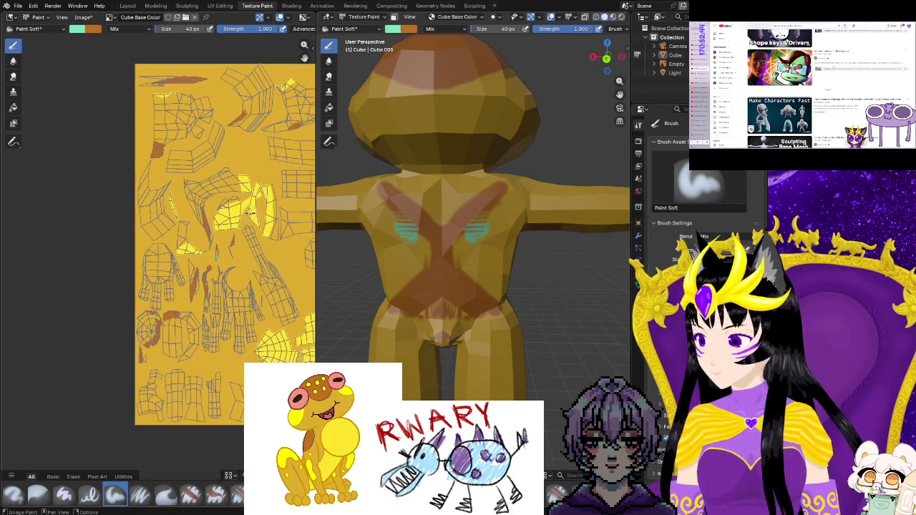
{"action": "scroll", "coordinate": [249, 211], "scroll_direction": "up", "scroll_amount": 2}
{"action": "middle_click_drag", "start_coordinate": [289, 261], "coordinate": [132, 169]}
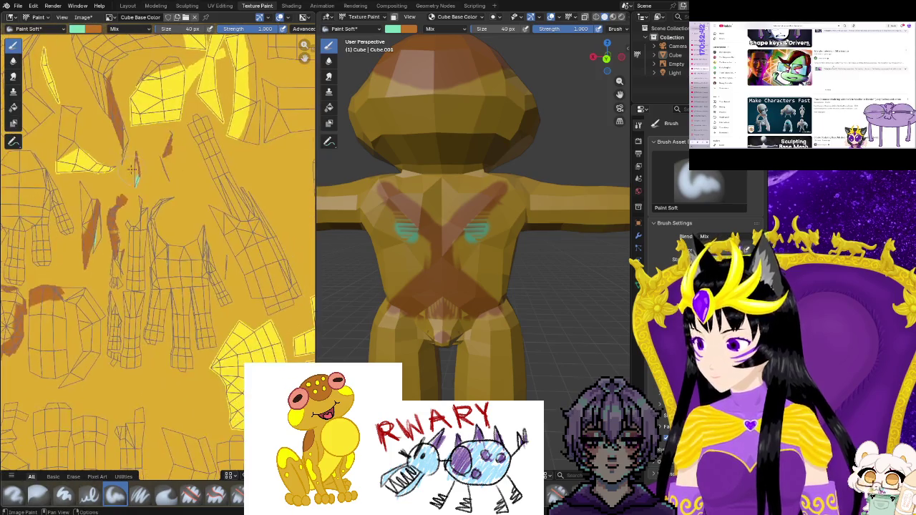
{"action": "scroll", "coordinate": [188, 242], "scroll_direction": "down", "scroll_amount": 1}
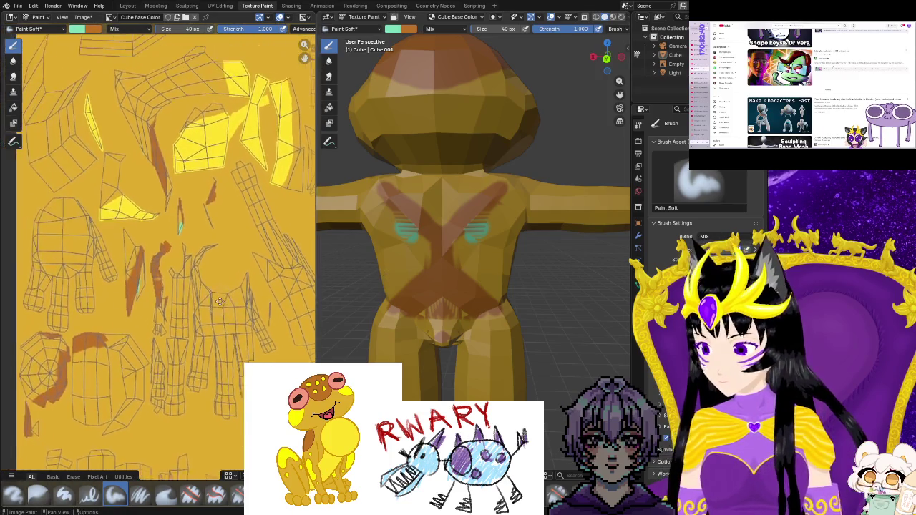
{"action": "scroll", "coordinate": [207, 272], "scroll_direction": "up", "scroll_amount": 2}
{"action": "scroll", "coordinate": [224, 296], "scroll_direction": "up", "scroll_amount": 1}
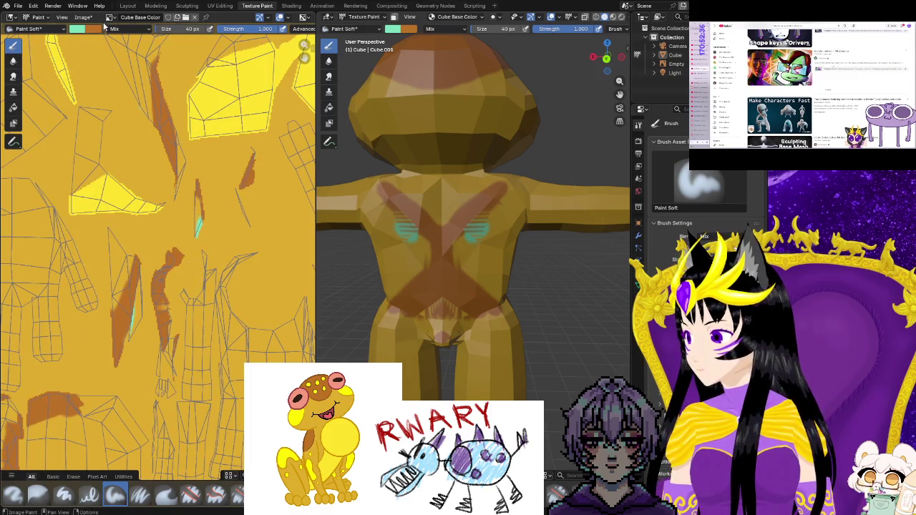
{"action": "left_click", "coordinate": [221, 7]}
Box-select the thin chest UV island and rotate it.
{"action": "scroll", "coordinate": [112, 283], "scroll_direction": "down", "scroll_amount": 2}
{"action": "scroll", "coordinate": [108, 293], "scroll_direction": "up", "scroll_amount": 2}
{"action": "scroll", "coordinate": [106, 301], "scroll_direction": "down", "scroll_amount": 2}
{"action": "scroll", "coordinate": [103, 306], "scroll_direction": "up", "scroll_amount": 2}
{"action": "scroll", "coordinate": [103, 306], "scroll_direction": "up", "scroll_amount": 1}
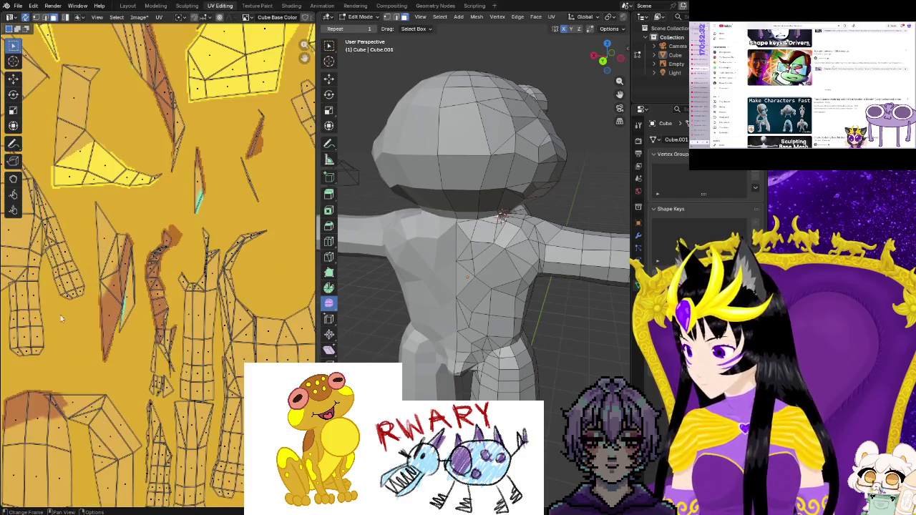
{"action": "scroll", "coordinate": [67, 311], "scroll_direction": "up", "scroll_amount": 1}
{"action": "scroll", "coordinate": [124, 217], "scroll_direction": "up", "scroll_amount": 1}
{"action": "mouse_move", "coordinate": [127, 216]}
{"action": "left_mouse_down"}
{"action": "mouse_move", "coordinate": [186, 334]}
{"action": "mouse_move", "coordinate": [183, 364]}
{"action": "left_mouse_up"}
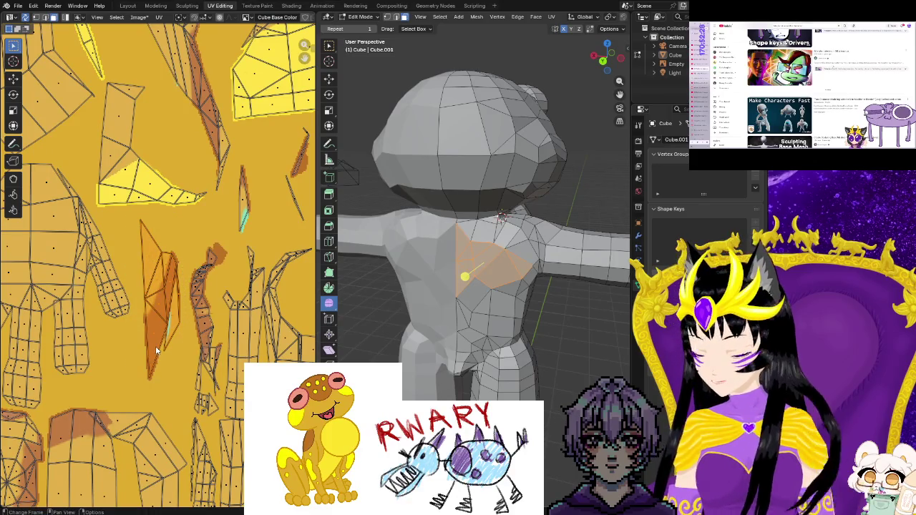
{"action": "key", "text": "r"}
{"action": "left_click", "coordinate": [144, 349]}
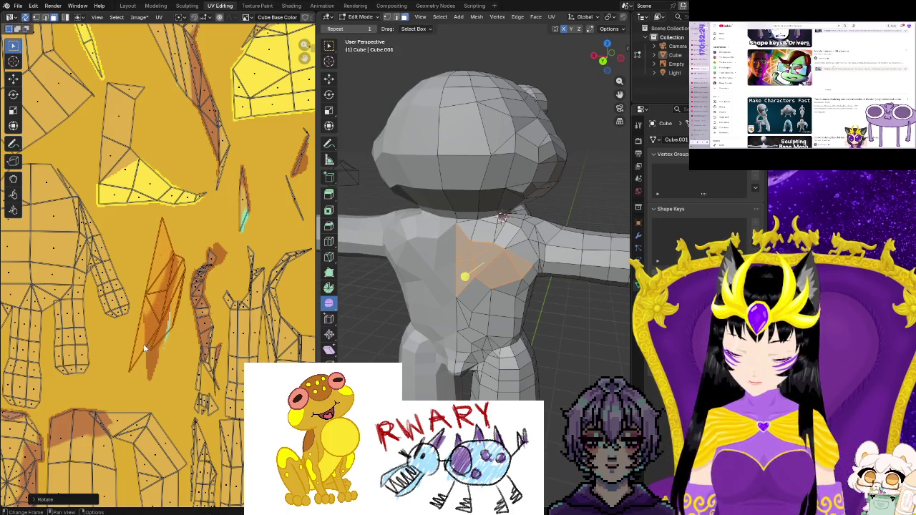
Scale up the chest island, move it into place, then deselect it.
{"action": "key", "text": "r"}
{"action": "key", "text": "s"}
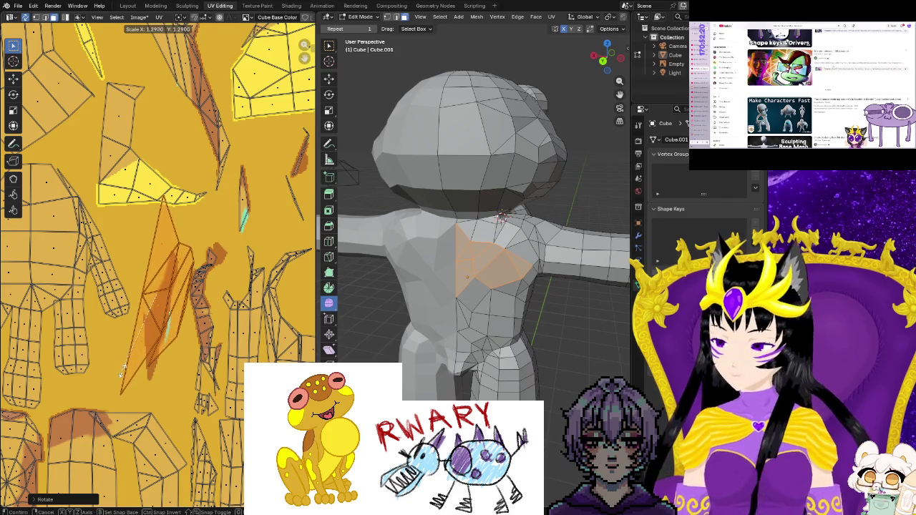
{"action": "left_click", "coordinate": [124, 374]}
{"action": "key", "text": "g"}
{"action": "left_click", "coordinate": [197, 348]}
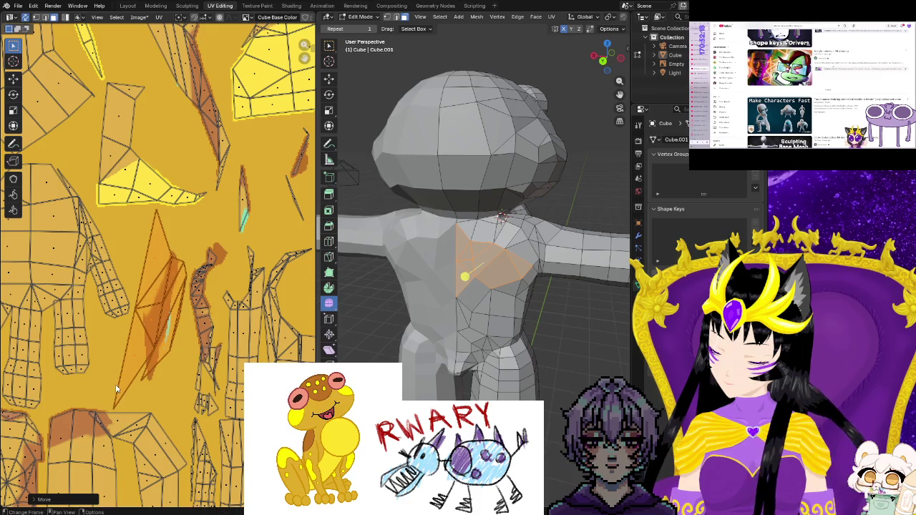
{"action": "left_click", "coordinate": [179, 321]}
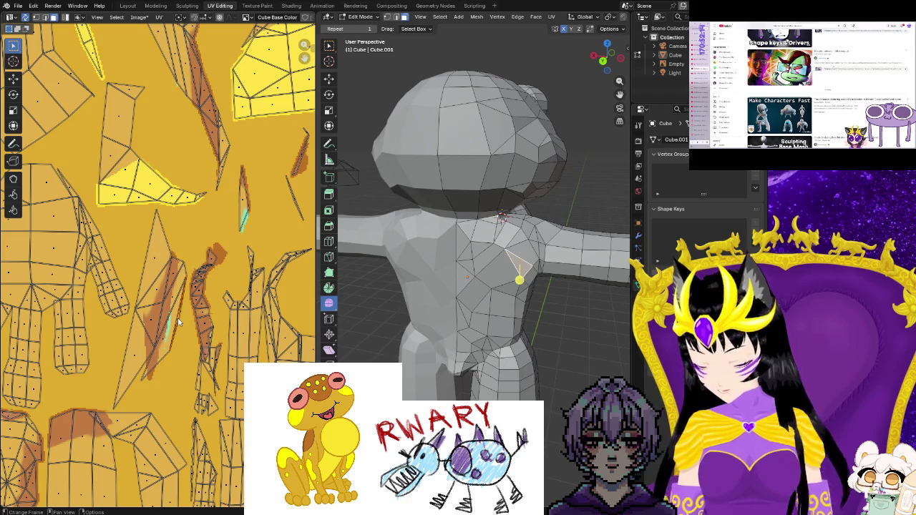
Nudge, resize and reposition the selected chest UVs over the mint stripe mark.
{"action": "key", "text": "g"}
{"action": "left_click", "coordinate": [179, 322]}
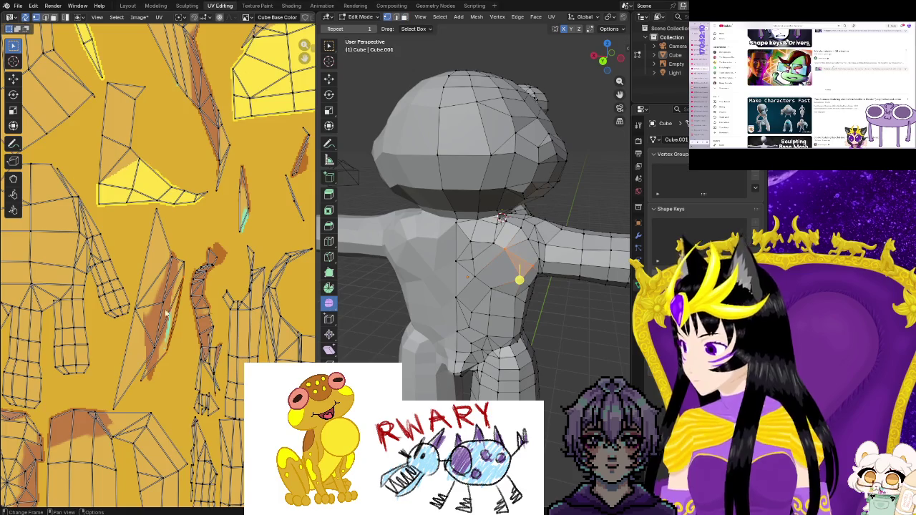
{"action": "scroll", "coordinate": [211, 374], "scroll_direction": "up", "scroll_amount": 3}
{"action": "scroll", "coordinate": [210, 374], "scroll_direction": "up", "scroll_amount": 2}
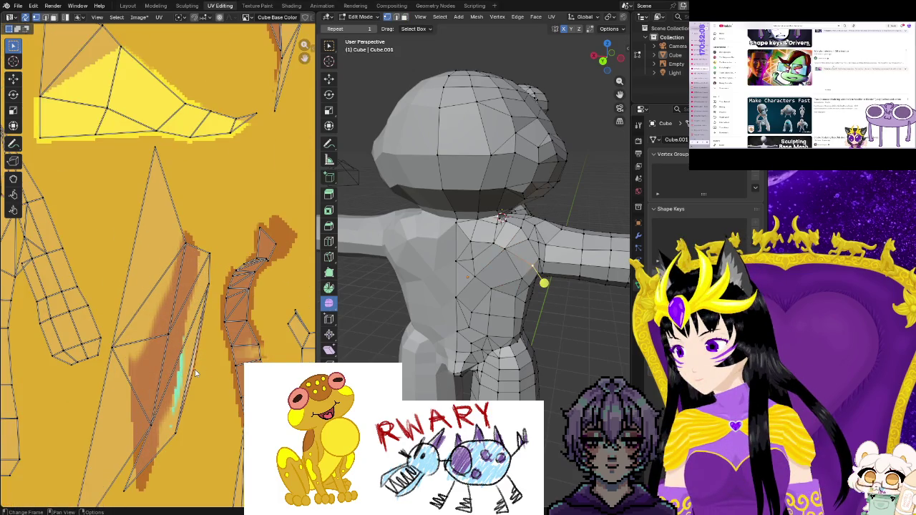
{"action": "key", "text": "s"}
{"action": "left_click", "coordinate": [212, 379]}
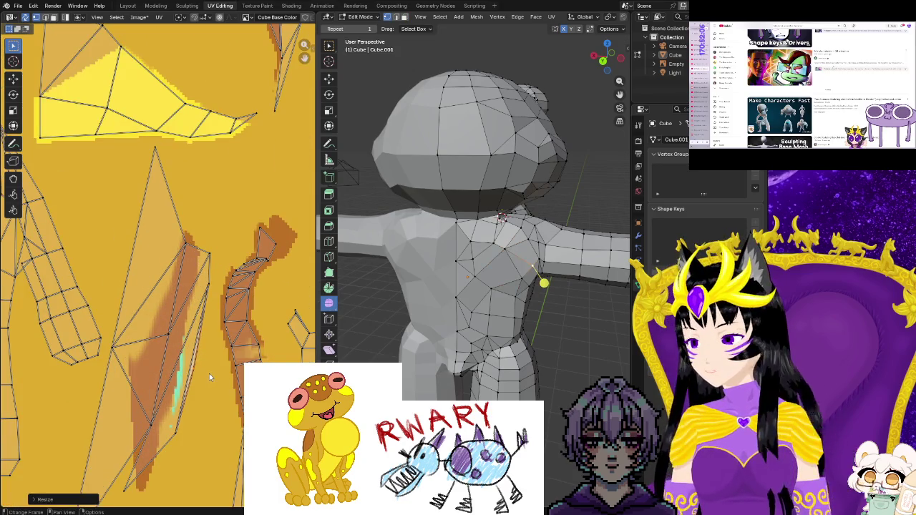
{"action": "key", "text": "g"}
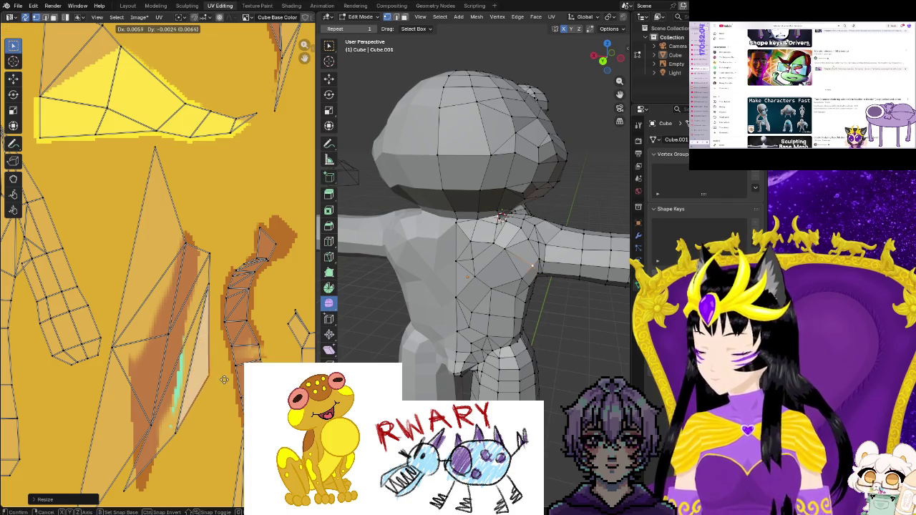
{"action": "left_click", "coordinate": [224, 379]}
{"action": "scroll", "coordinate": [222, 393], "scroll_direction": "down", "scroll_amount": 3}
{"action": "scroll", "coordinate": [208, 405], "scroll_direction": "down", "scroll_amount": 3}
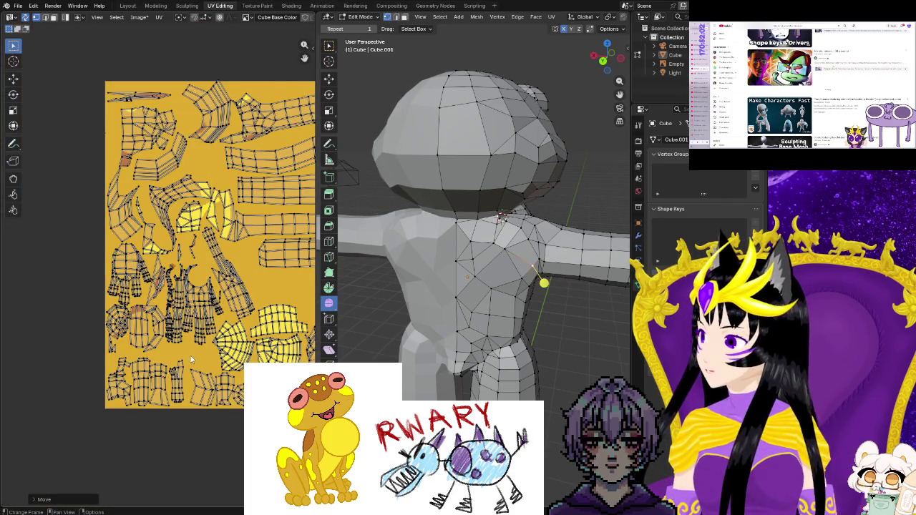
Box-select the chest, upper chest and shoulder faces on the model.
{"action": "middle_click_drag", "start_coordinate": [190, 355], "coordinate": [152, 434]}
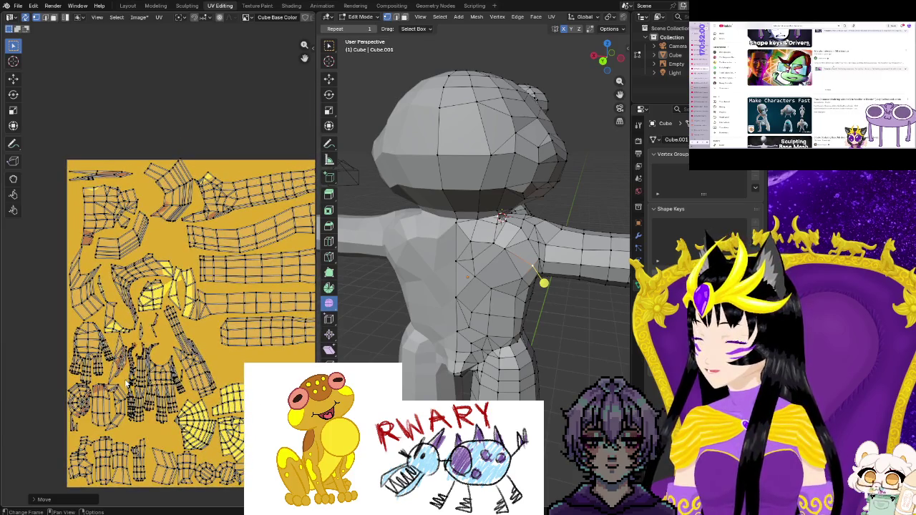
{"action": "scroll", "coordinate": [125, 384], "scroll_direction": "up", "scroll_amount": 1}
{"action": "key", "text": "b"}
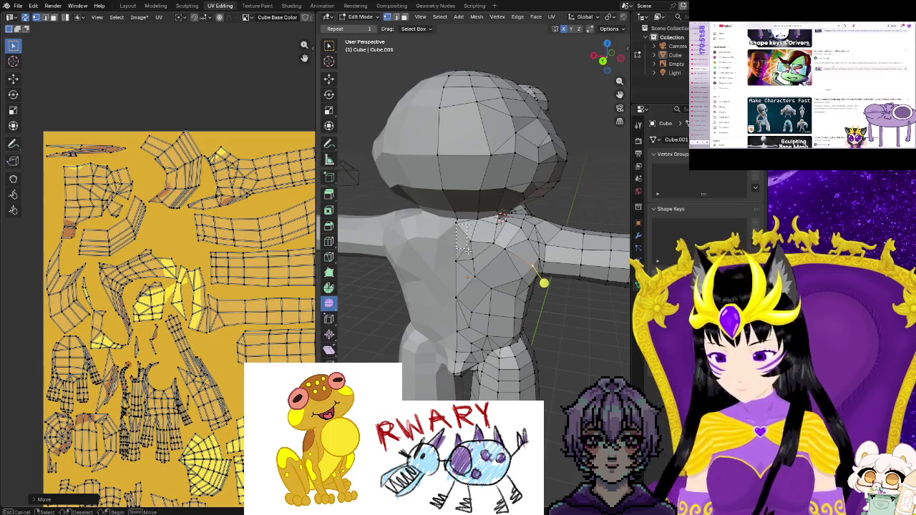
{"action": "left_click_drag", "start_coordinate": [512, 349], "coordinate": [503, 349]}
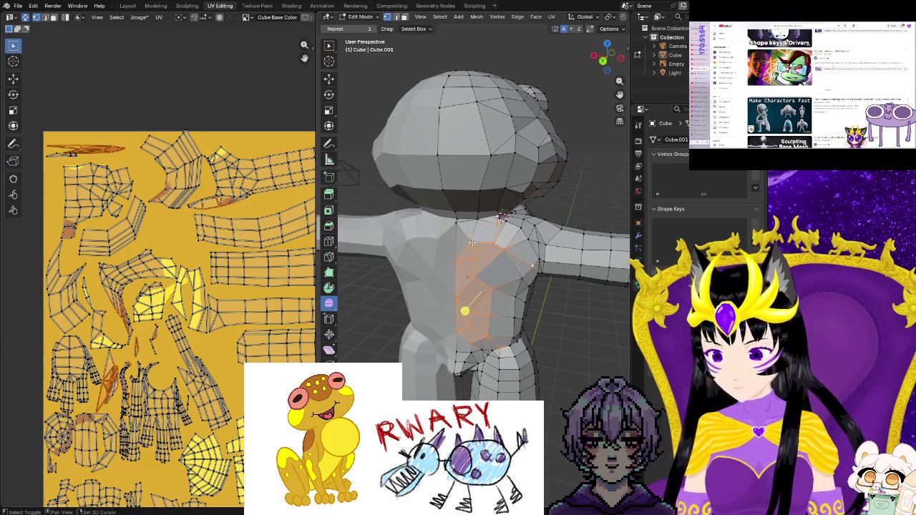
{"action": "left_click", "coordinate": [522, 280], "text": "shift"}
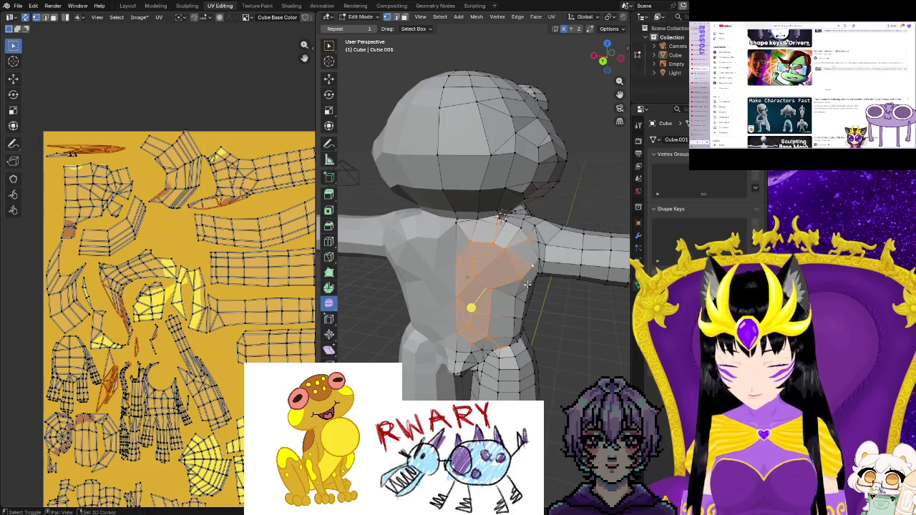
{"action": "left_click_drag", "start_coordinate": [523, 240], "coordinate": [524, 245], "text": "shift"}
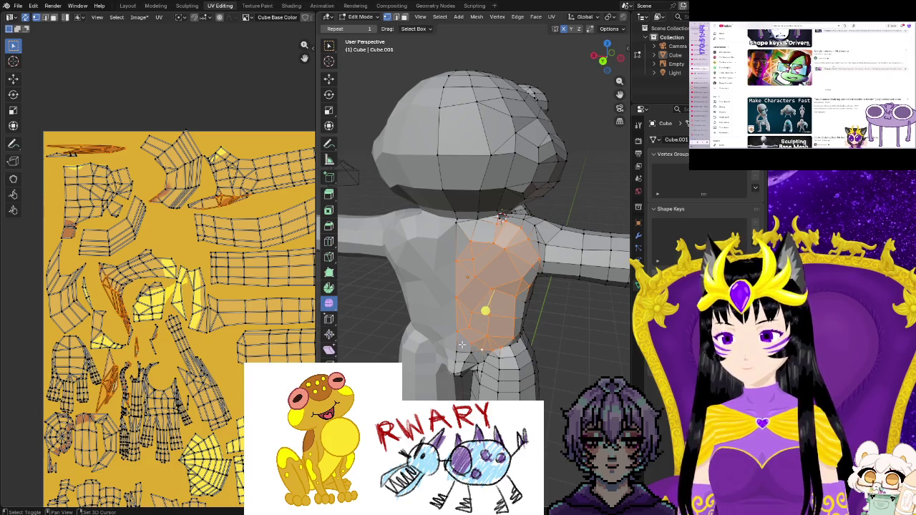
Orbit the 3D view to face the torso front and pan the full UV layout into view.
{"action": "scroll", "coordinate": [473, 355], "scroll_direction": "up", "scroll_amount": 2}
{"action": "scroll", "coordinate": [486, 351], "scroll_direction": "down", "scroll_amount": 2, "text": "shift"}
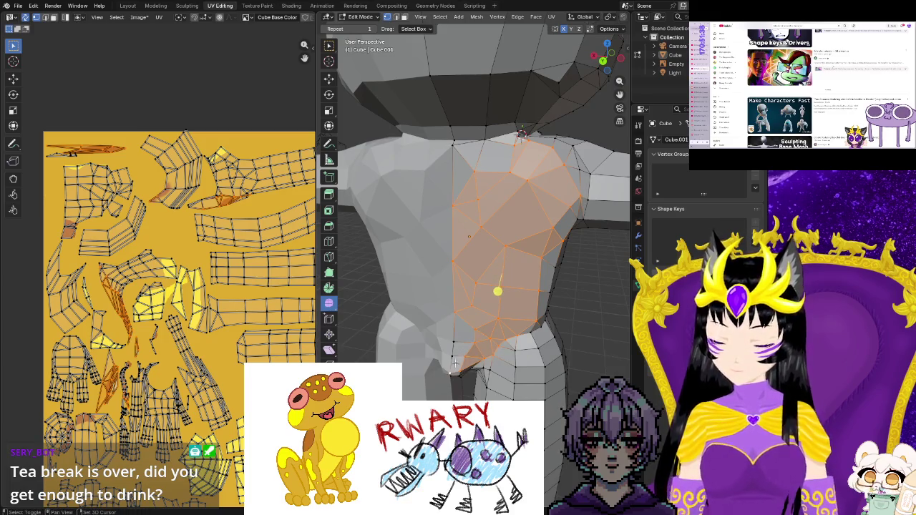
{"action": "middle_click_drag", "start_coordinate": [454, 375], "coordinate": [451, 372]}
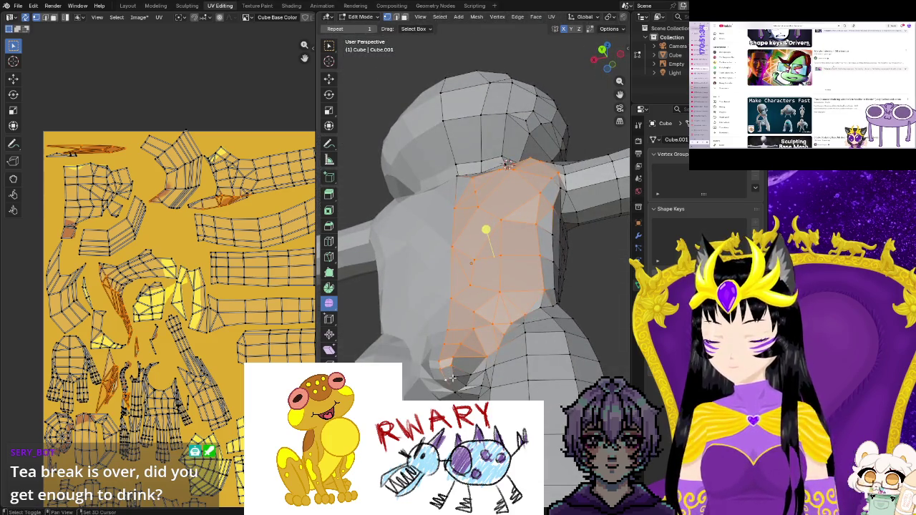
{"action": "mouse_move", "coordinate": [457, 392]}
{"action": "middle_mouse_down"}
{"action": "mouse_move", "coordinate": [490, 385]}
{"action": "mouse_move", "coordinate": [485, 342]}
{"action": "mouse_move", "coordinate": [507, 364]}
{"action": "middle_mouse_up"}
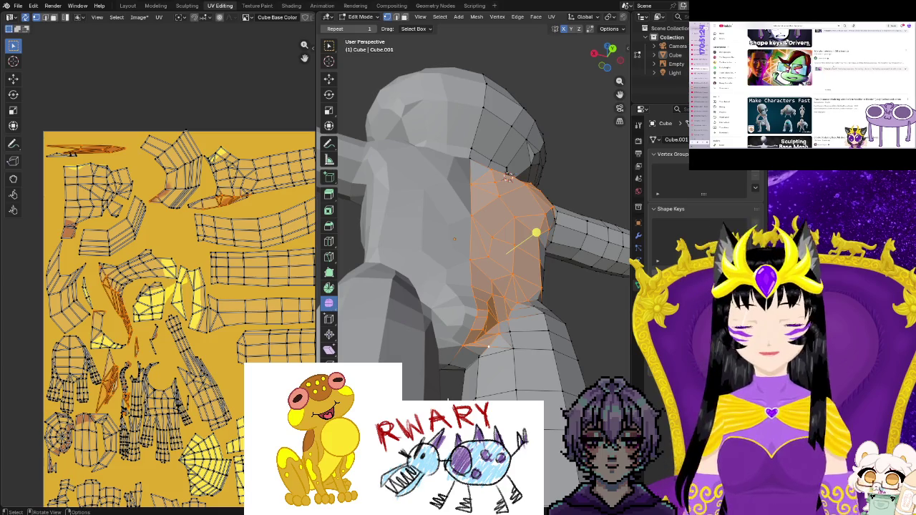
{"action": "scroll", "coordinate": [519, 152], "scroll_direction": "up", "scroll_amount": 2}
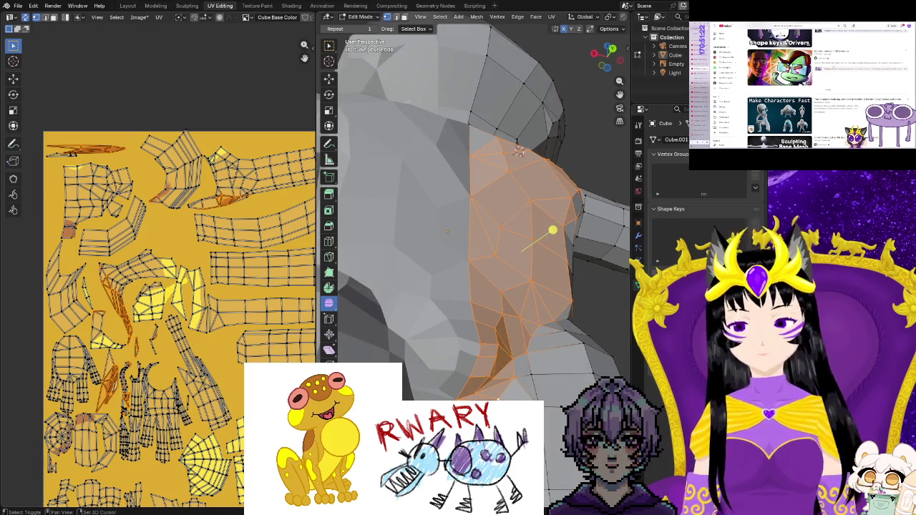
{"action": "middle_click_drag", "start_coordinate": [518, 150], "coordinate": [482, 137]}
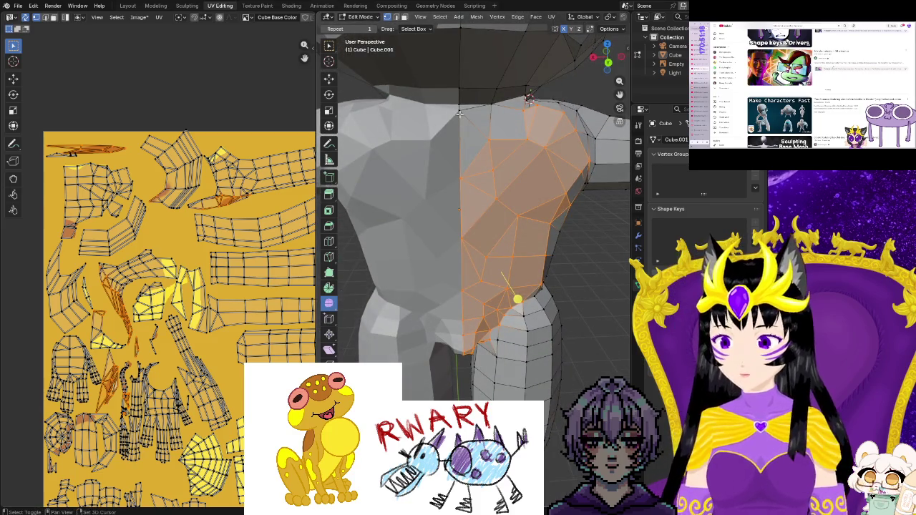
{"action": "scroll", "coordinate": [206, 324], "scroll_direction": "down", "scroll_amount": 3}
{"action": "middle_click_drag", "start_coordinate": [205, 324], "coordinate": [191, 289]}
{"action": "key", "text": "g"}
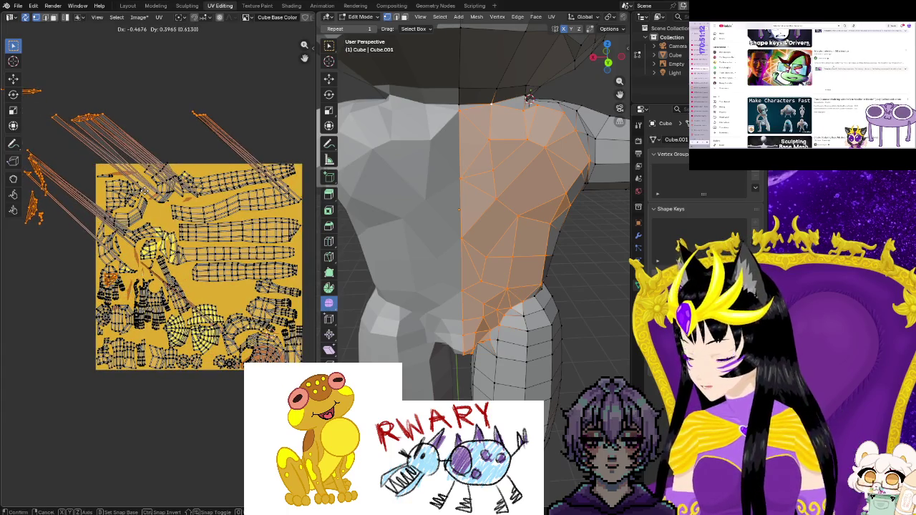
Cancel the pending move, then test moving the islands off the texture and undo it.
{"action": "key", "text": "Escape"}
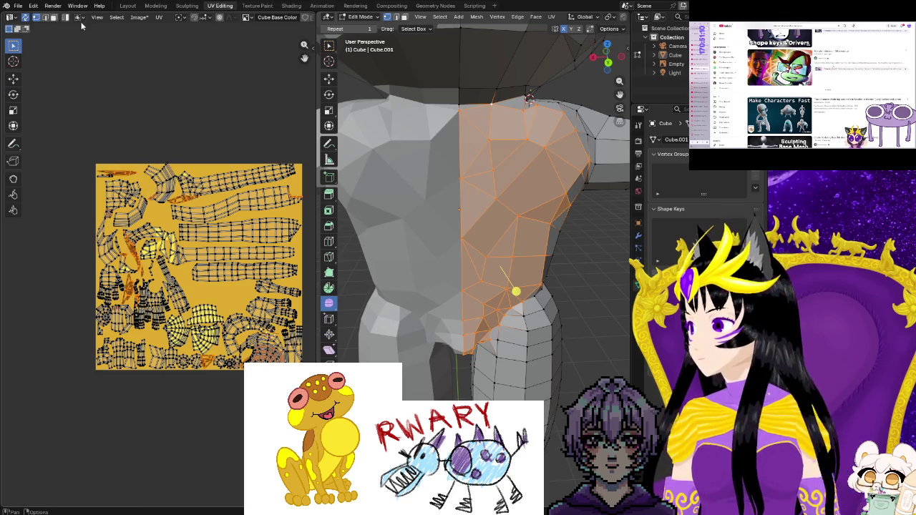
{"action": "left_click", "coordinate": [82, 19]}
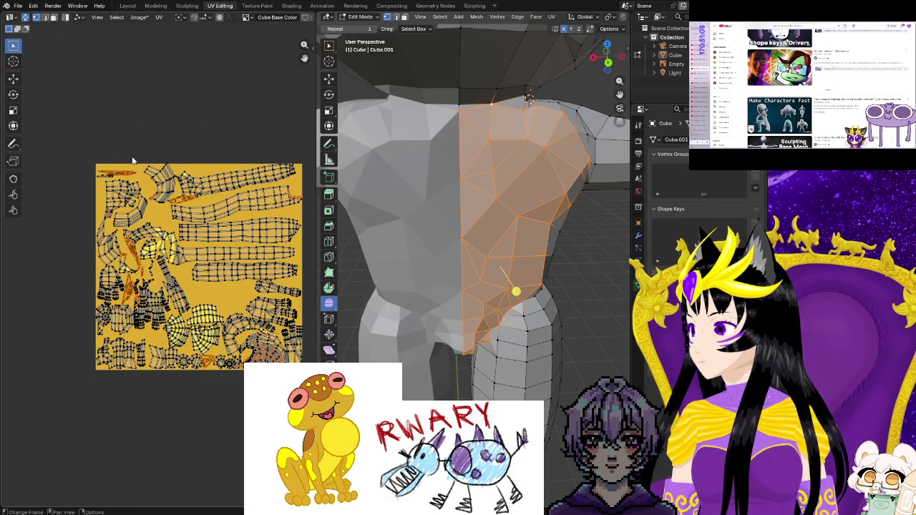
{"action": "key", "text": "g"}
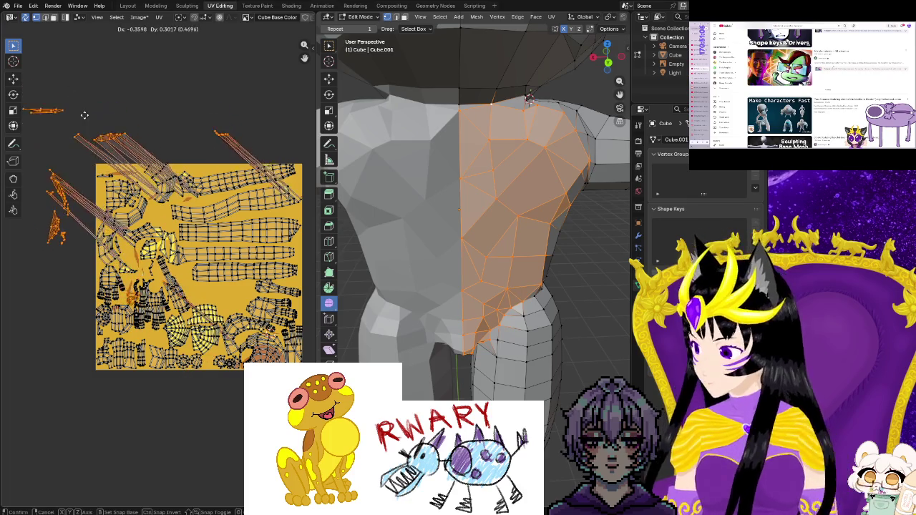
{"action": "left_click", "coordinate": [86, 118]}
{"action": "key", "text": "ctrl+z"}
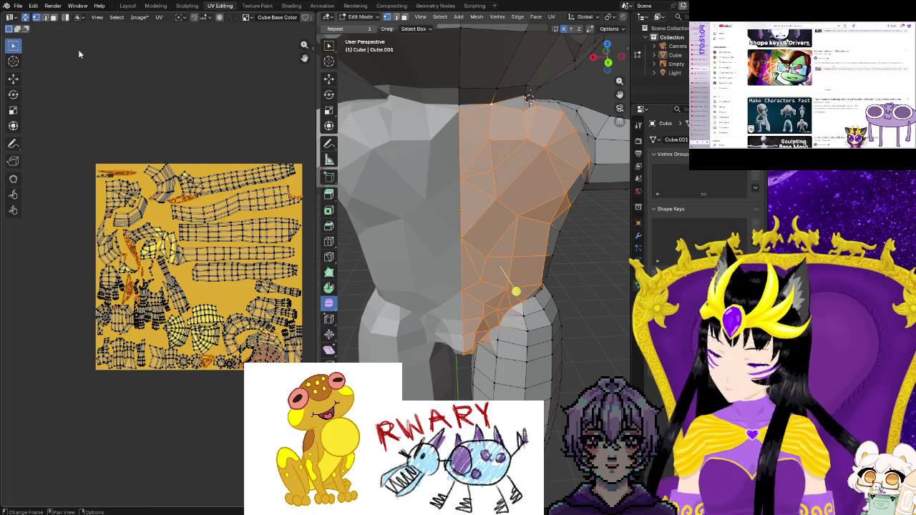
Turn sticky selection off, retry moving the islands, and undo again.
{"action": "left_click", "coordinate": [77, 19]}
{"action": "left_click", "coordinate": [91, 41]}
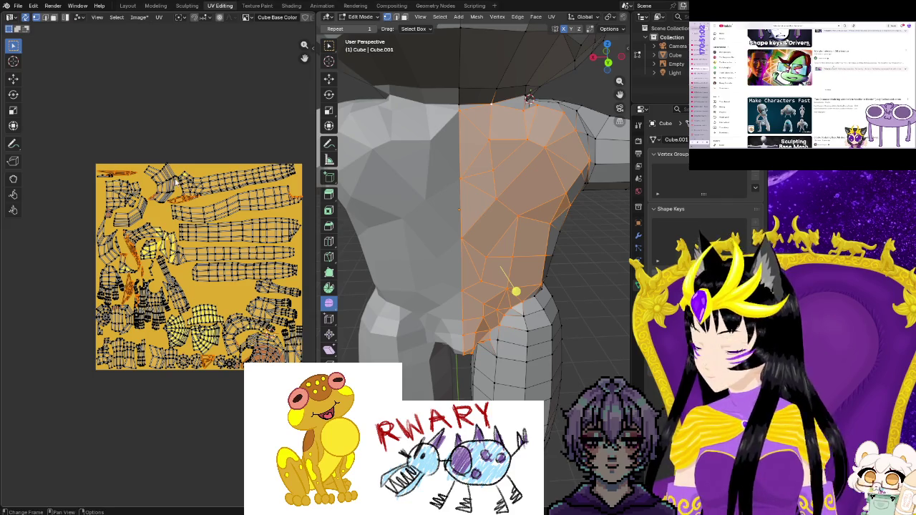
{"action": "key", "text": "g"}
{"action": "left_click", "coordinate": [107, 120]}
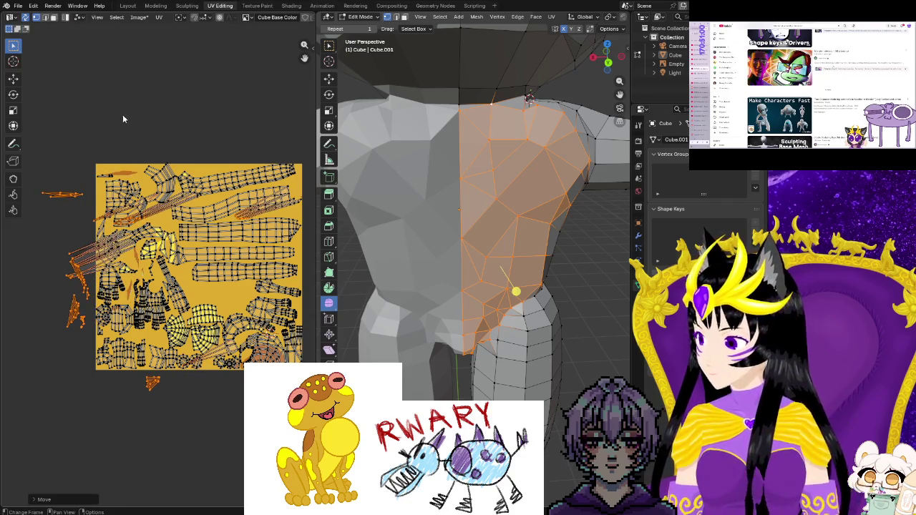
{"action": "key", "text": "ctrl+z"}
Switch UV selection to Face mode so islands show face dots, and shift them left.
{"action": "mouse_move", "coordinate": [128, 232]}
{"action": "middle_mouse_down"}
{"action": "mouse_move", "coordinate": [153, 256]}
{"action": "mouse_move", "coordinate": [111, 243]}
{"action": "middle_mouse_up"}
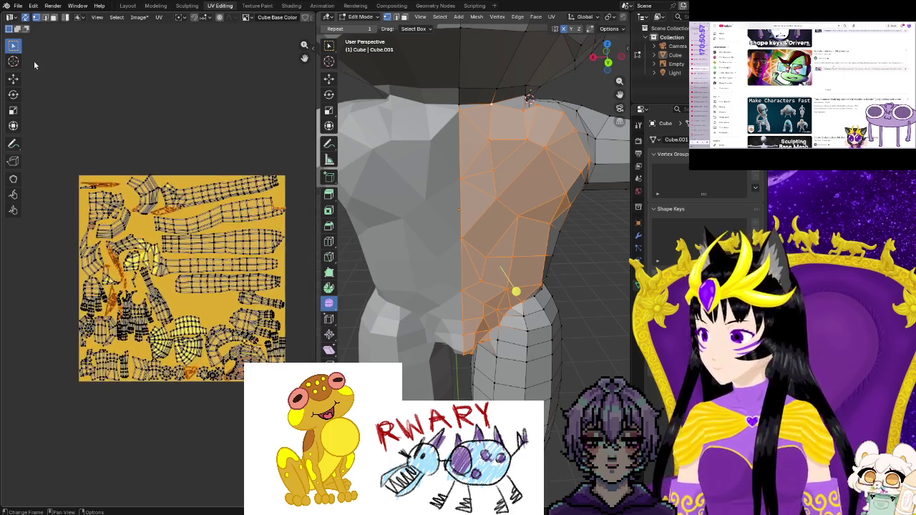
{"action": "left_click", "coordinate": [55, 18]}
{"action": "key", "text": "g"}
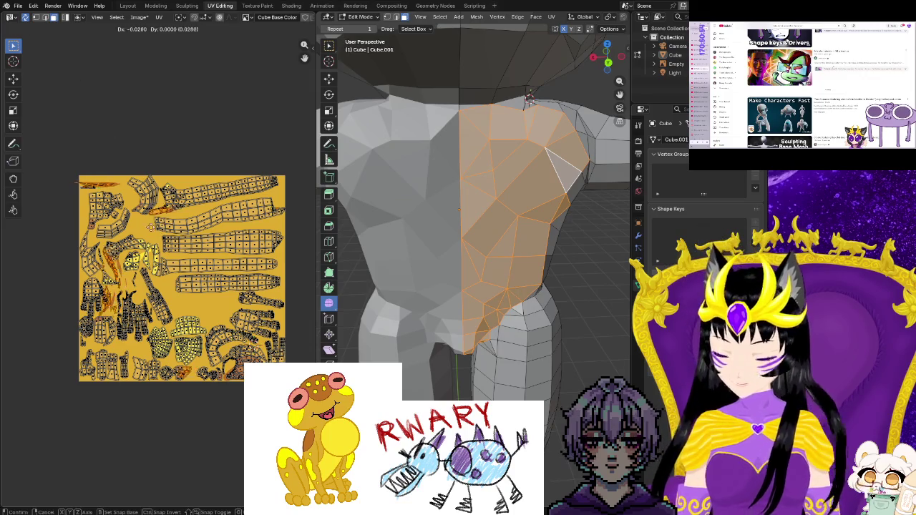
{"action": "left_click", "coordinate": [69, 236]}
{"action": "mouse_move", "coordinate": [135, 252]}
{"action": "middle_mouse_down"}
{"action": "mouse_move", "coordinate": [173, 275]}
{"action": "mouse_move", "coordinate": [155, 237]}
{"action": "mouse_move", "coordinate": [137, 372]}
{"action": "middle_mouse_up"}
Adjust the sticky selection option and nudge the top island slightly.
{"action": "left_click", "coordinate": [79, 17]}
{"action": "left_click", "coordinate": [92, 42]}
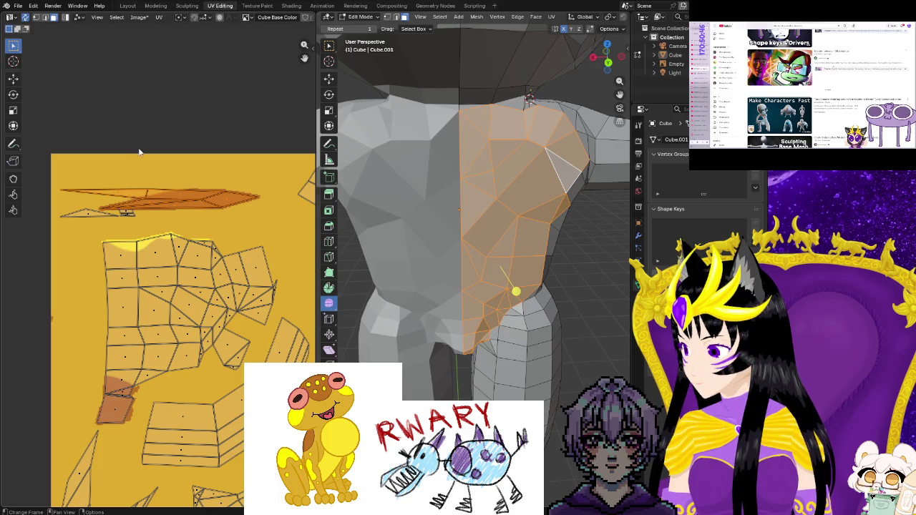
{"action": "key", "text": "g"}
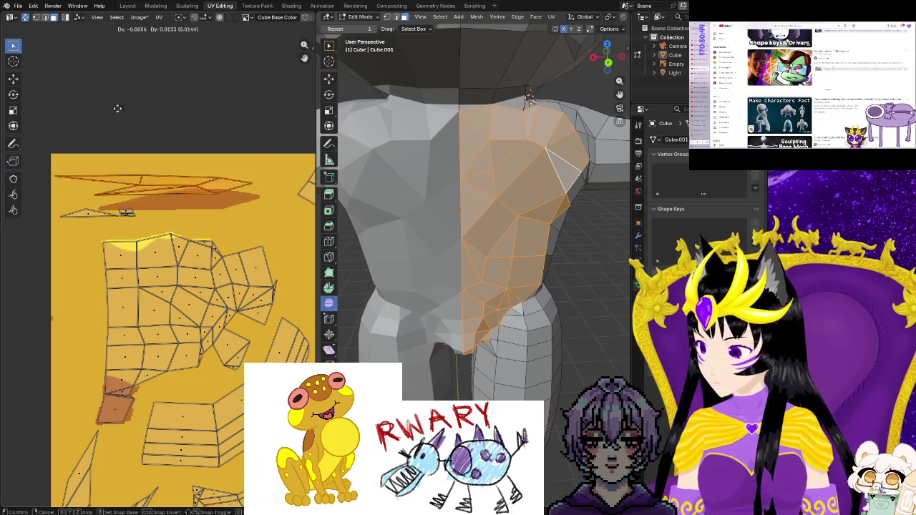
{"action": "left_click", "coordinate": [119, 113]}
Try dragging the selected pieces out to the left, then undo it.
{"action": "scroll", "coordinate": [177, 246], "scroll_direction": "down", "scroll_amount": 3}
{"action": "scroll", "coordinate": [177, 246], "scroll_direction": "down", "scroll_amount": 3}
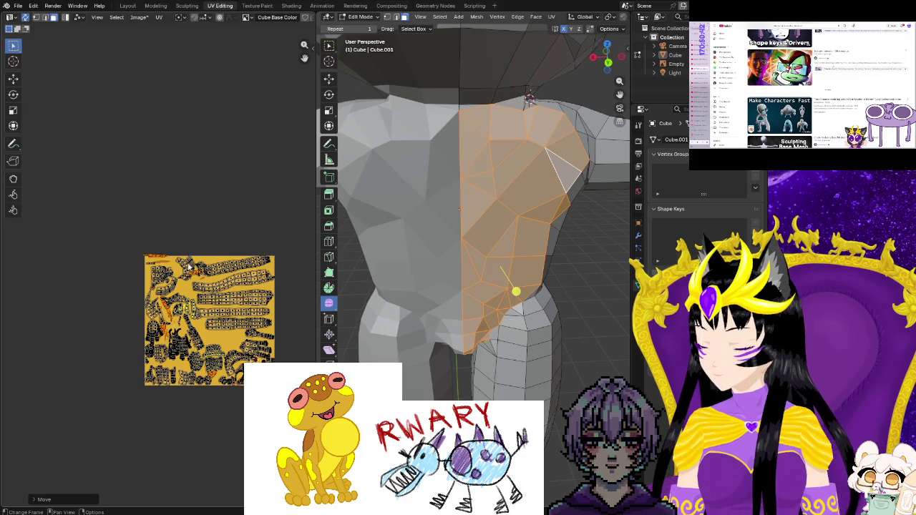
{"action": "left_click_drag", "start_coordinate": [189, 264], "coordinate": [75, 301]}
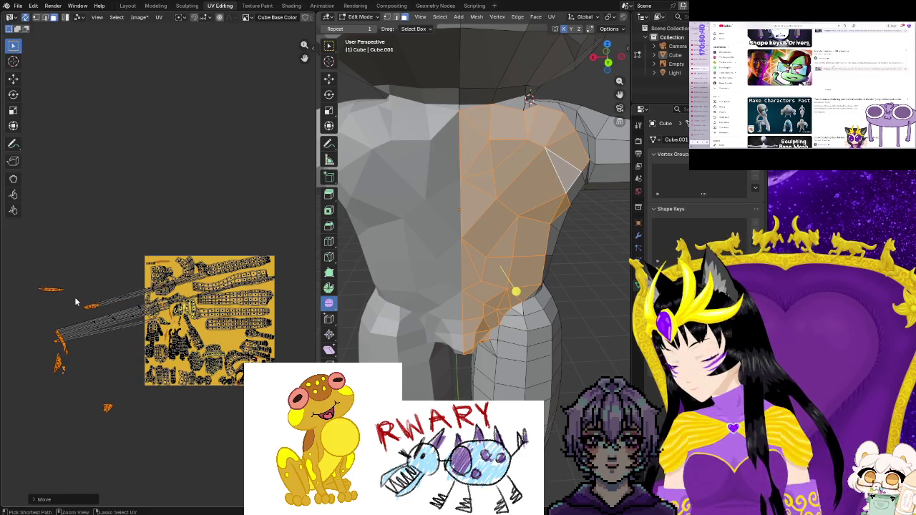
{"action": "key", "text": "ctrl+z"}
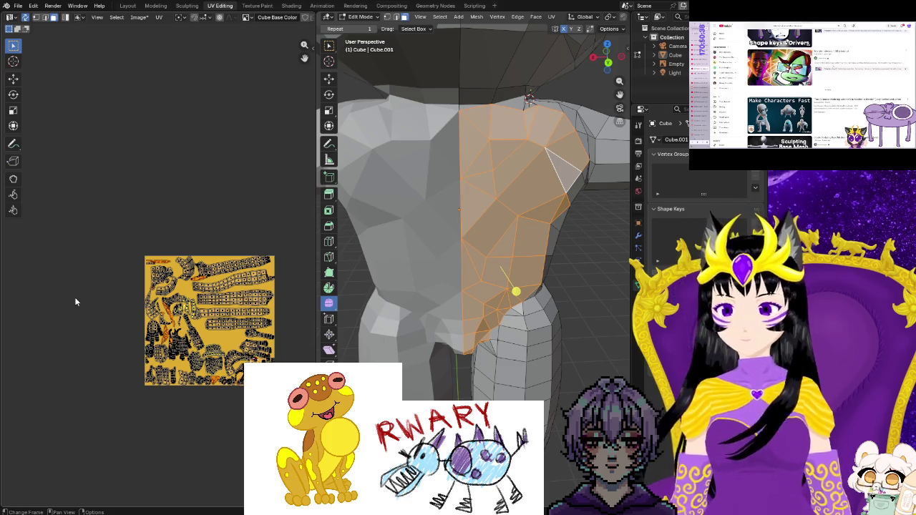
{"action": "scroll", "coordinate": [76, 301], "scroll_direction": "up", "scroll_amount": 2}
{"action": "scroll", "coordinate": [75, 301], "scroll_direction": "up", "scroll_amount": 2}
{"action": "scroll", "coordinate": [43, 308], "scroll_direction": "up", "scroll_amount": 2}
{"action": "scroll", "coordinate": [6, 313], "scroll_direction": "up", "scroll_amount": 2}
{"action": "scroll", "coordinate": [6, 313], "scroll_direction": "down", "scroll_amount": 2}
{"action": "scroll", "coordinate": [107, 349], "scroll_direction": "up", "scroll_amount": 2}
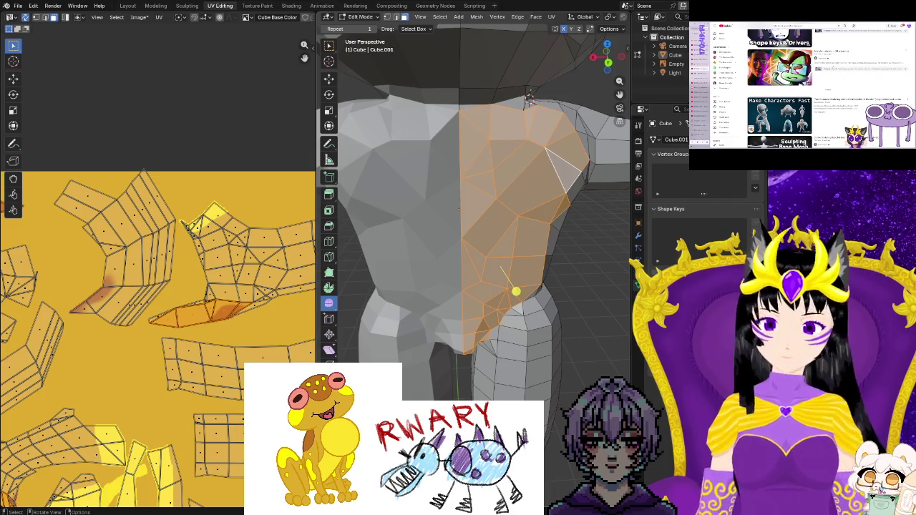
{"action": "mouse_move", "coordinate": [501, 271]}
{"action": "middle_mouse_down"}
{"action": "mouse_move", "coordinate": [469, 294]}
{"action": "mouse_move", "coordinate": [417, 282]}
{"action": "mouse_move", "coordinate": [542, 228]}
{"action": "mouse_move", "coordinate": [547, 206]}
{"action": "middle_mouse_up"}
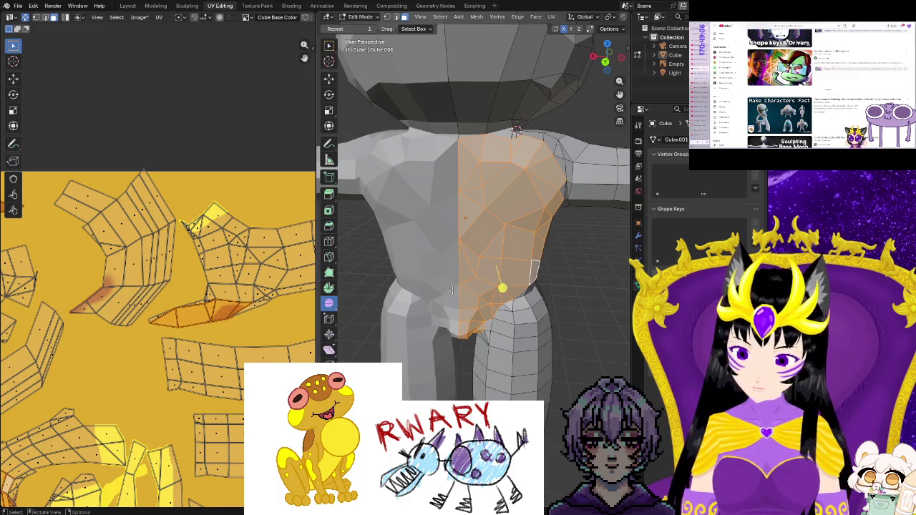
Set UV Sticky Selection Mode to Disabled.
{"action": "middle_click_drag", "start_coordinate": [453, 290], "coordinate": [458, 292]}
{"action": "scroll", "coordinate": [458, 292], "scroll_direction": "down", "scroll_amount": 2}
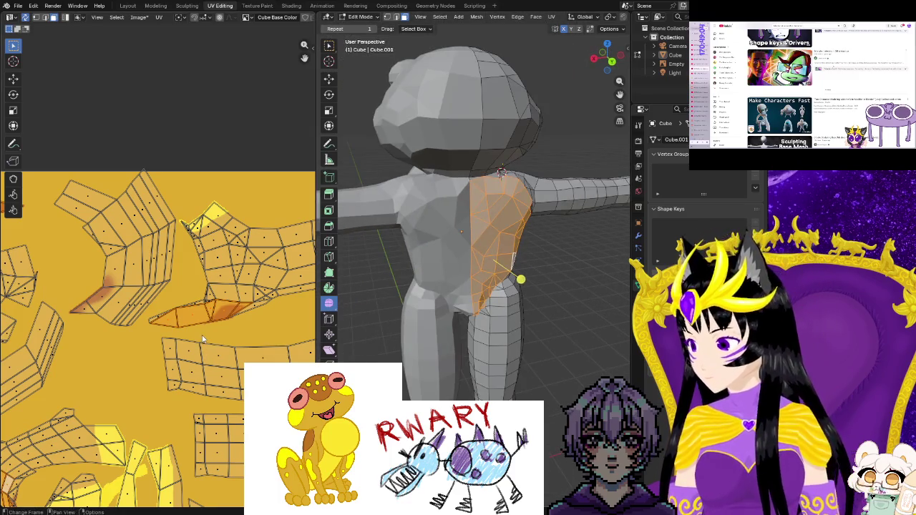
{"action": "left_click", "coordinate": [78, 18]}
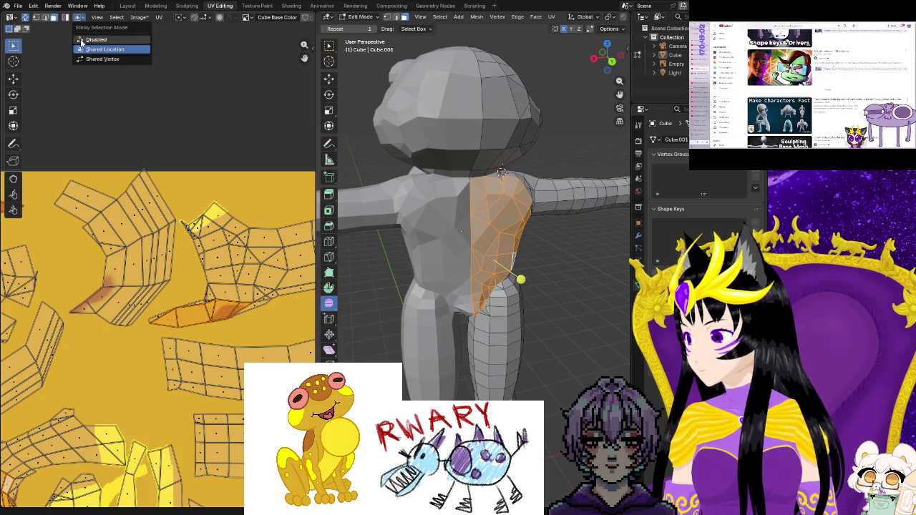
{"action": "left_click", "coordinate": [81, 40]}
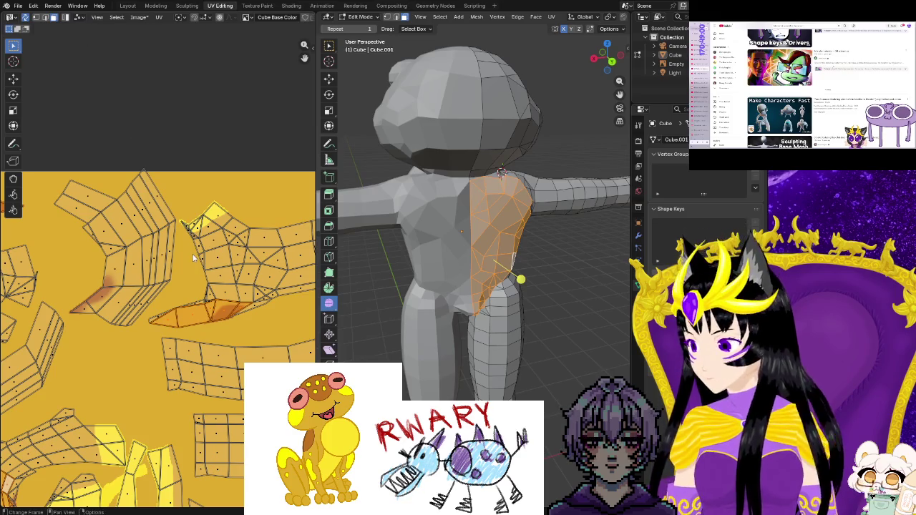
Cancel a test grab, deselect all faces and islands, and orbit to a front view.
{"action": "key", "text": "g"}
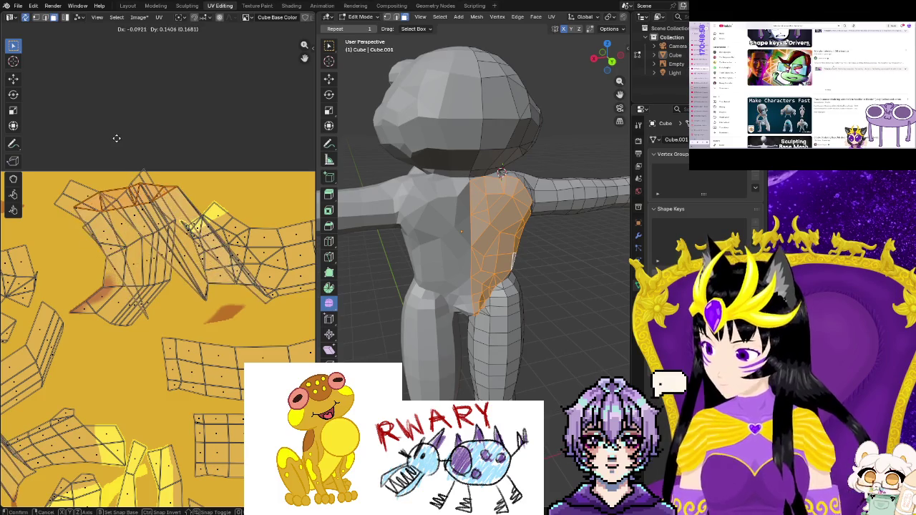
{"action": "key", "text": "Escape"}
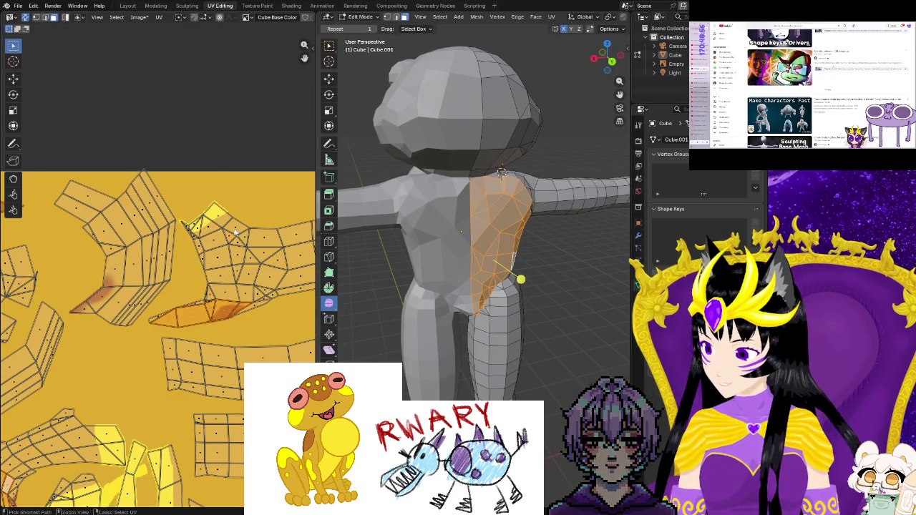
{"action": "scroll", "coordinate": [79, 322], "scroll_direction": "down", "scroll_amount": 5}
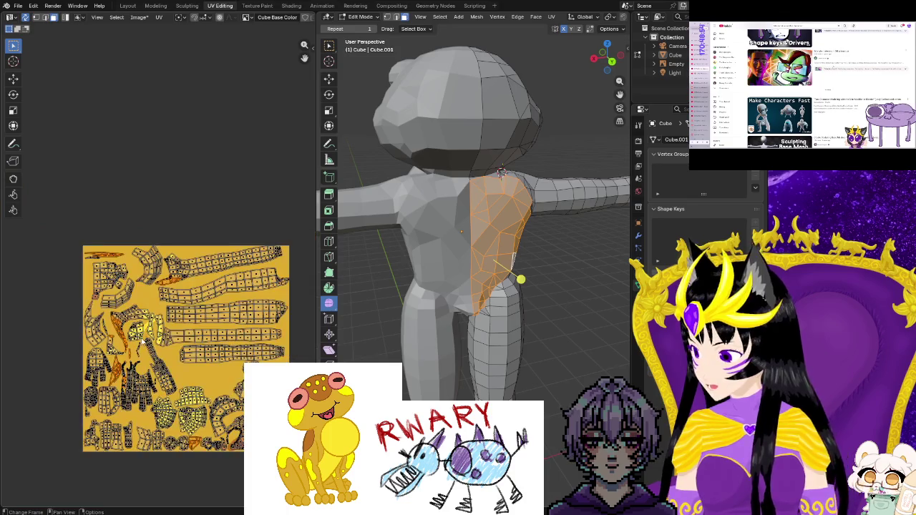
{"action": "left_click", "coordinate": [24, 300]}
{"action": "middle_click_drag", "start_coordinate": [47, 297], "coordinate": [83, 318]}
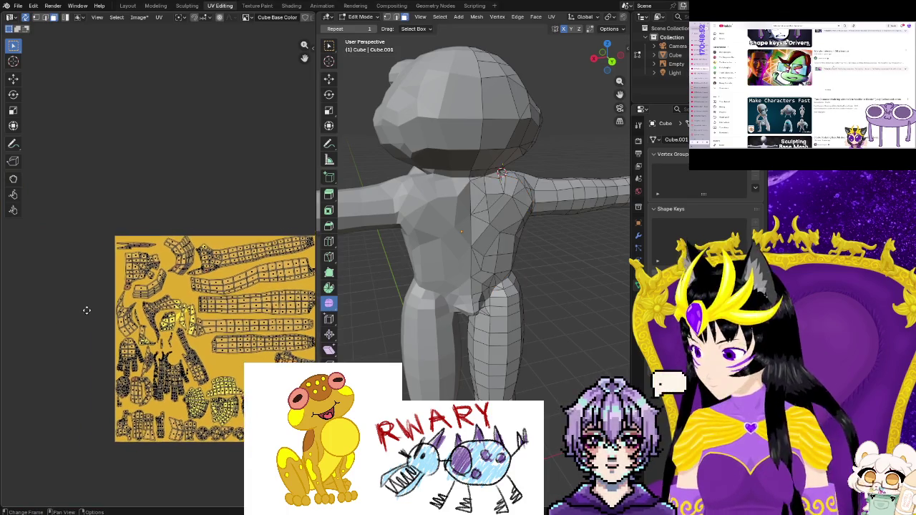
{"action": "middle_click_drag", "start_coordinate": [534, 295], "coordinate": [468, 208]}
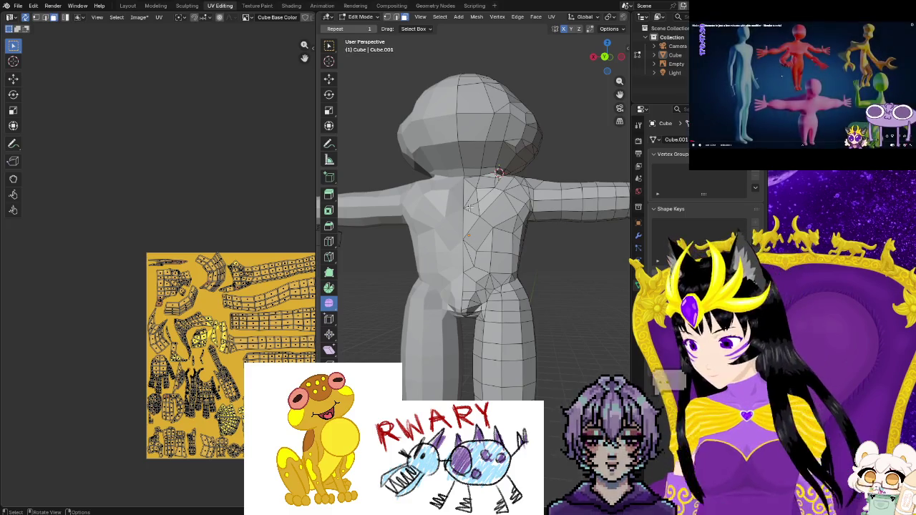
Save Hopscotch.blend, then quit with Ctrl+Q, saving the modified image when prompted.
{"action": "scroll", "coordinate": [178, 244], "scroll_direction": "up", "scroll_amount": 2}
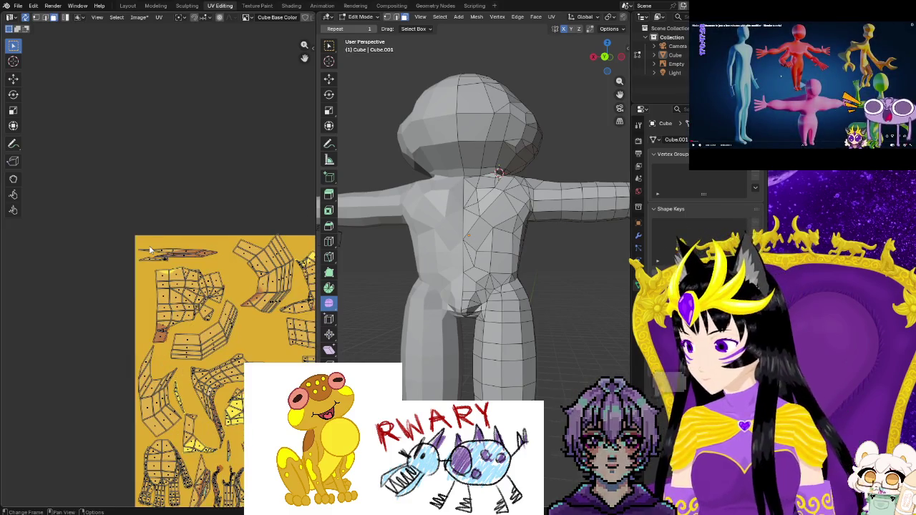
{"action": "scroll", "coordinate": [245, 143], "scroll_direction": "up", "scroll_amount": 2}
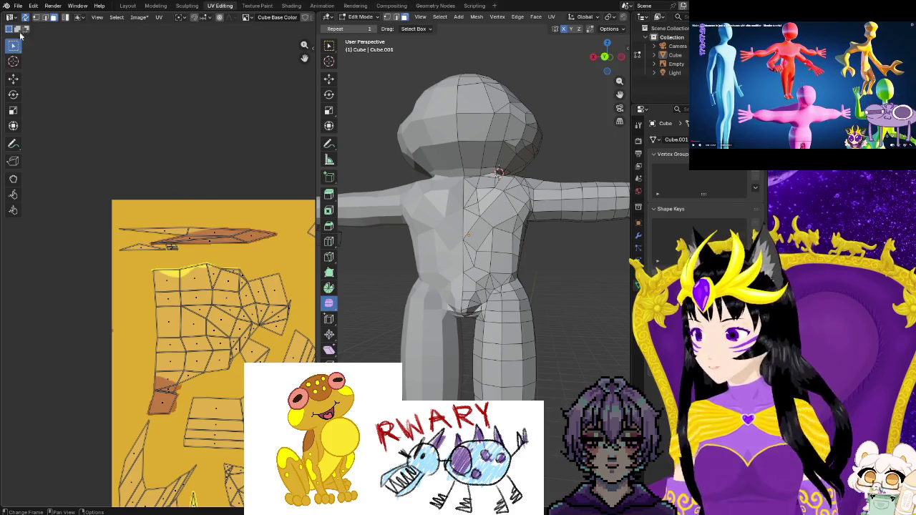
{"action": "left_click", "coordinate": [19, 7]}
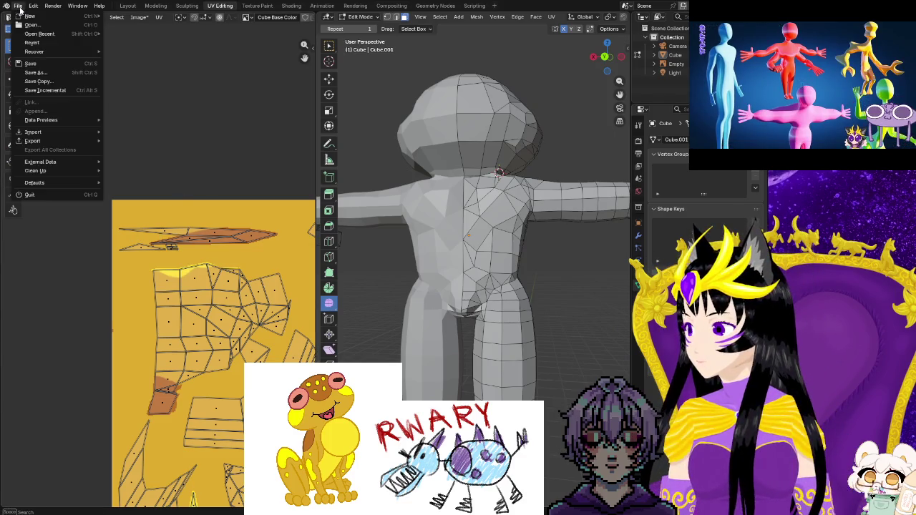
{"action": "left_click", "coordinate": [43, 64]}
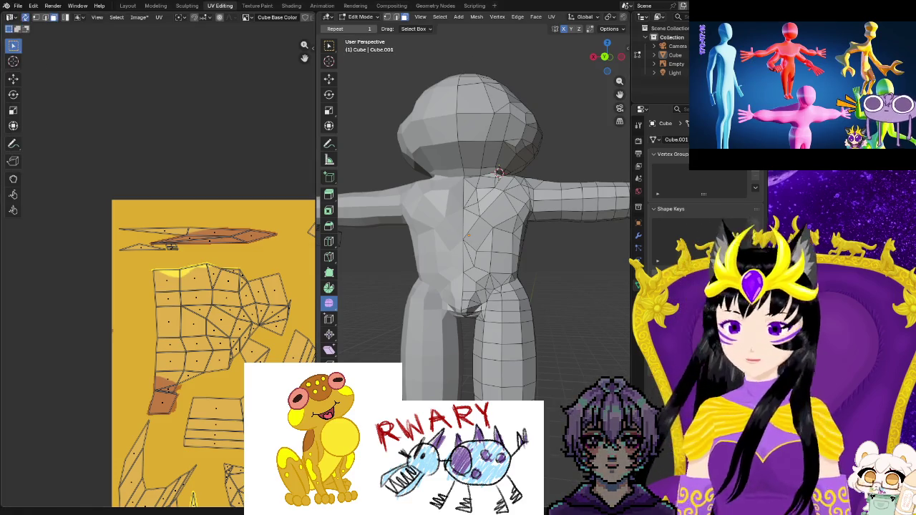
{"action": "key", "text": "ctrl+q"}
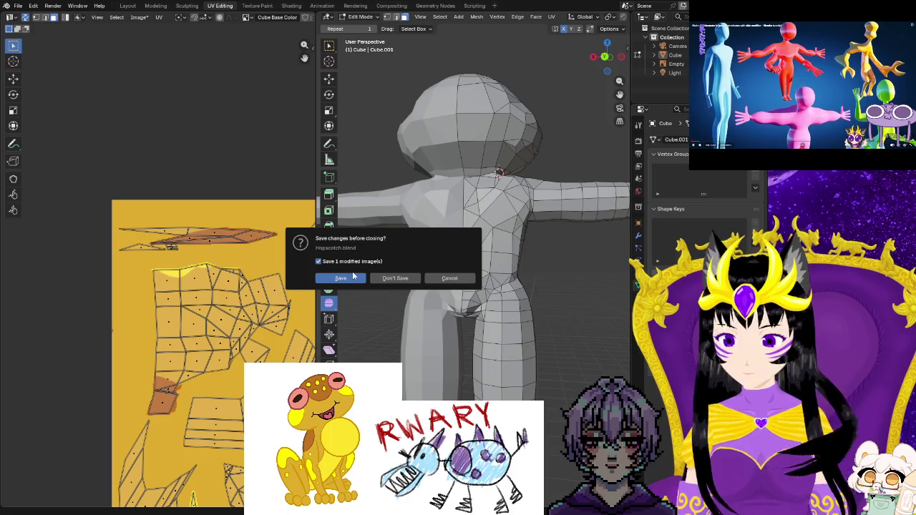
{"action": "left_click", "coordinate": [343, 280]}
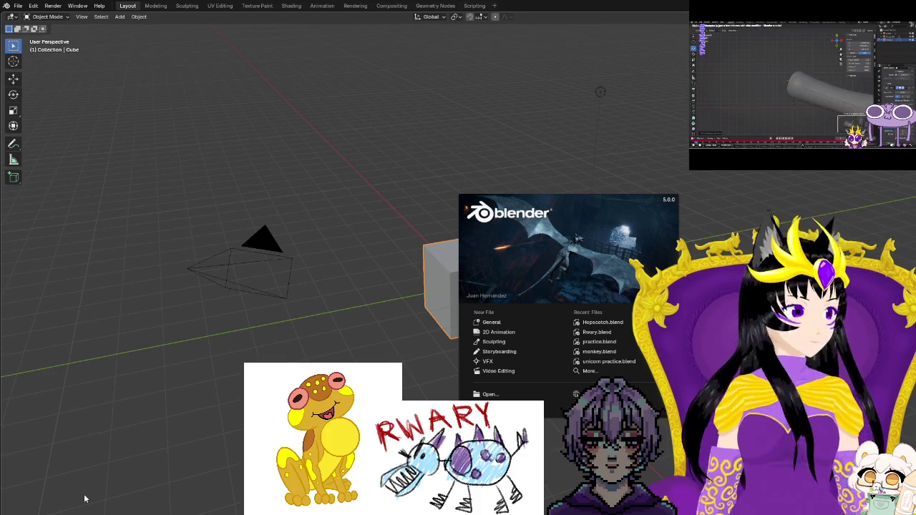
Reopen Hopscotch.blend from Recent Files, orbit to the character, and widen the 3D viewport.
{"action": "left_click", "coordinate": [602, 322]}
{"action": "scroll", "coordinate": [557, 439], "scroll_direction": "down", "scroll_amount": 2}
{"action": "scroll", "coordinate": [325, 401], "scroll_direction": "down", "scroll_amount": 3}
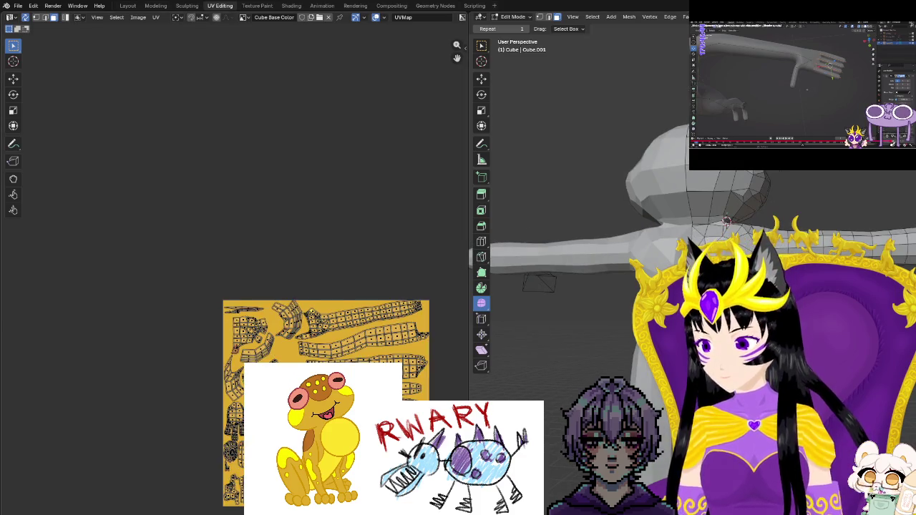
{"action": "scroll", "coordinate": [257, 351], "scroll_direction": "up", "scroll_amount": 3}
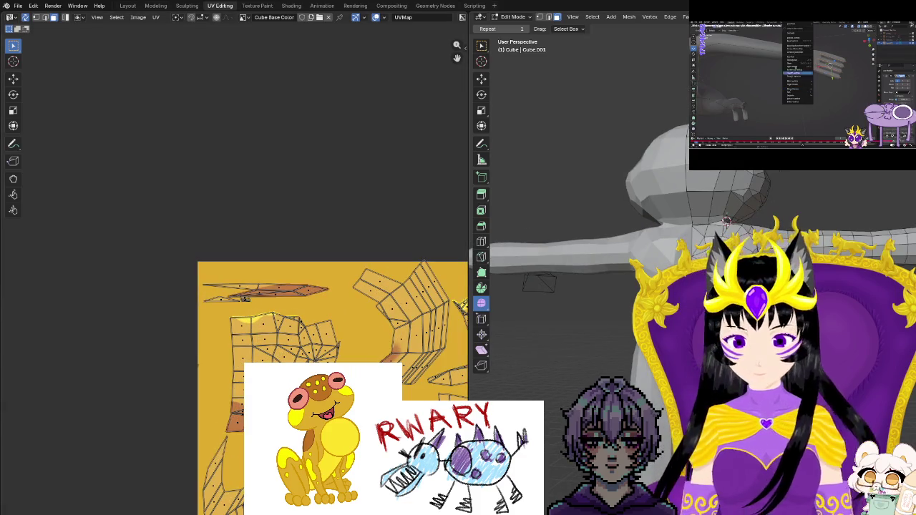
{"action": "mouse_move", "coordinate": [644, 215]}
{"action": "middle_mouse_down"}
{"action": "mouse_move", "coordinate": [586, 215]}
{"action": "mouse_move", "coordinate": [616, 208]}
{"action": "middle_mouse_up"}
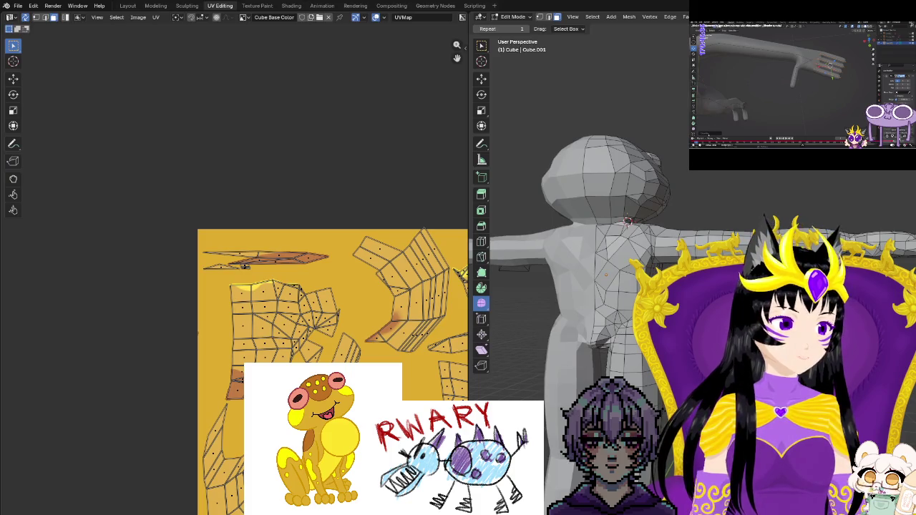
{"action": "left_click_drag", "start_coordinate": [469, 179], "coordinate": [335, 179]}
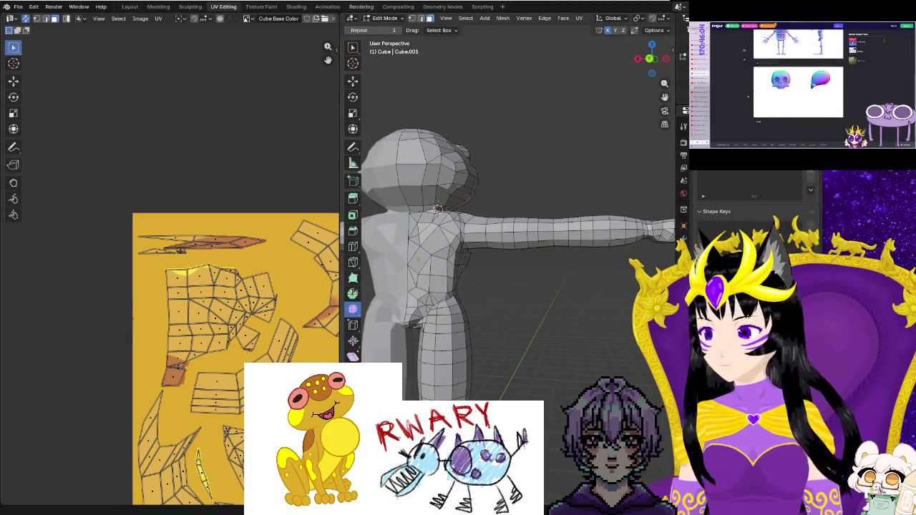
Box-select the faces around the character's shoulder and the lower chest beneath it.
{"action": "middle_click_drag", "start_coordinate": [537, 251], "coordinate": [503, 268]}
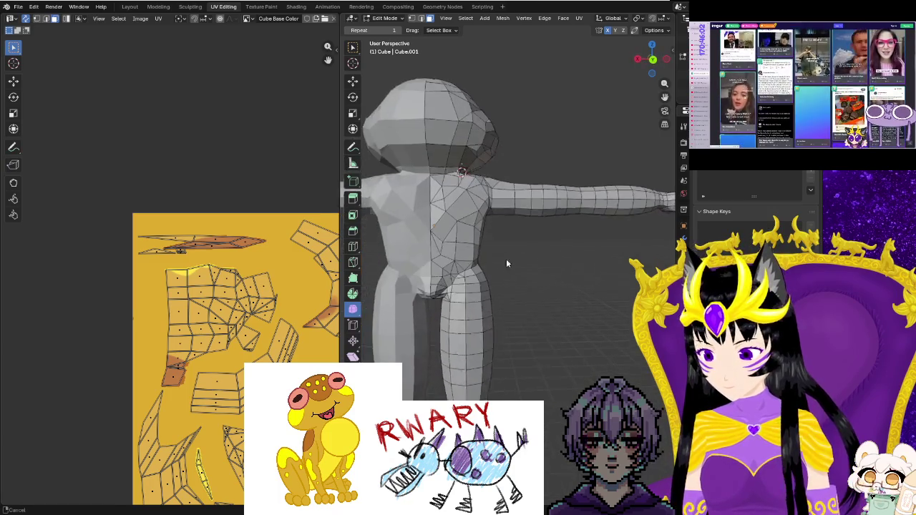
{"action": "scroll", "coordinate": [503, 267], "scroll_direction": "up", "scroll_amount": 3}
{"action": "scroll", "coordinate": [453, 241], "scroll_direction": "up", "scroll_amount": 2}
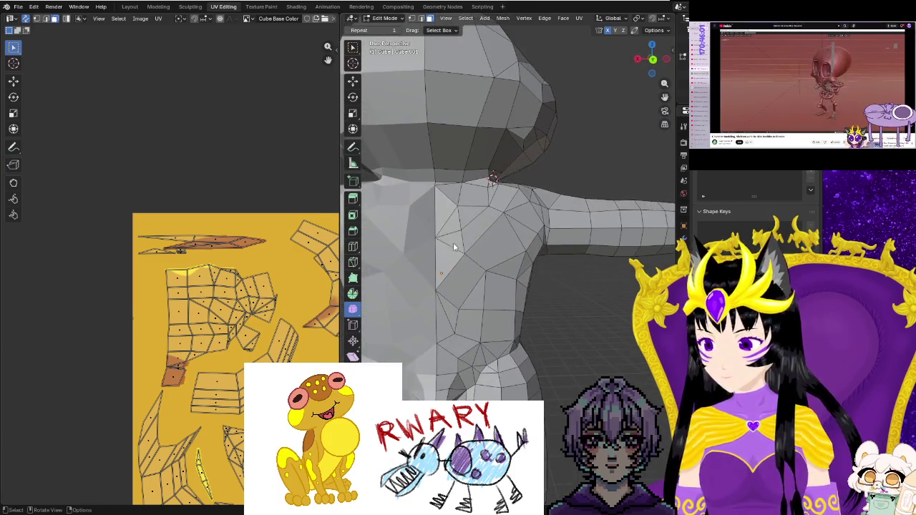
{"action": "left_click", "coordinate": [79, 19]}
{"action": "left_click", "coordinate": [90, 37]}
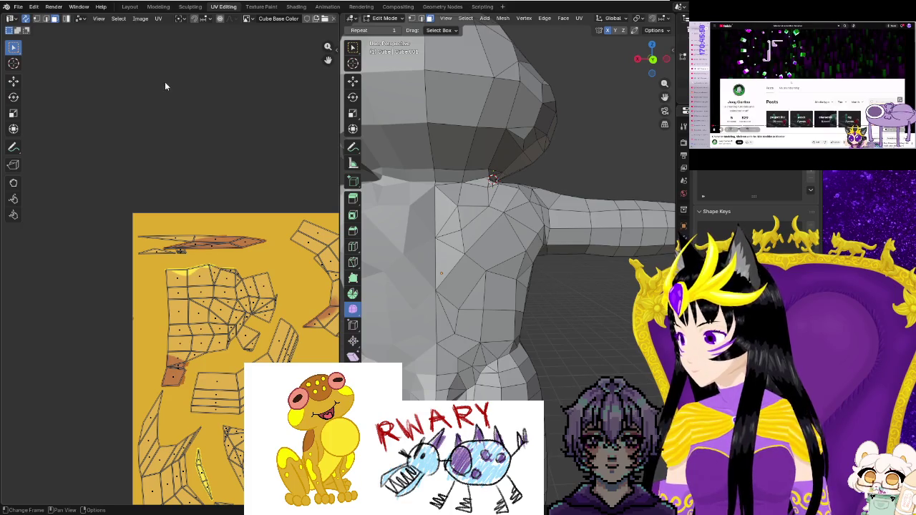
{"action": "mouse_move", "coordinate": [435, 188]}
{"action": "left_mouse_down"}
{"action": "mouse_move", "coordinate": [524, 287]}
{"action": "mouse_move", "coordinate": [507, 284]}
{"action": "left_mouse_up"}
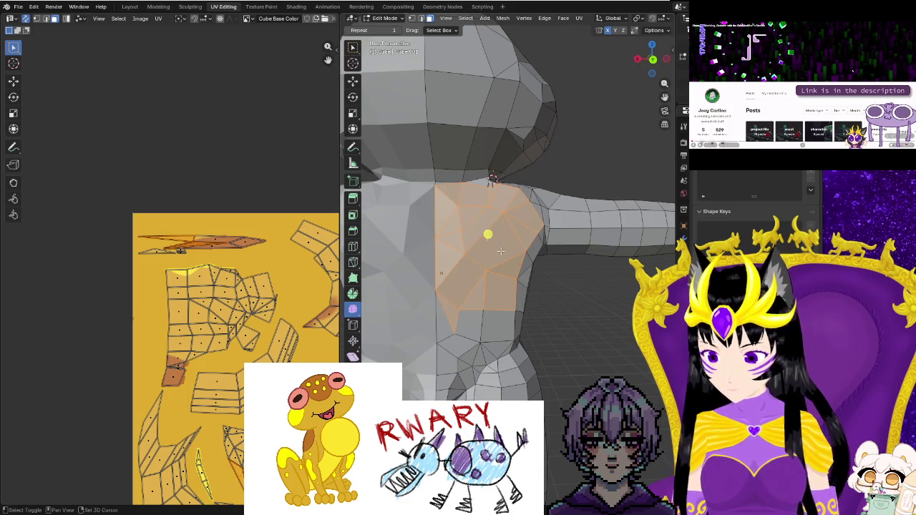
{"action": "left_click_drag", "start_coordinate": [510, 353], "coordinate": [511, 353]}
Orbit around the shoulder and add its lower front faces to the selection.
{"action": "middle_click_drag", "start_coordinate": [511, 353], "coordinate": [465, 348], "text": "shift"}
{"action": "middle_click_drag", "start_coordinate": [534, 355], "coordinate": [416, 256]}
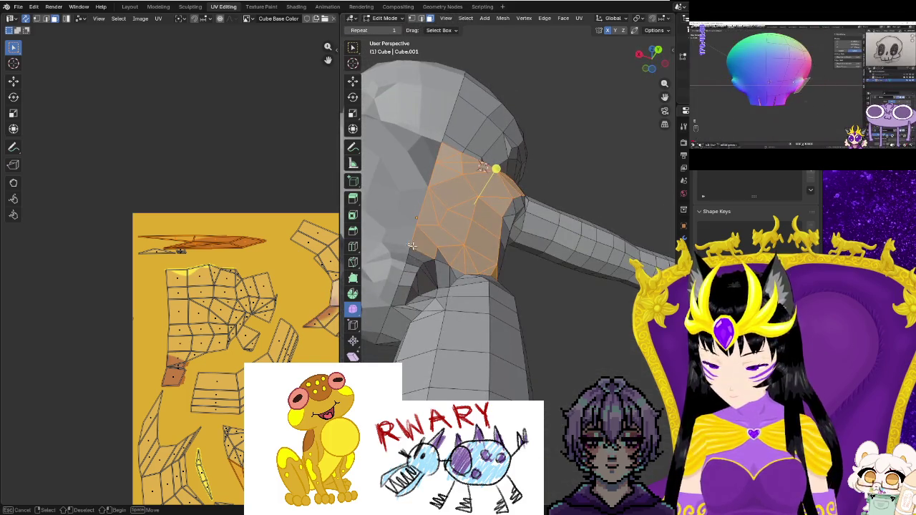
{"action": "left_click_drag", "start_coordinate": [438, 250], "coordinate": [411, 288], "text": "shift"}
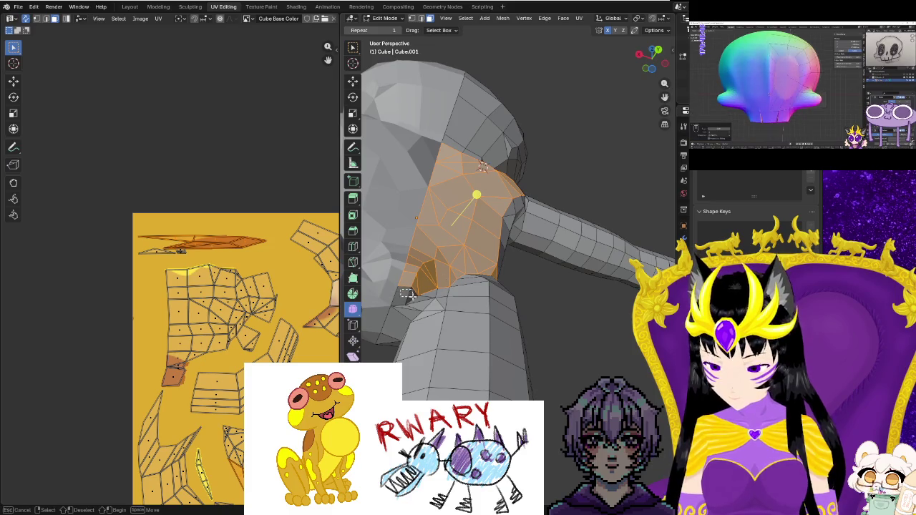
{"action": "mouse_move", "coordinate": [407, 294]}
{"action": "middle_mouse_down"}
{"action": "mouse_move", "coordinate": [397, 346]}
{"action": "mouse_move", "coordinate": [392, 329]}
{"action": "middle_mouse_up"}
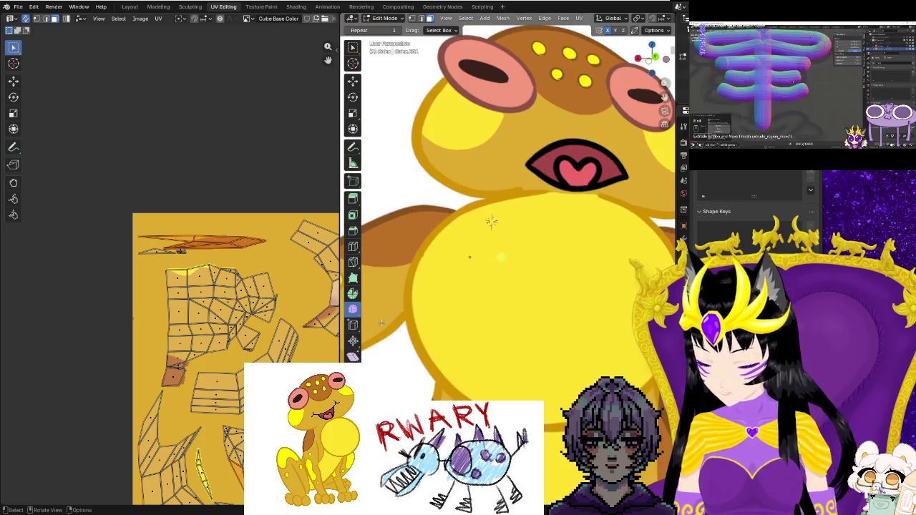
{"action": "scroll", "coordinate": [537, 314], "scroll_direction": "up", "scroll_amount": 3}
{"action": "scroll", "coordinate": [537, 313], "scroll_direction": "up", "scroll_amount": 2}
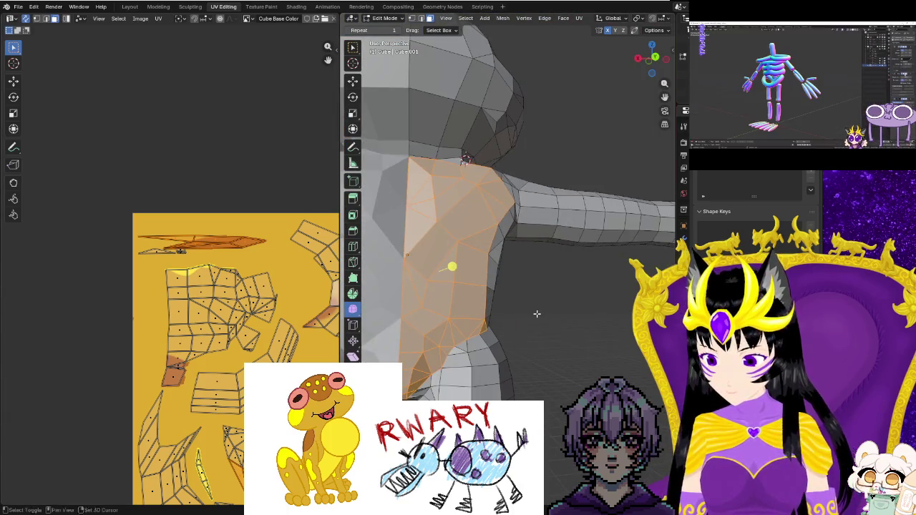
{"action": "scroll", "coordinate": [537, 314], "scroll_direction": "down", "scroll_amount": 3}
{"action": "scroll", "coordinate": [537, 358], "scroll_direction": "down", "scroll_amount": 2}
{"action": "middle_click_drag", "start_coordinate": [543, 351], "coordinate": [520, 372]}
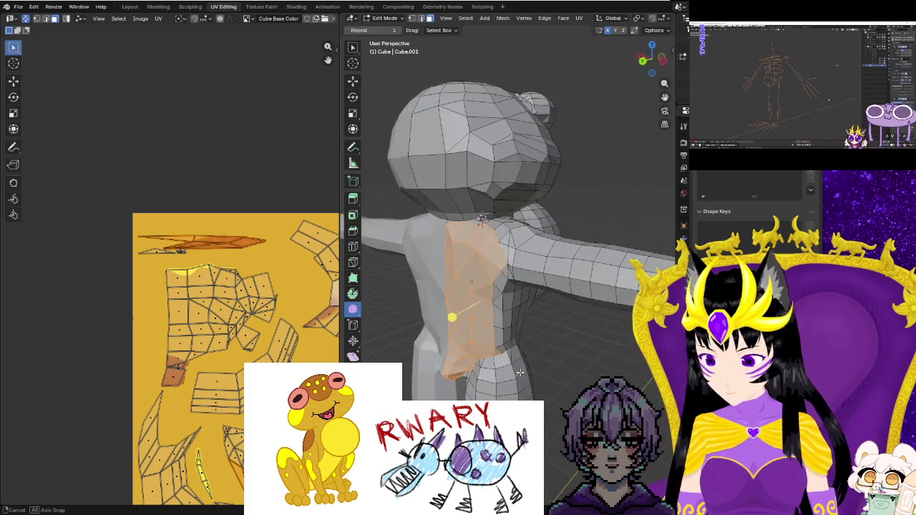
{"action": "scroll", "coordinate": [222, 310], "scroll_direction": "down", "scroll_amount": 5}
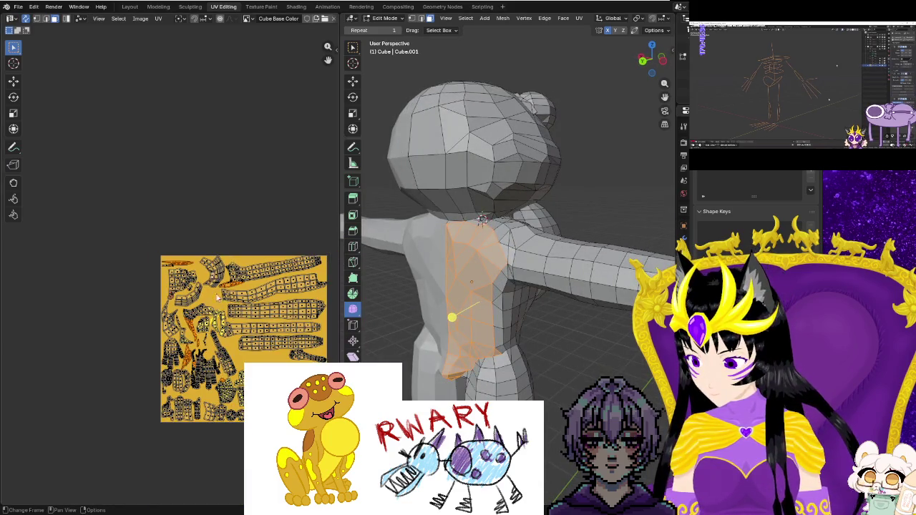
Grab the selected islands and drop them left of the yellow texture.
{"action": "key", "text": "g"}
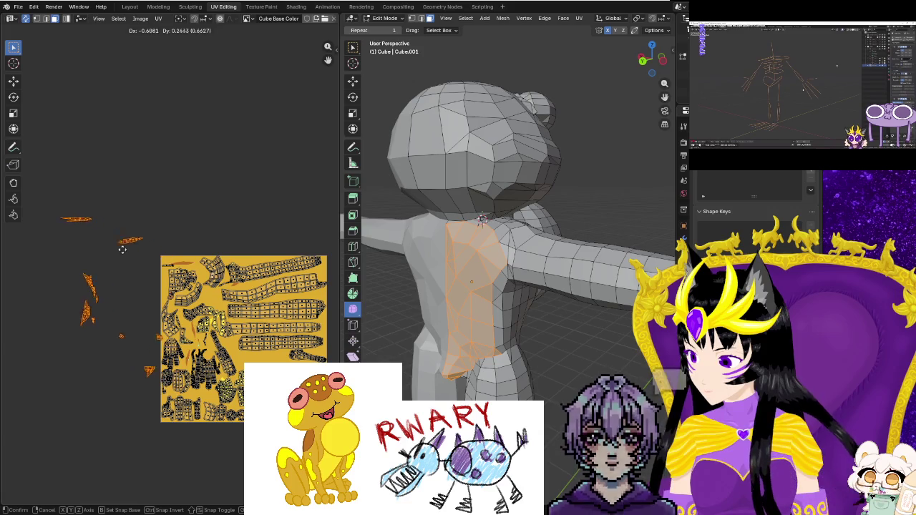
{"action": "left_click", "coordinate": [108, 294]}
{"action": "mouse_move", "coordinate": [110, 315]}
{"action": "middle_mouse_down"}
{"action": "mouse_move", "coordinate": [176, 313]}
{"action": "mouse_move", "coordinate": [136, 298]}
{"action": "middle_mouse_up"}
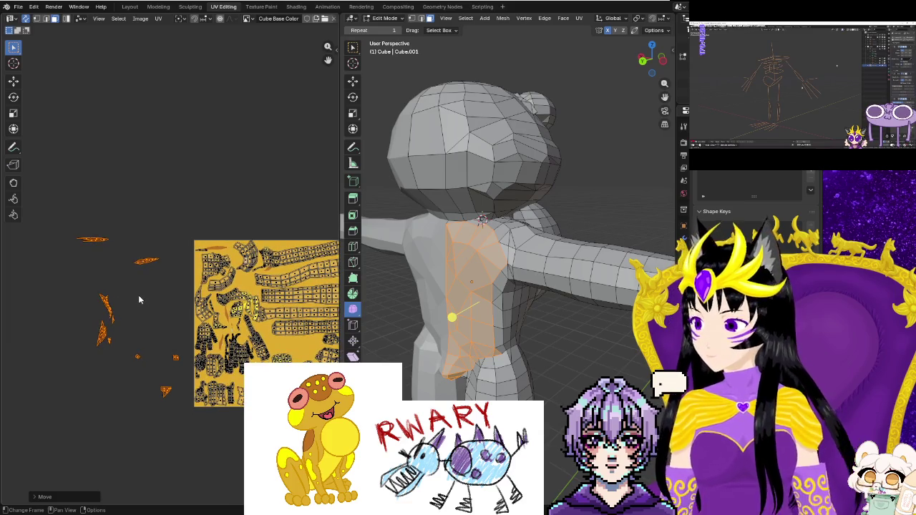
Box-select the small island at the texture's top-left corner.
{"action": "scroll", "coordinate": [175, 287], "scroll_direction": "up", "scroll_amount": 2}
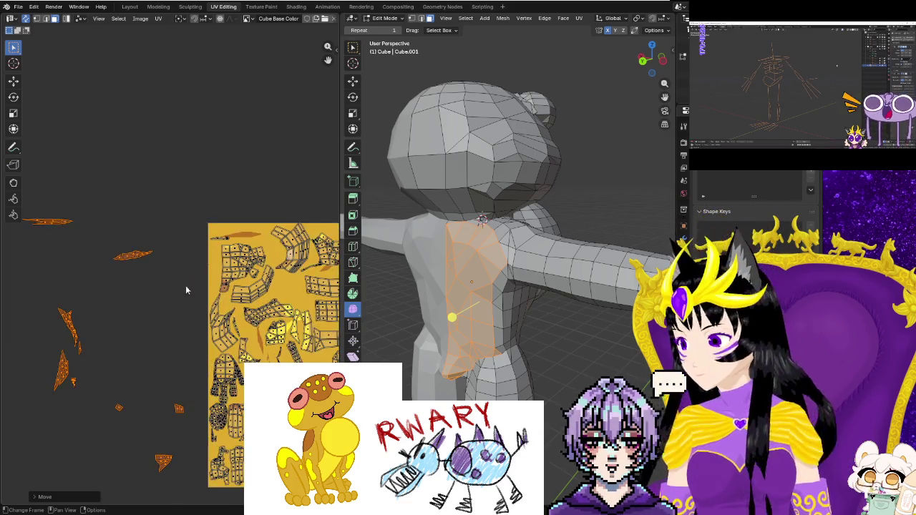
{"action": "middle_click_drag", "start_coordinate": [184, 290], "coordinate": [225, 236]}
{"action": "scroll", "coordinate": [190, 282], "scroll_direction": "up", "scroll_amount": 2}
{"action": "mouse_move", "coordinate": [209, 247]}
{"action": "left_mouse_down"}
{"action": "mouse_move", "coordinate": [240, 269]}
{"action": "mouse_move", "coordinate": [239, 285]}
{"action": "left_mouse_up"}
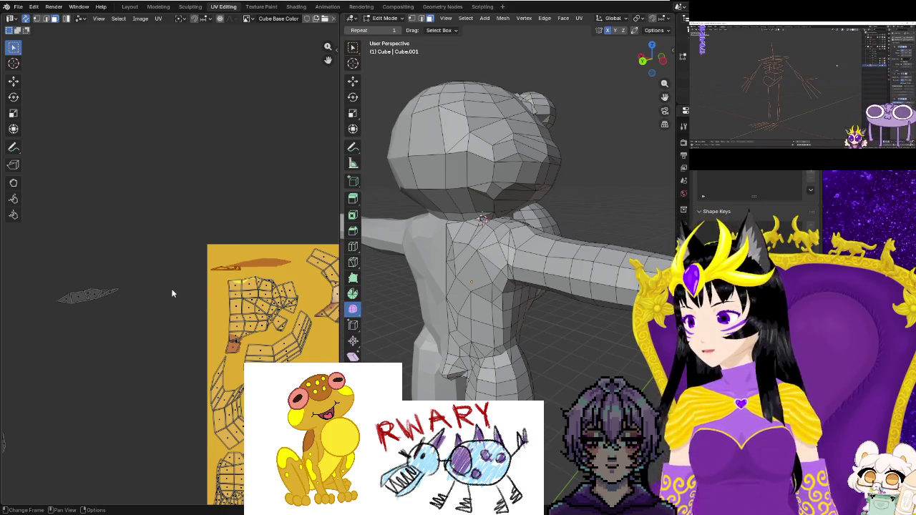
Rotate the small left-edge UV island, hide one piece, move it lower and scale it up twice.
{"action": "scroll", "coordinate": [174, 288], "scroll_direction": "up", "scroll_amount": 2}
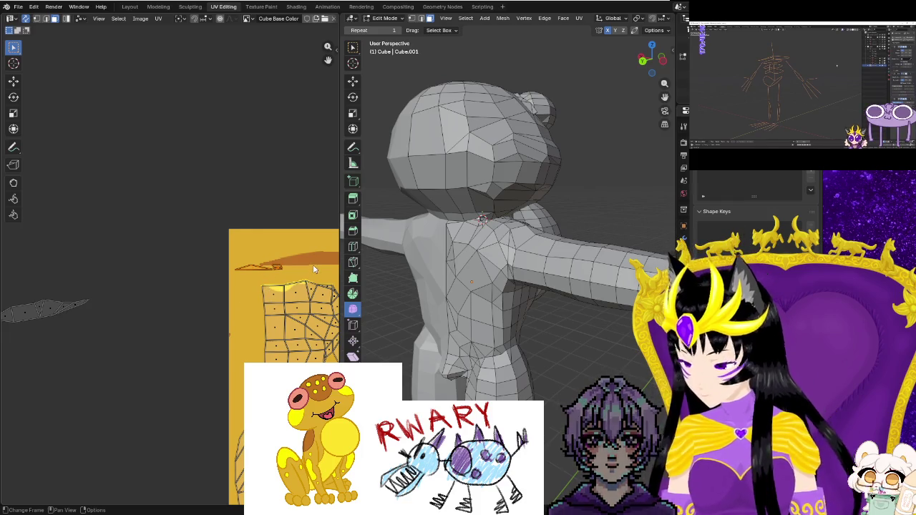
{"action": "key", "text": "r"}
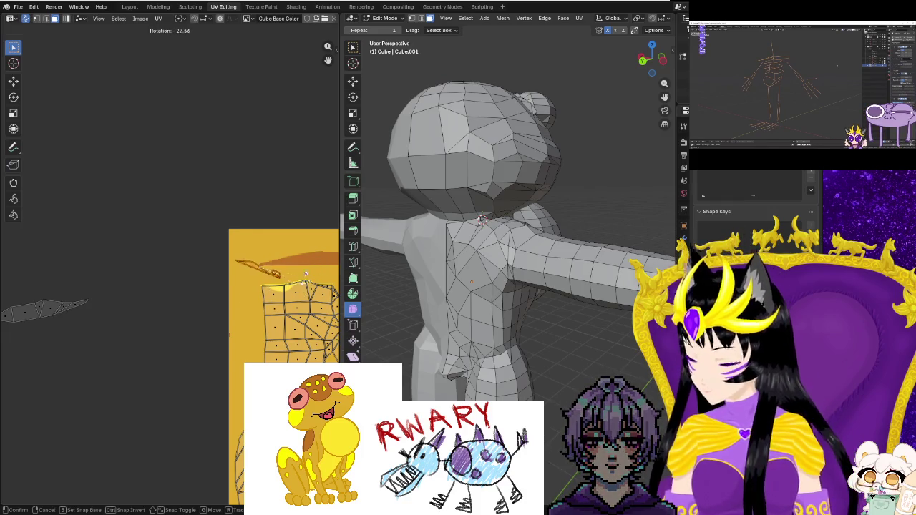
{"action": "left_click", "coordinate": [254, 298]}
{"action": "key", "text": "h"}
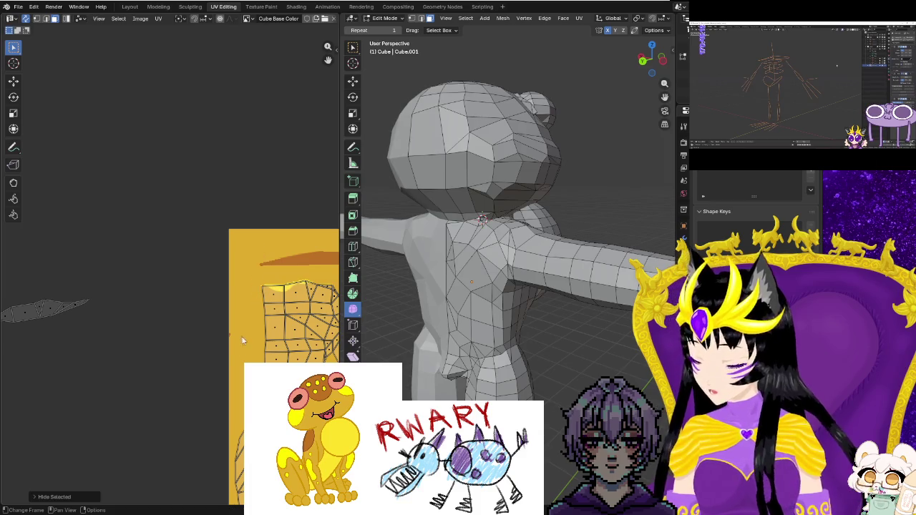
{"action": "key", "text": "g"}
{"action": "left_click", "coordinate": [232, 416]}
{"action": "key", "text": "s"}
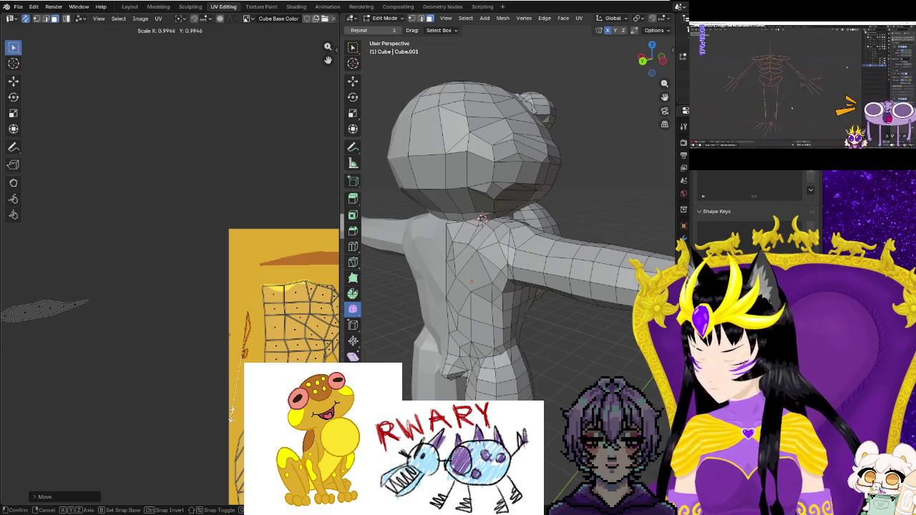
{"action": "left_click", "coordinate": [233, 447]}
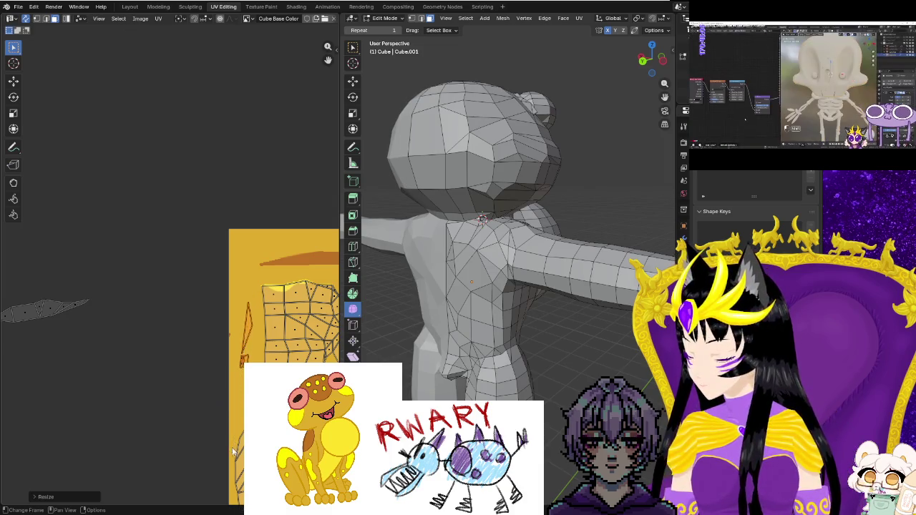
{"action": "key", "text": "s"}
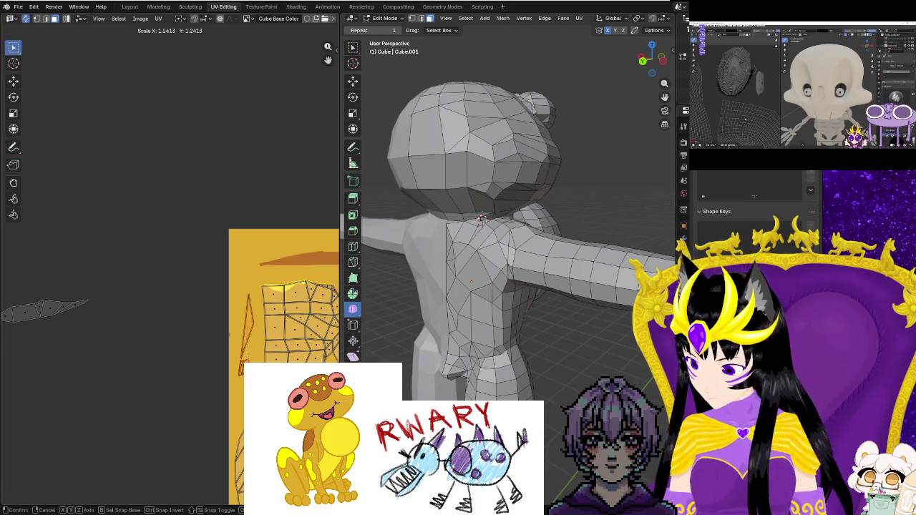
{"action": "left_click", "coordinate": [223, 380]}
{"action": "scroll", "coordinate": [220, 411], "scroll_direction": "down", "scroll_amount": 2}
{"action": "scroll", "coordinate": [208, 379], "scroll_direction": "down", "scroll_amount": 2}
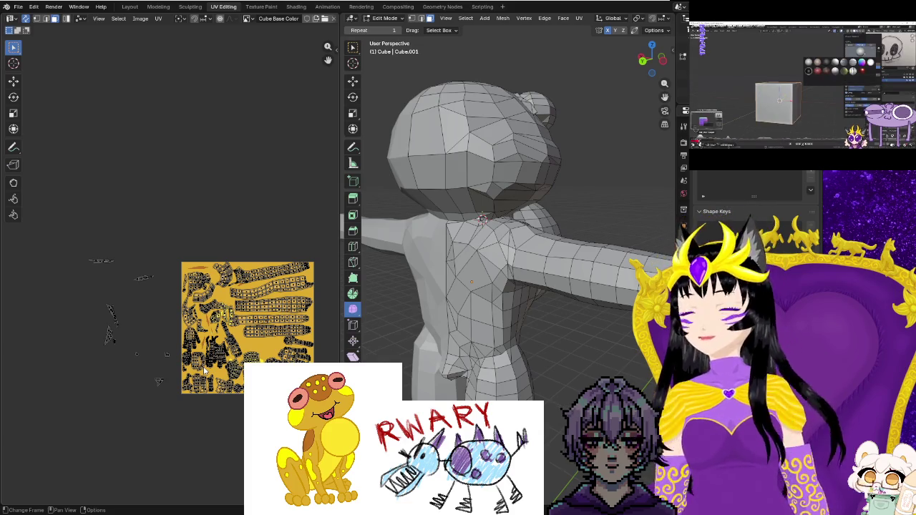
Move the UV island near the texture's bottom edge up to the top-left of the layout.
{"action": "scroll", "coordinate": [284, 344], "scroll_direction": "up", "scroll_amount": 1}
{"action": "scroll", "coordinate": [284, 344], "scroll_direction": "up", "scroll_amount": 2}
{"action": "middle_click_drag", "start_coordinate": [284, 344], "coordinate": [164, 329]}
{"action": "scroll", "coordinate": [174, 385], "scroll_direction": "up", "scroll_amount": 2}
{"action": "middle_click_drag", "start_coordinate": [174, 385], "coordinate": [156, 323]}
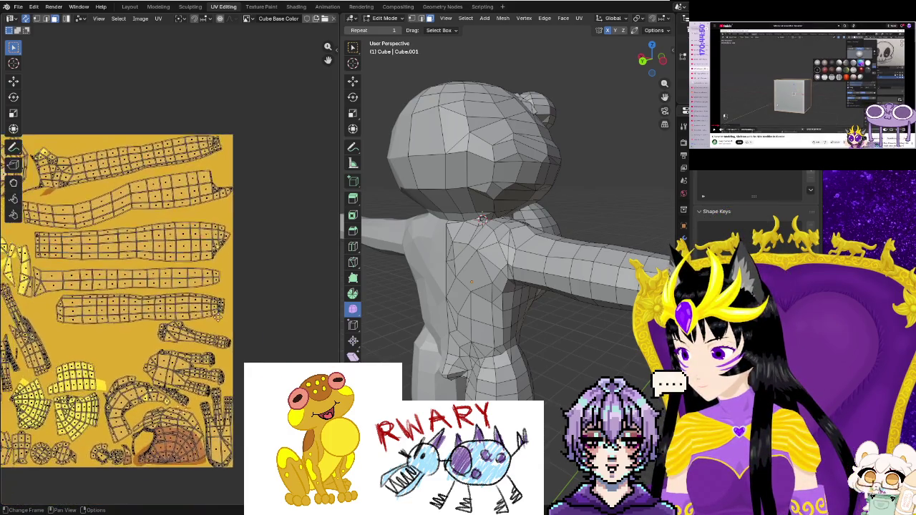
{"action": "left_click_drag", "start_coordinate": [202, 332], "coordinate": [238, 350]}
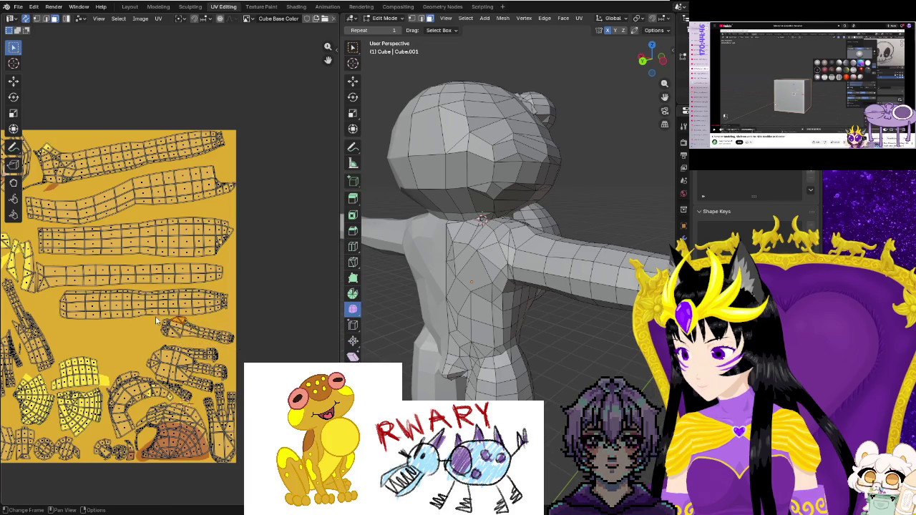
{"action": "left_click_drag", "start_coordinate": [236, 347], "coordinate": [238, 345]}
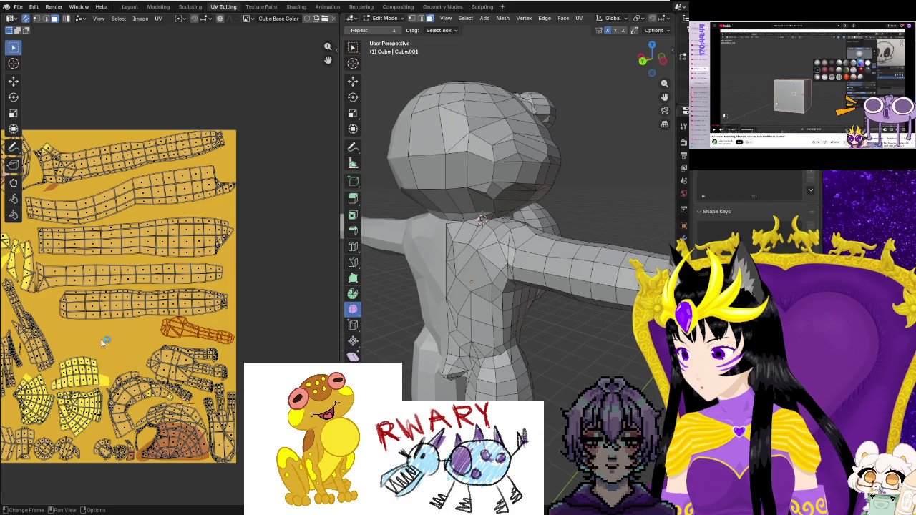
{"action": "key", "text": "g"}
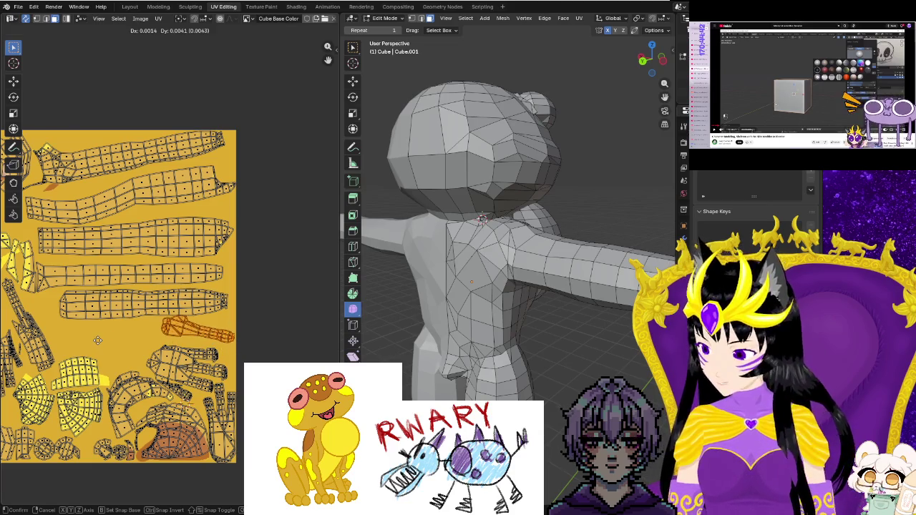
{"action": "left_click", "coordinate": [36, 109]}
{"action": "middle_click_drag", "start_coordinate": [85, 136], "coordinate": [274, 223]}
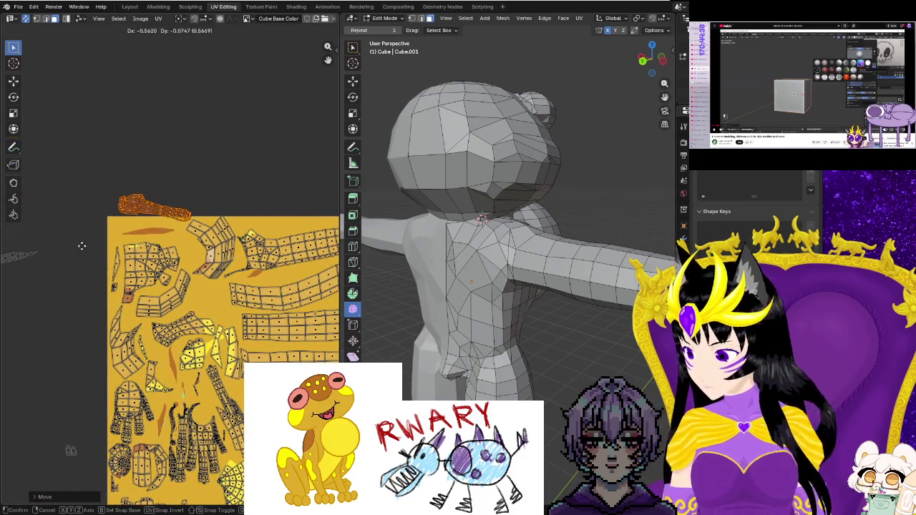
{"action": "scroll", "coordinate": [107, 251], "scroll_direction": "up", "scroll_amount": 2}
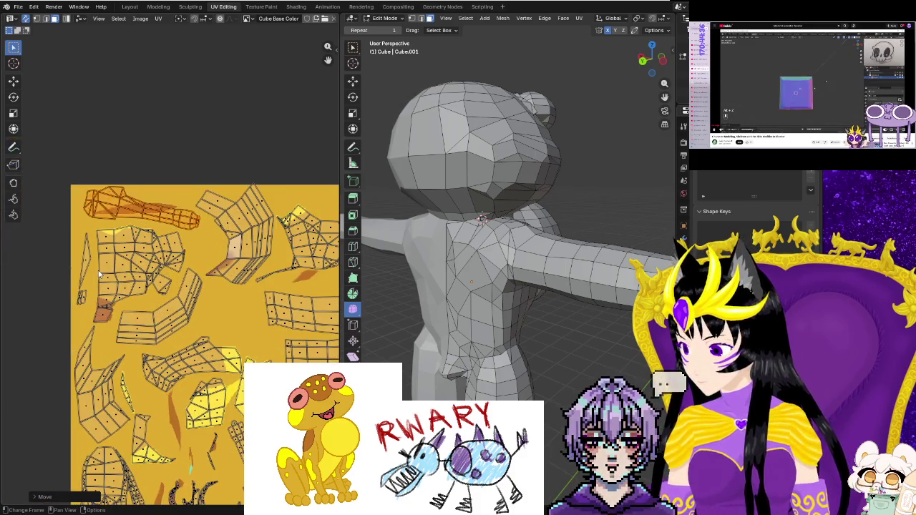
{"action": "left_click", "coordinate": [123, 205]}
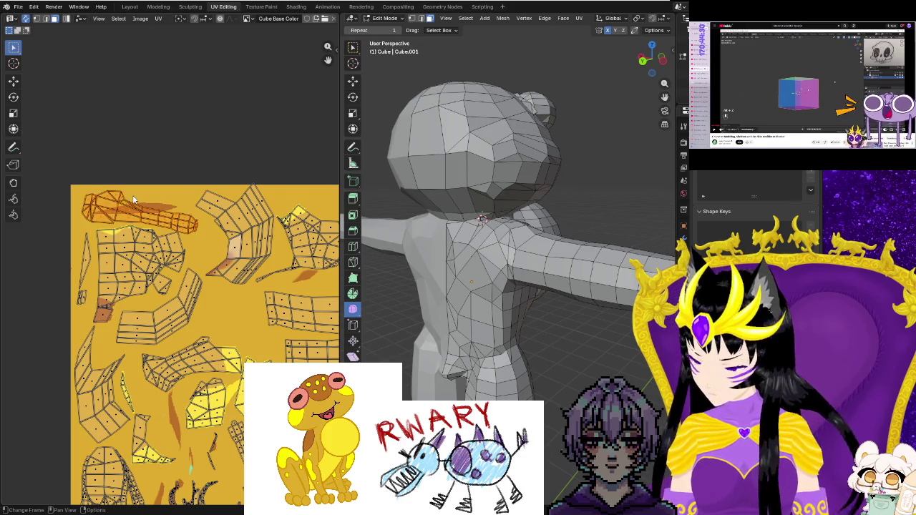
Enlarge that island slightly and begin nudging it into place.
{"action": "key", "text": "s"}
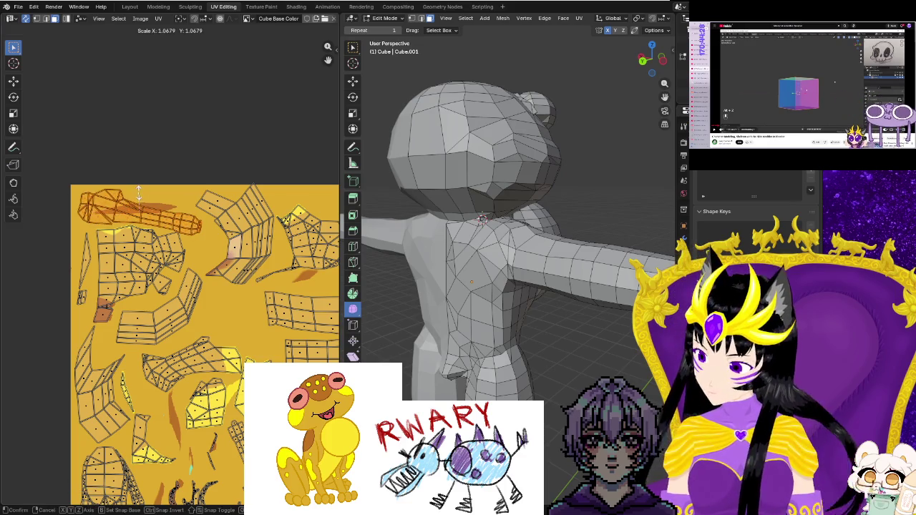
{"action": "left_click", "coordinate": [139, 192]}
{"action": "key", "text": "g"}
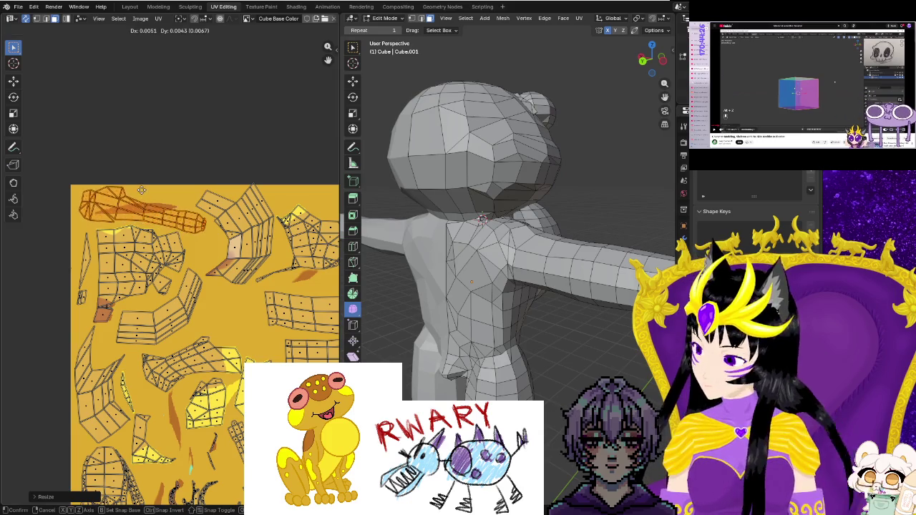
{"action": "scroll", "coordinate": [213, 286], "scroll_direction": "down", "scroll_amount": 4}
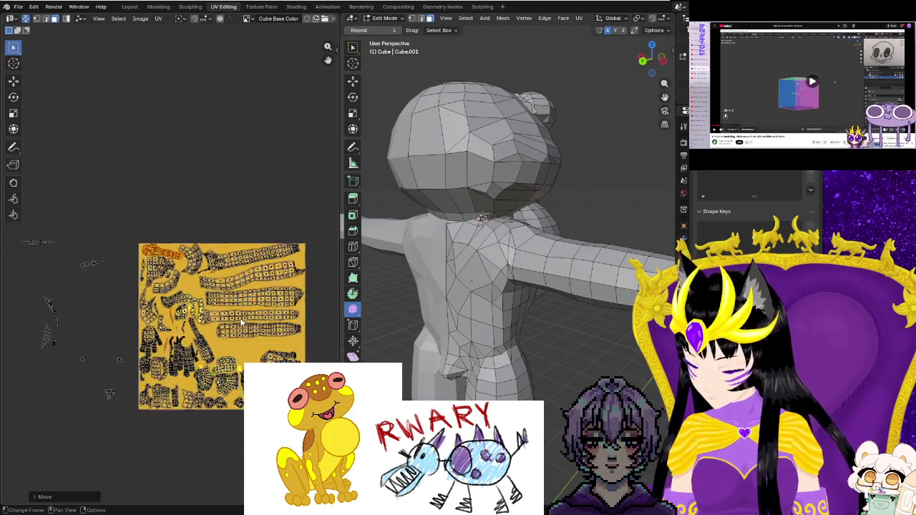
{"action": "scroll", "coordinate": [210, 340], "scroll_direction": "up", "scroll_amount": 2}
{"action": "scroll", "coordinate": [210, 339], "scroll_direction": "up", "scroll_amount": 2}
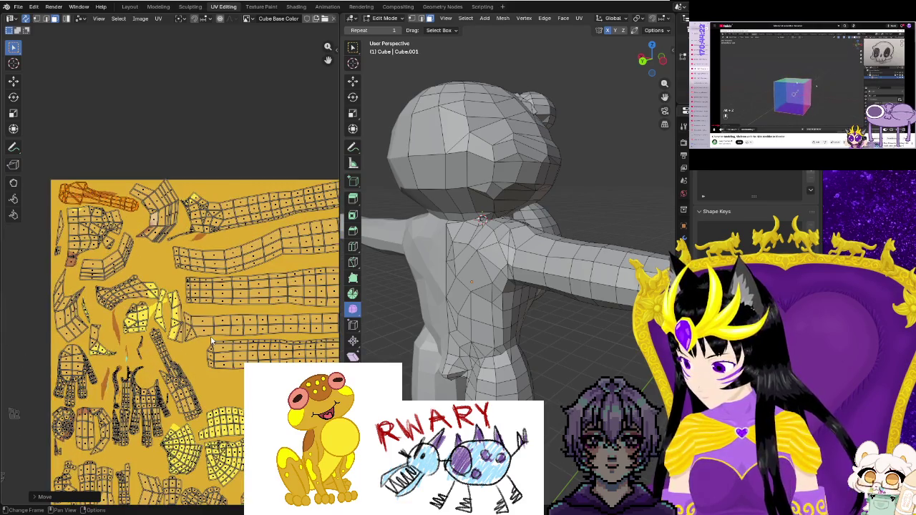
{"action": "scroll", "coordinate": [191, 331], "scroll_direction": "up", "scroll_amount": 1}
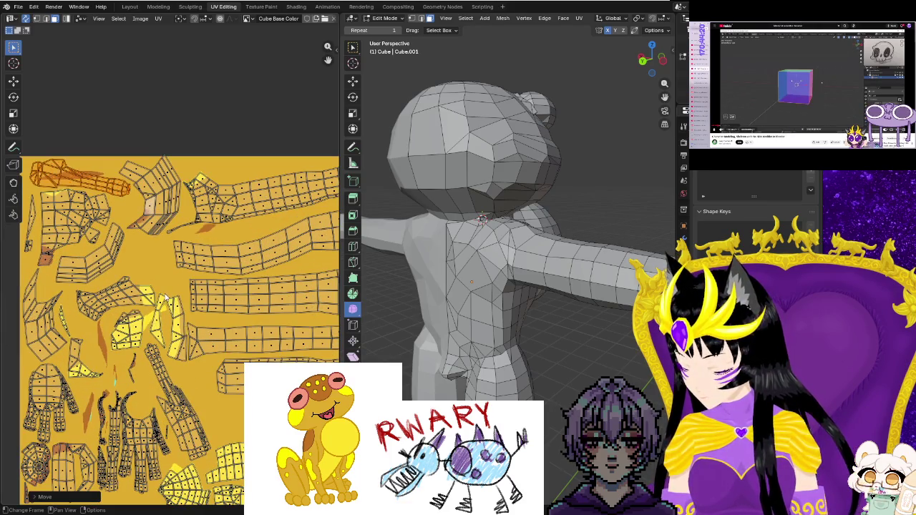
Rotate a narrow strip about 62° and drop it into a gap beside the long strip.
{"action": "left_click", "coordinate": [187, 361]}
{"action": "key", "text": "r"}
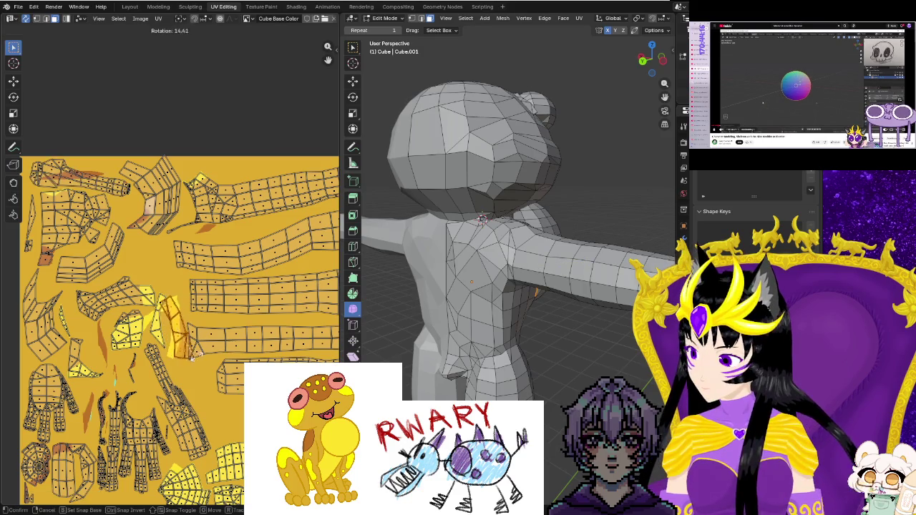
{"action": "left_click", "coordinate": [202, 342]}
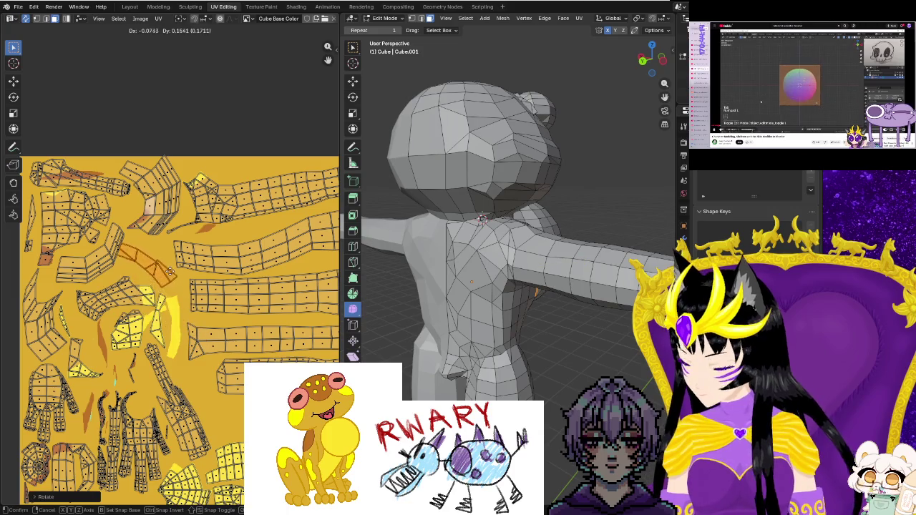
{"action": "left_click", "coordinate": [176, 274]}
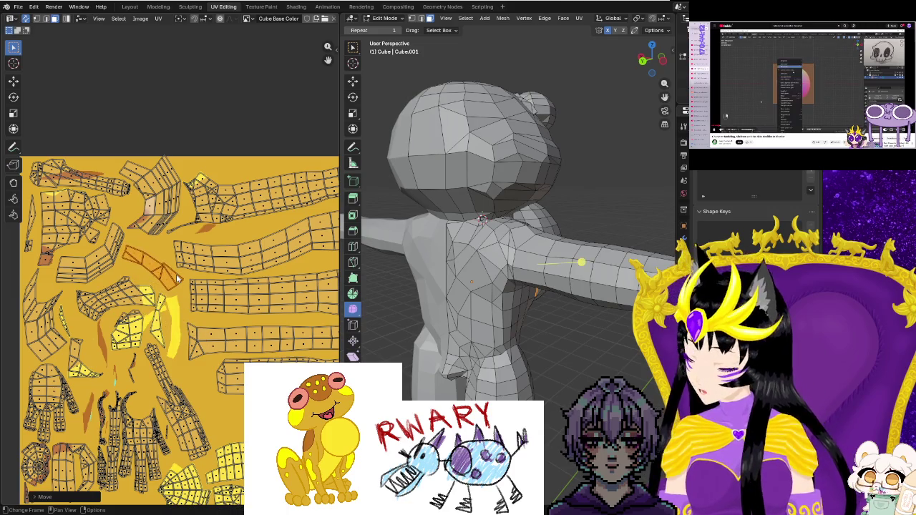
{"action": "key", "text": "g"}
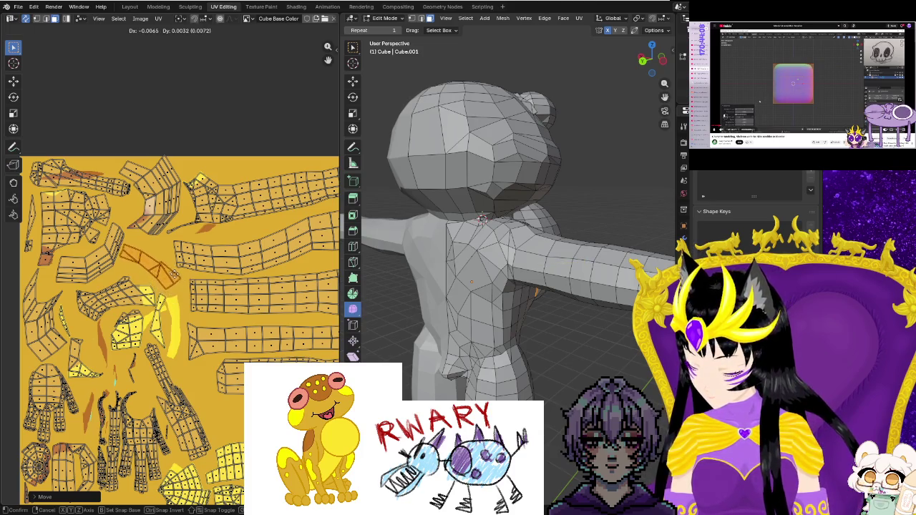
{"action": "left_click", "coordinate": [172, 268]}
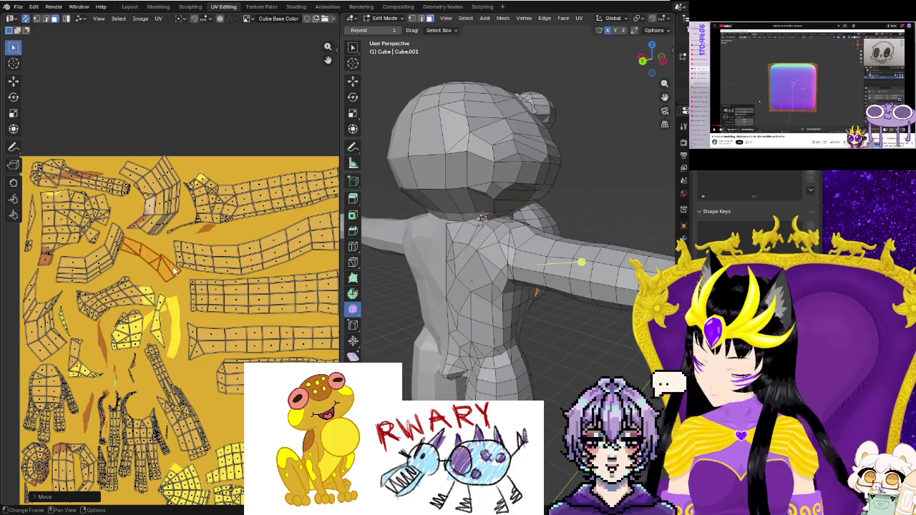
{"action": "key", "text": "r"}
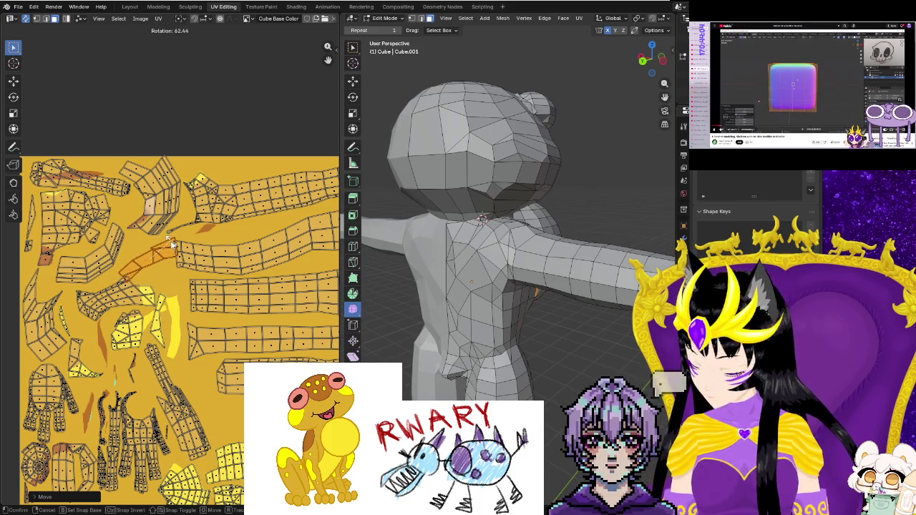
{"action": "left_click", "coordinate": [171, 239]}
{"action": "key", "text": "g"}
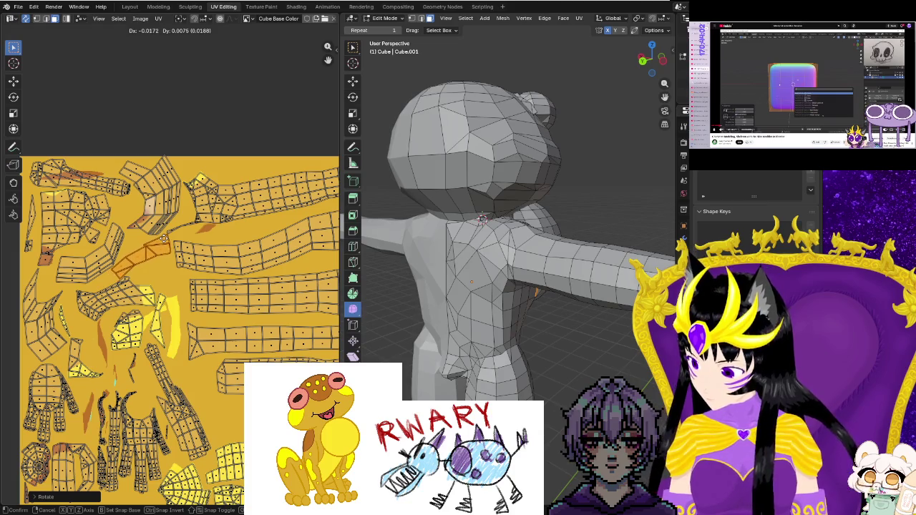
{"action": "left_click", "coordinate": [163, 238]}
{"action": "scroll", "coordinate": [178, 286], "scroll_direction": "up", "scroll_amount": 1}
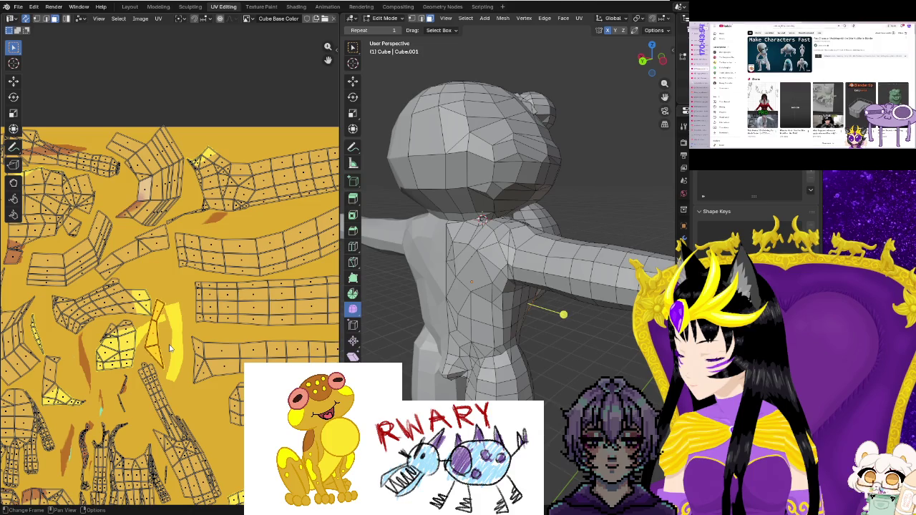
Rotate, move and enlarge the selected island in the lower-left part of the layout.
{"action": "key", "text": "r"}
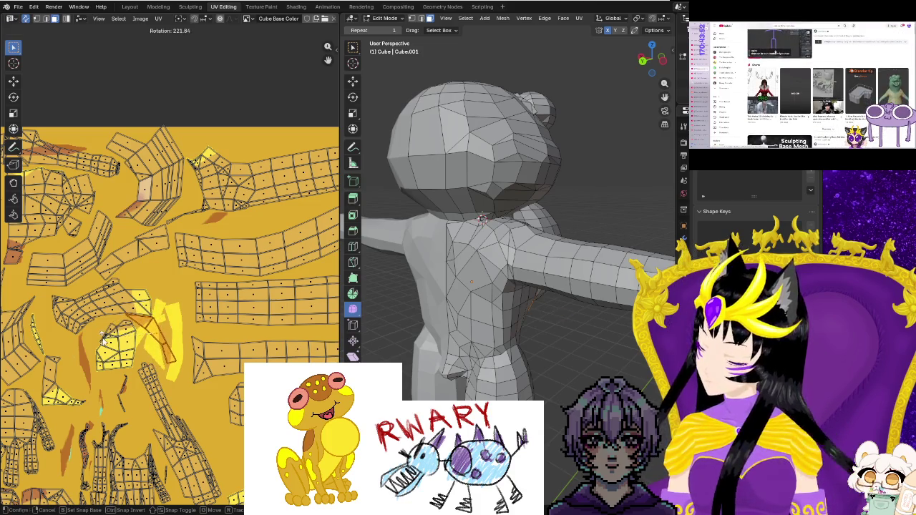
{"action": "left_click", "coordinate": [104, 336]}
{"action": "key", "text": "g"}
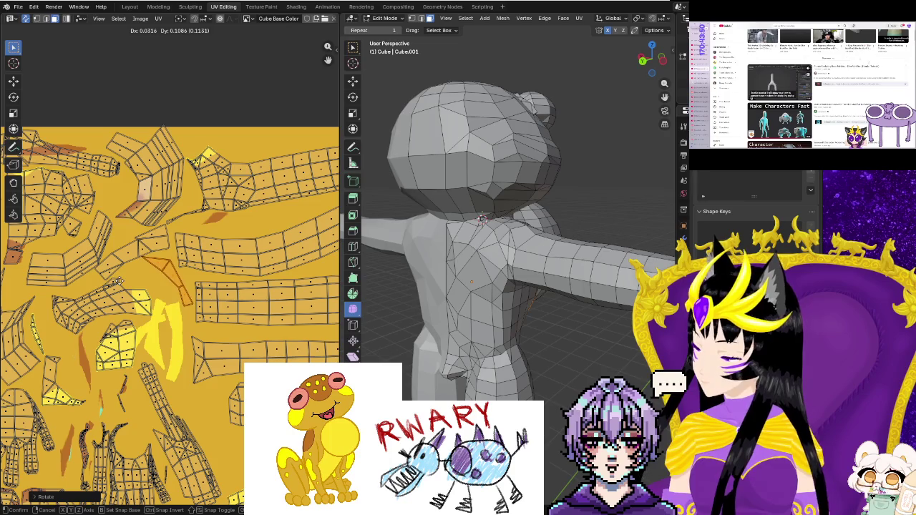
{"action": "left_click", "coordinate": [118, 282]}
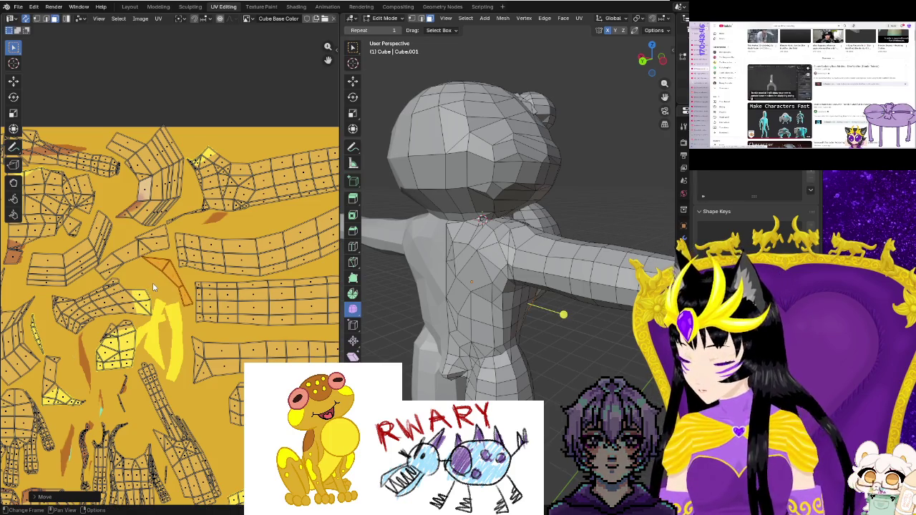
{"action": "key", "text": "g"}
{"action": "key", "text": "s"}
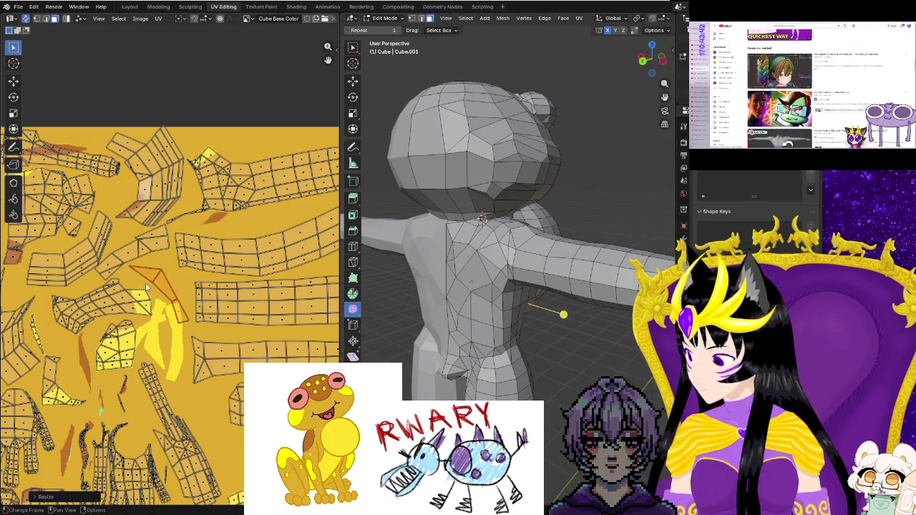
{"action": "left_click", "coordinate": [141, 286]}
{"action": "key", "text": "g"}
{"action": "left_click", "coordinate": [159, 277]}
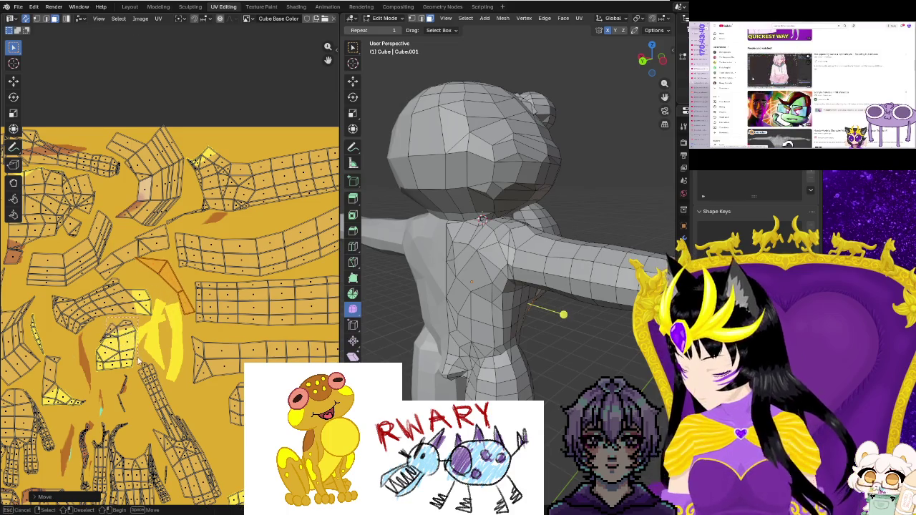
Select a small head island and scale it up.
{"action": "left_click_drag", "start_coordinate": [136, 373], "coordinate": [137, 377]}
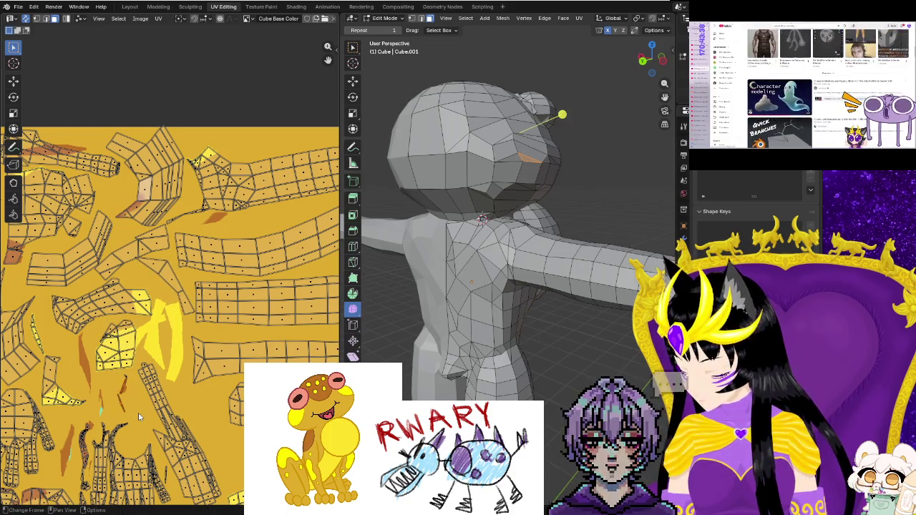
{"action": "key", "text": "s"}
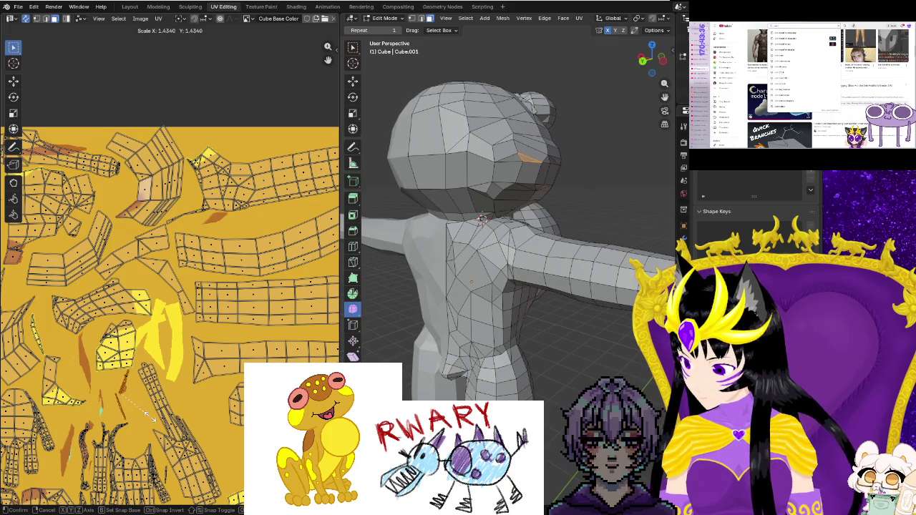
{"action": "left_click", "coordinate": [145, 414]}
{"action": "key", "text": "g"}
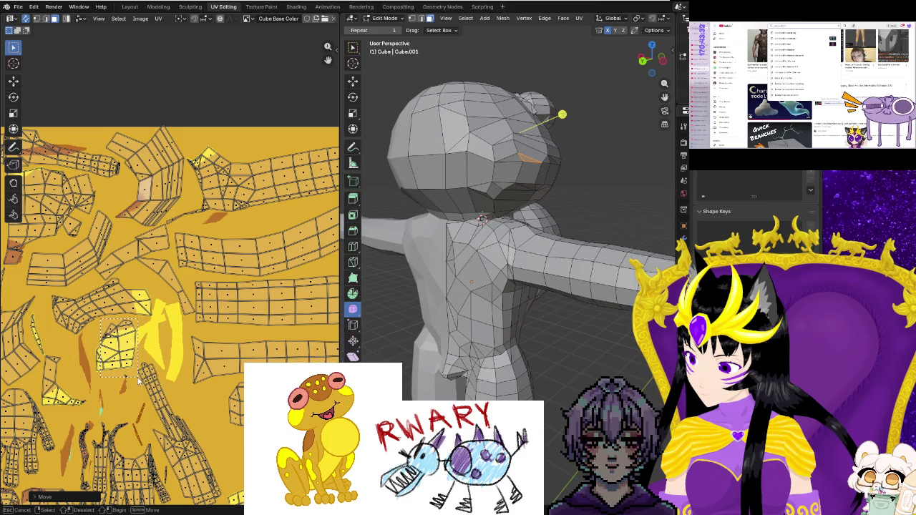
Reposition the island beside the yellow pieces, undo an oversized scale and start scaling again.
{"action": "left_click_drag", "start_coordinate": [138, 380], "coordinate": [139, 382]}
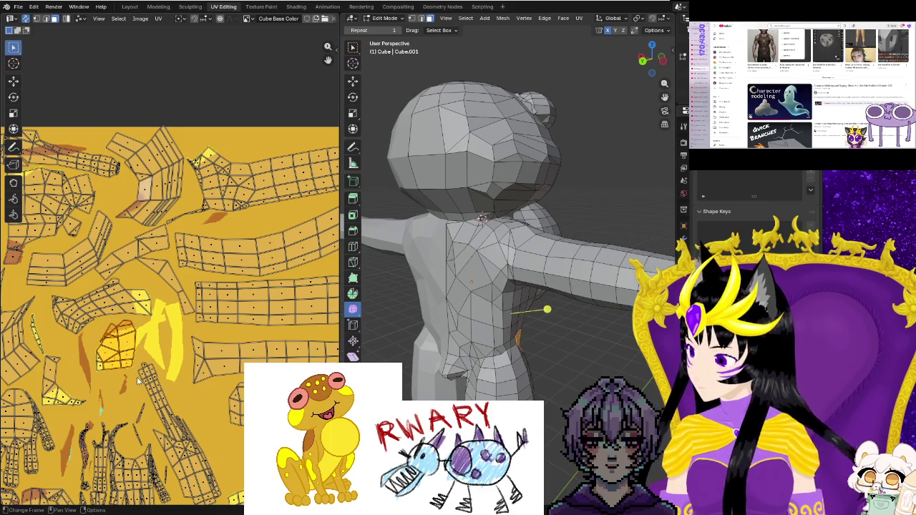
{"action": "key", "text": "g"}
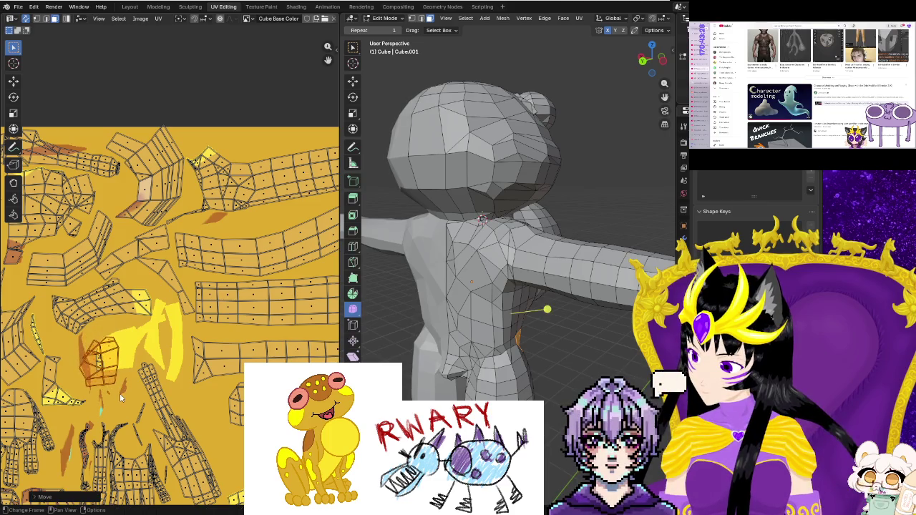
{"action": "left_click", "coordinate": [103, 372]}
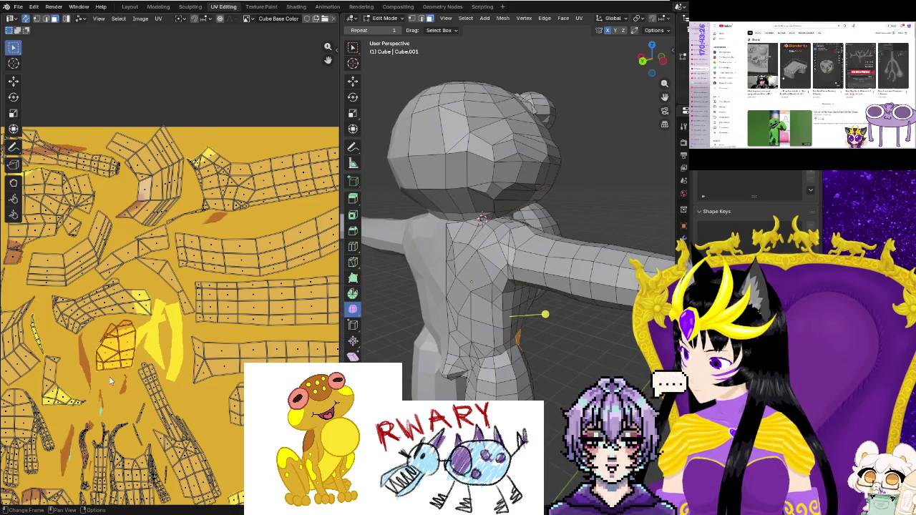
{"action": "key", "text": "g"}
{"action": "left_click", "coordinate": [100, 391]}
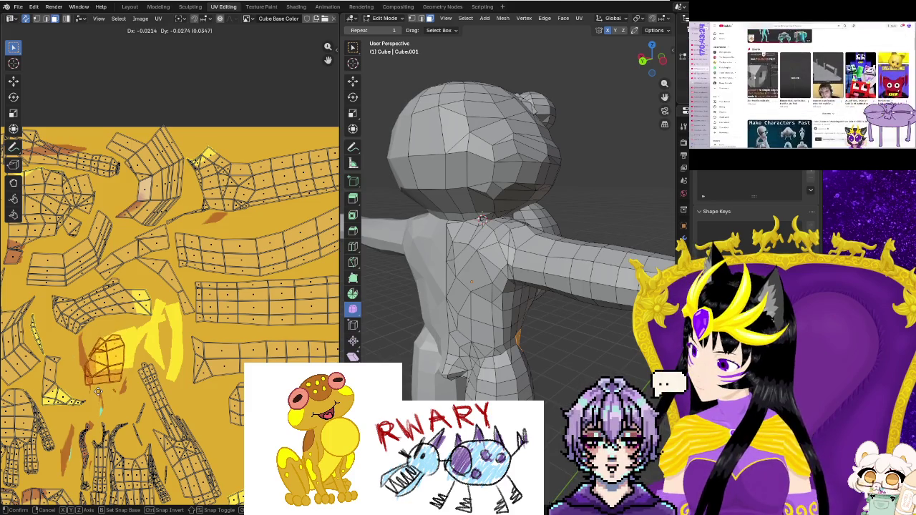
{"action": "key", "text": "s"}
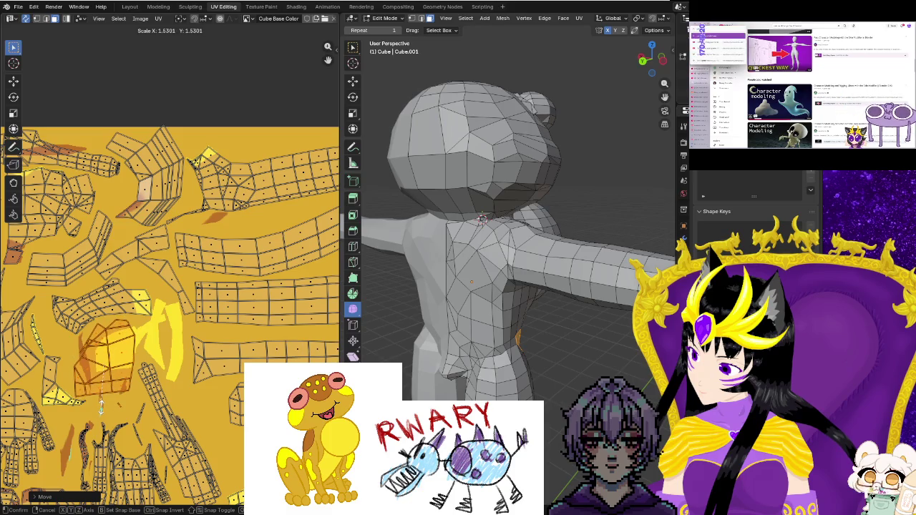
{"action": "key", "text": "ctrl+z"}
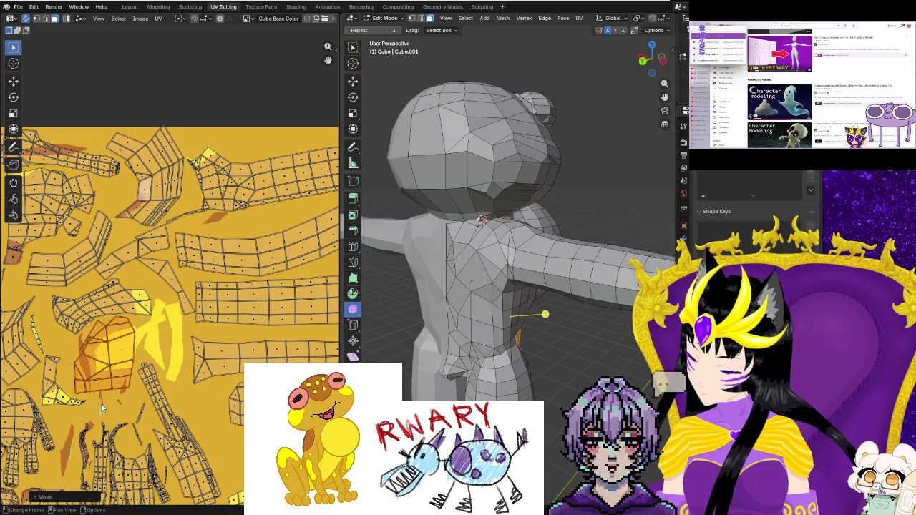
{"action": "key", "text": "ctrl+z"}
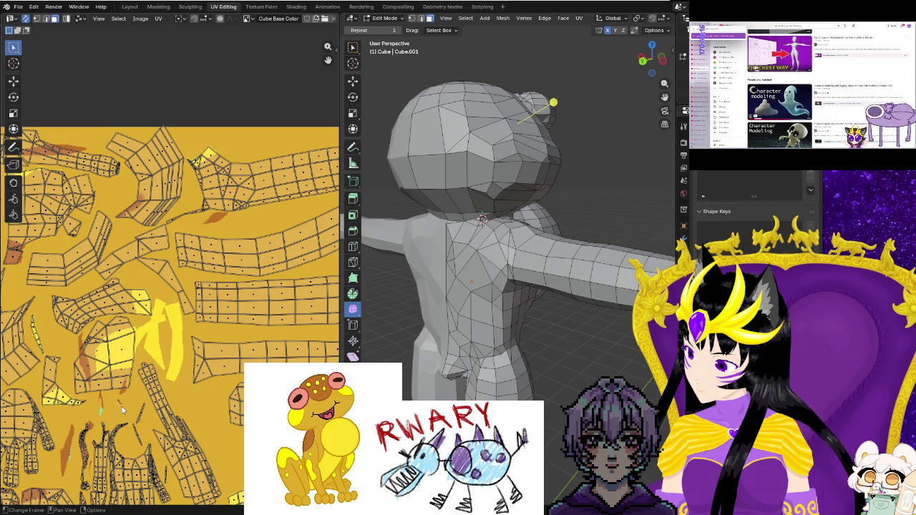
{"action": "key", "text": "s"}
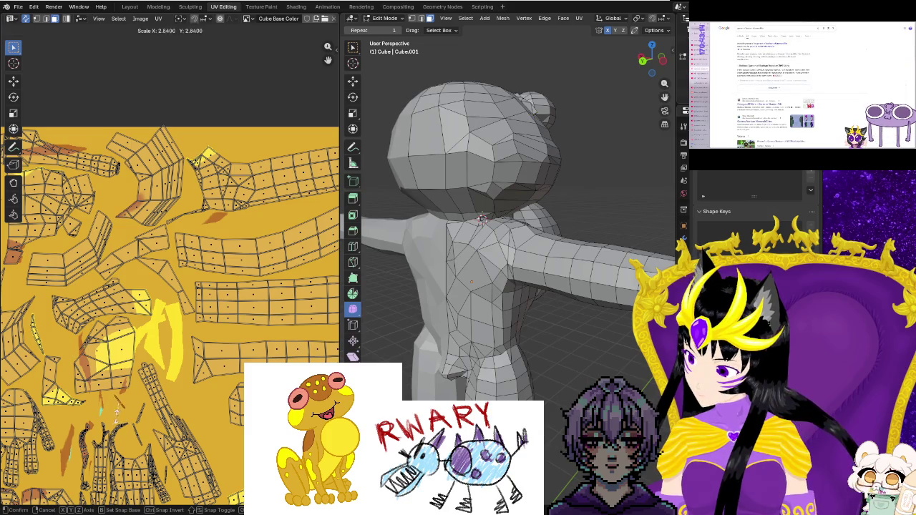
Confirm the island's enlargement and settle it into place among the limb islands.
{"action": "left_click", "coordinate": [107, 414]}
{"action": "scroll", "coordinate": [144, 372], "scroll_direction": "up", "scroll_amount": 2}
{"action": "scroll", "coordinate": [171, 351], "scroll_direction": "up", "scroll_amount": 2}
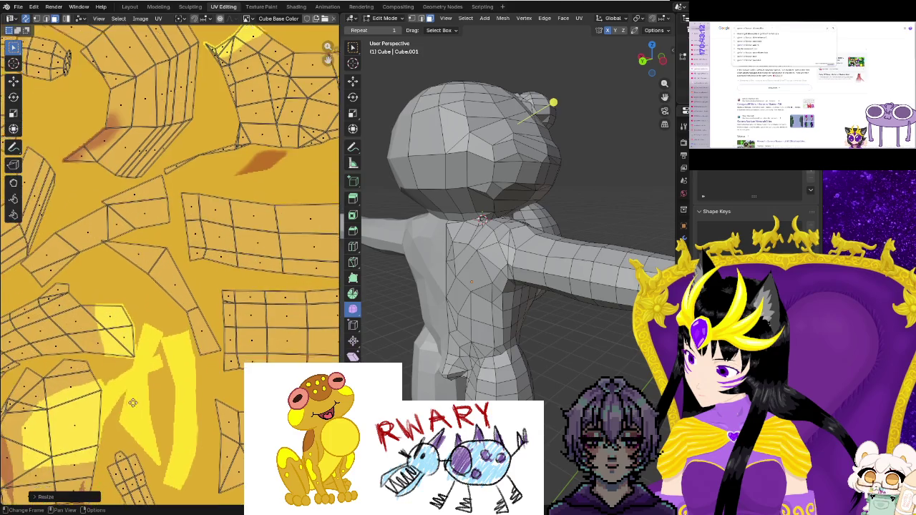
{"action": "scroll", "coordinate": [194, 336], "scroll_direction": "up", "scroll_amount": 2}
{"action": "scroll", "coordinate": [201, 330], "scroll_direction": "up", "scroll_amount": 1}
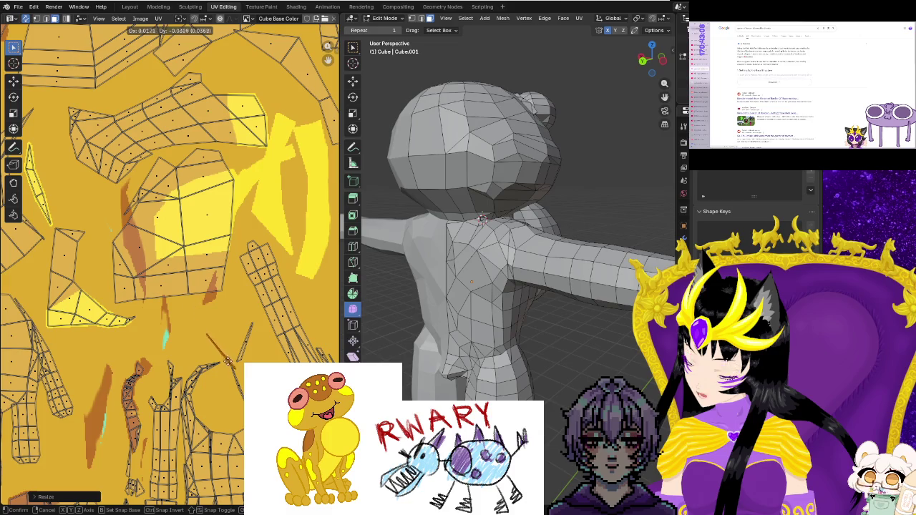
{"action": "key", "text": "Return"}
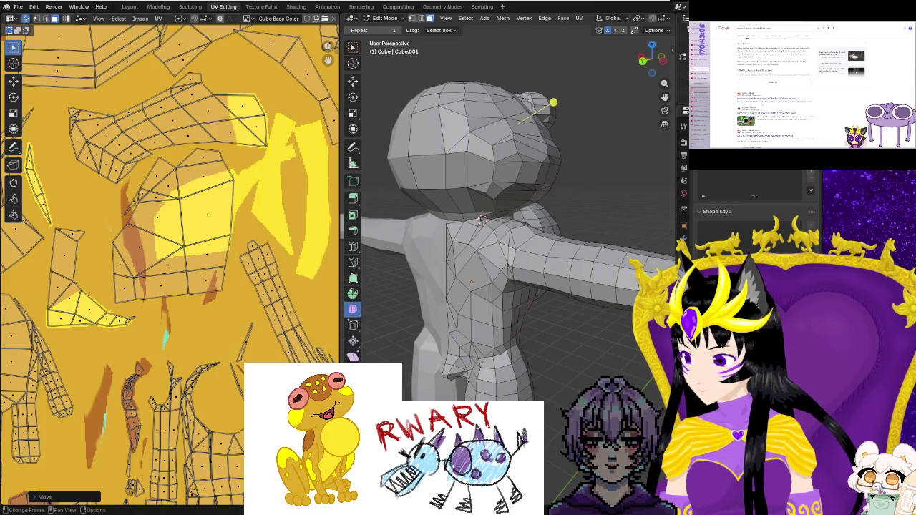
{"action": "middle_click_drag", "start_coordinate": [174, 460], "coordinate": [165, 346]}
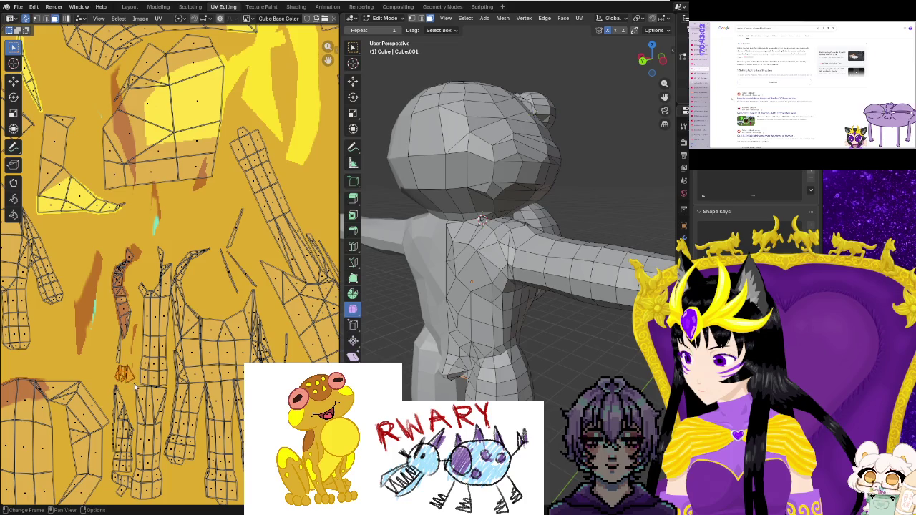
Rescale another small island about 1.32× and drop it over the brown painted mark.
{"action": "key", "text": "s"}
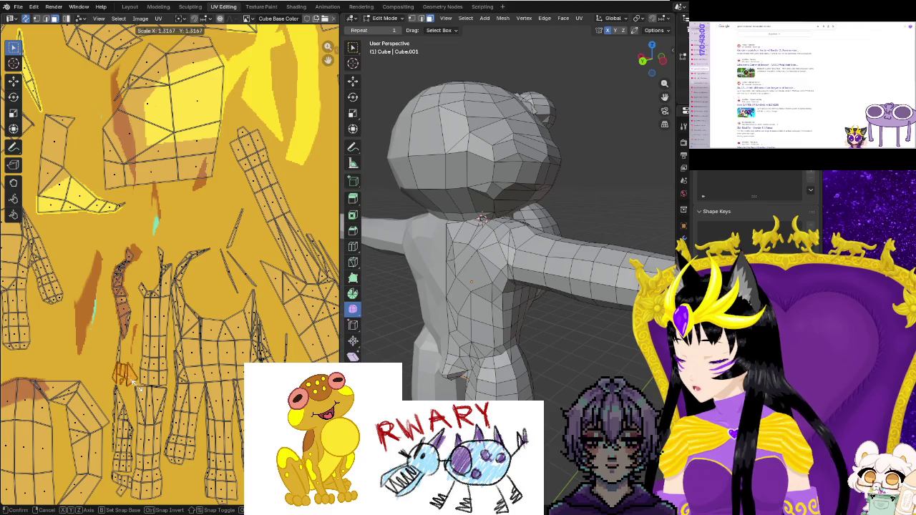
{"action": "key", "text": "Escape"}
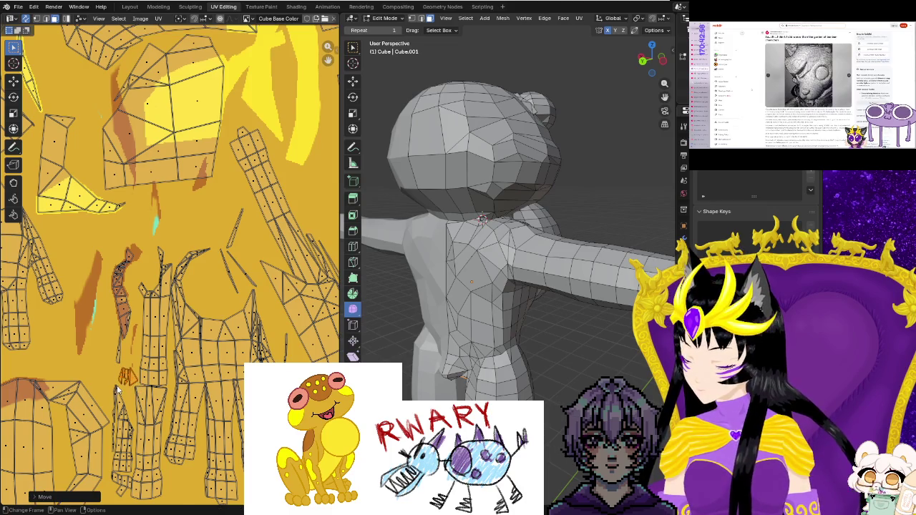
{"action": "key", "text": "s"}
{"action": "key", "text": "Return"}
{"action": "key", "text": "g"}
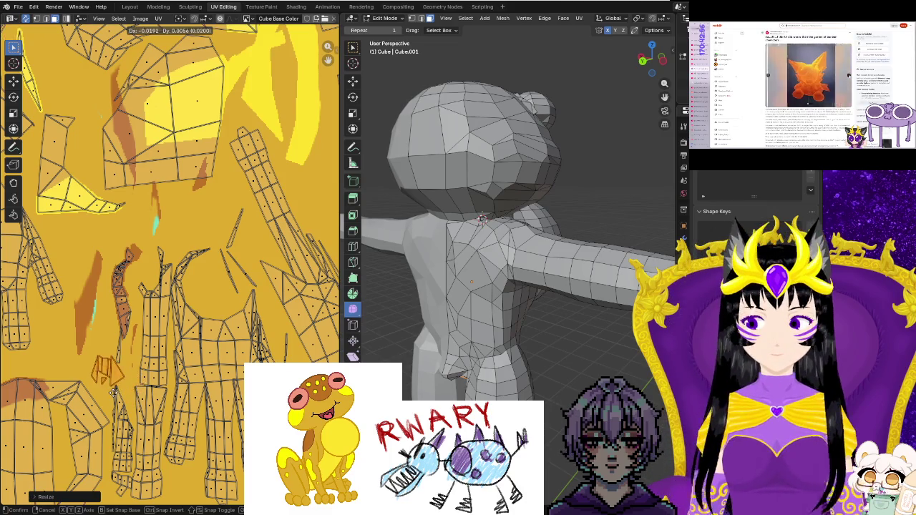
{"action": "left_click", "coordinate": [112, 393]}
{"action": "scroll", "coordinate": [142, 411], "scroll_direction": "down", "scroll_amount": 2}
Move the upper stray island left of the texture square toward the top cluster.
{"action": "scroll", "coordinate": [150, 406], "scroll_direction": "down", "scroll_amount": 2}
{"action": "scroll", "coordinate": [149, 407], "scroll_direction": "down", "scroll_amount": 2}
{"action": "scroll", "coordinate": [136, 412], "scroll_direction": "down", "scroll_amount": 1}
{"action": "scroll", "coordinate": [120, 416], "scroll_direction": "down", "scroll_amount": 1}
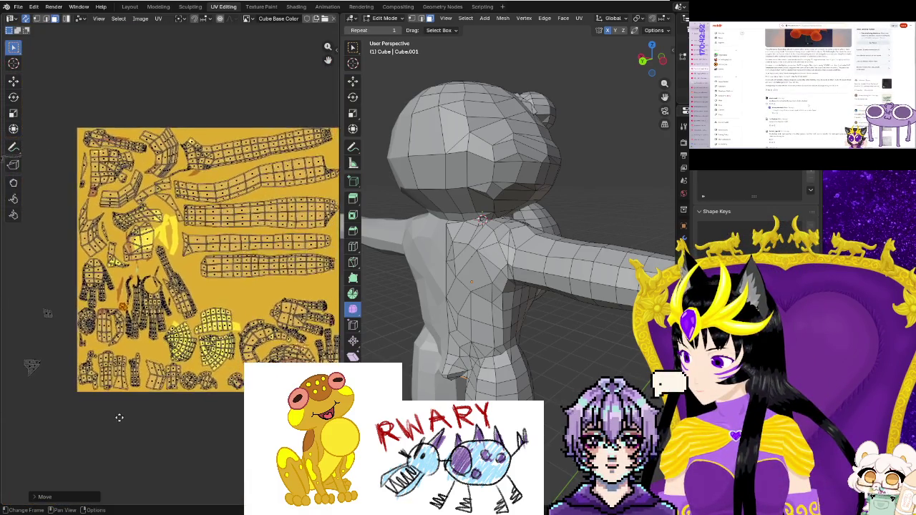
{"action": "mouse_move", "coordinate": [120, 416]}
{"action": "middle_mouse_down"}
{"action": "mouse_move", "coordinate": [141, 294]}
{"action": "mouse_move", "coordinate": [209, 313]}
{"action": "middle_mouse_up"}
{"action": "mouse_move", "coordinate": [72, 153]}
{"action": "left_mouse_down"}
{"action": "mouse_move", "coordinate": [225, 238]}
{"action": "mouse_move", "coordinate": [152, 192]}
{"action": "left_mouse_up"}
{"action": "key", "text": "g"}
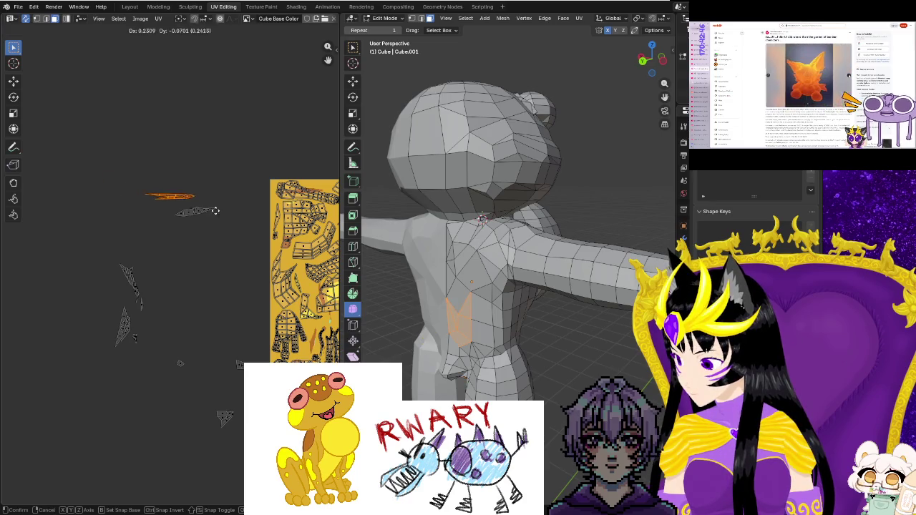
{"action": "left_click", "coordinate": [226, 212]}
Turn the two lower stray islands horizontal and move each up beside the others.
{"action": "left_click_drag", "start_coordinate": [115, 253], "coordinate": [134, 284]}
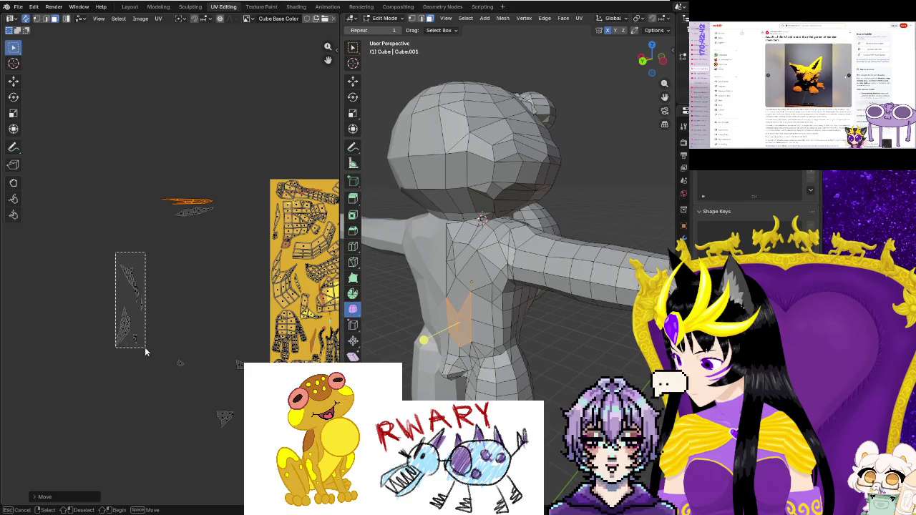
{"action": "left_click_drag", "start_coordinate": [148, 309], "coordinate": [145, 353]}
{"action": "key", "text": "r"}
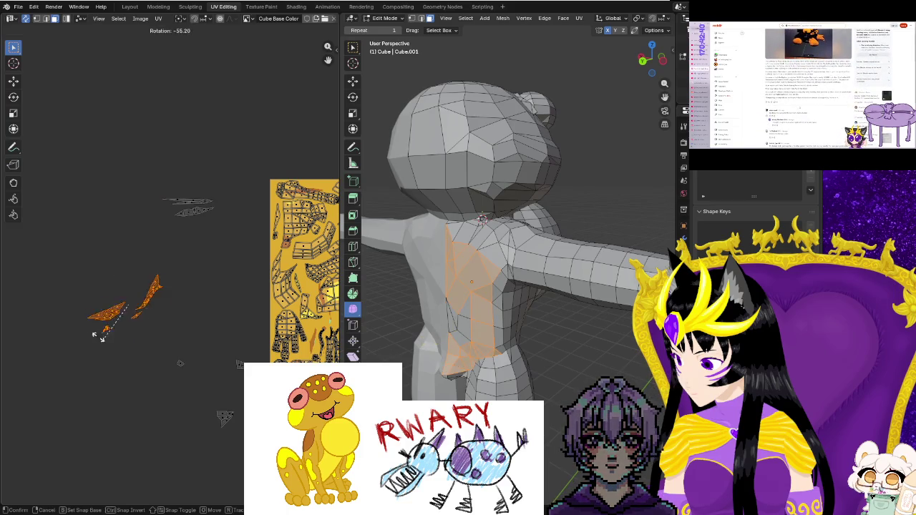
{"action": "left_click", "coordinate": [92, 315]}
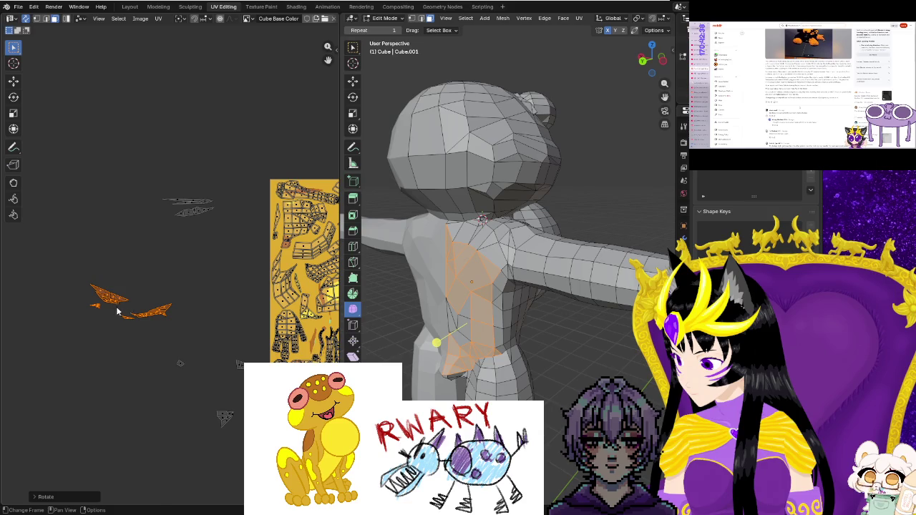
{"action": "left_click_drag", "start_coordinate": [161, 332], "coordinate": [161, 331]}
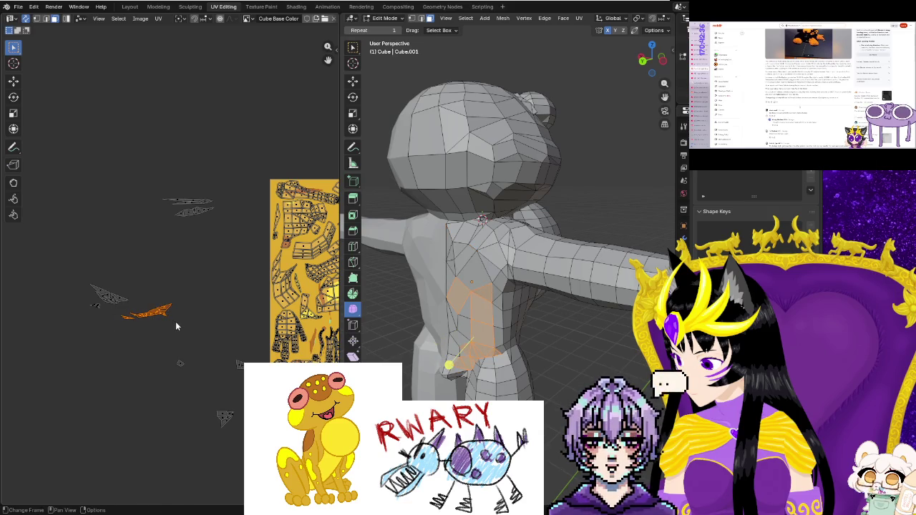
{"action": "key", "text": "g"}
{"action": "left_click", "coordinate": [231, 242]}
{"action": "left_click_drag", "start_coordinate": [78, 273], "coordinate": [127, 323]}
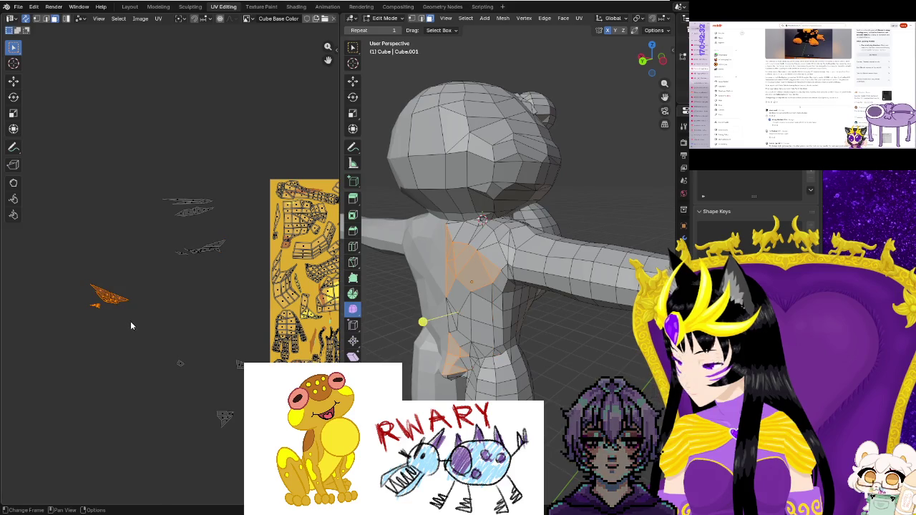
{"action": "key", "text": "g"}
{"action": "left_click", "coordinate": [197, 254]}
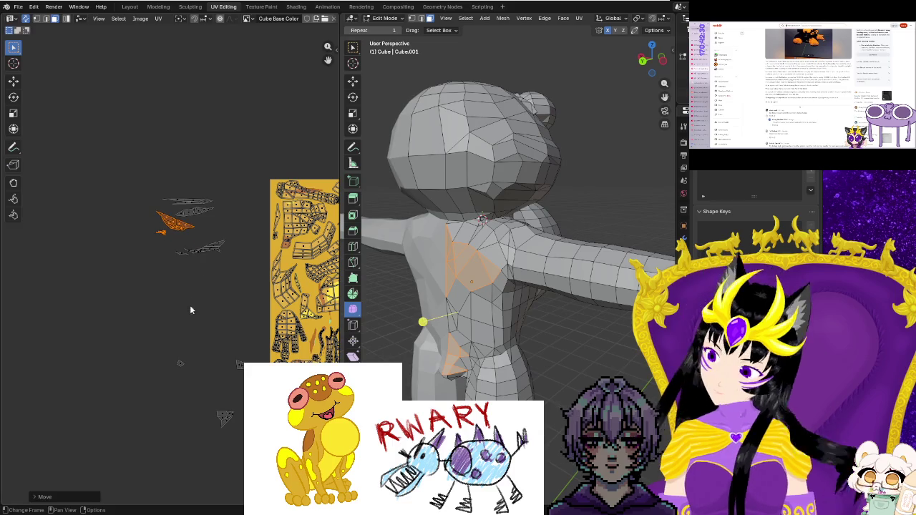
Move two small stray islands up into the shoulder and chest cluster.
{"action": "left_click_drag", "start_coordinate": [225, 418], "coordinate": [212, 412]}
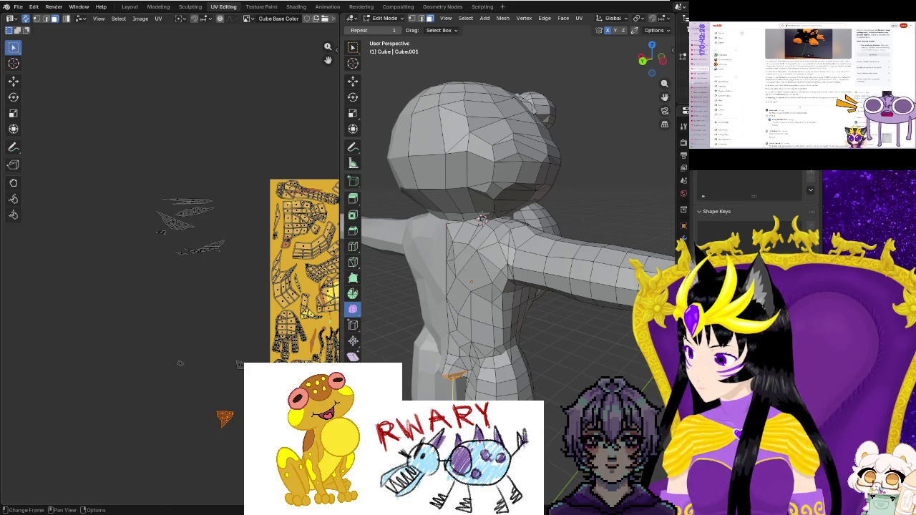
{"action": "key", "text": "g"}
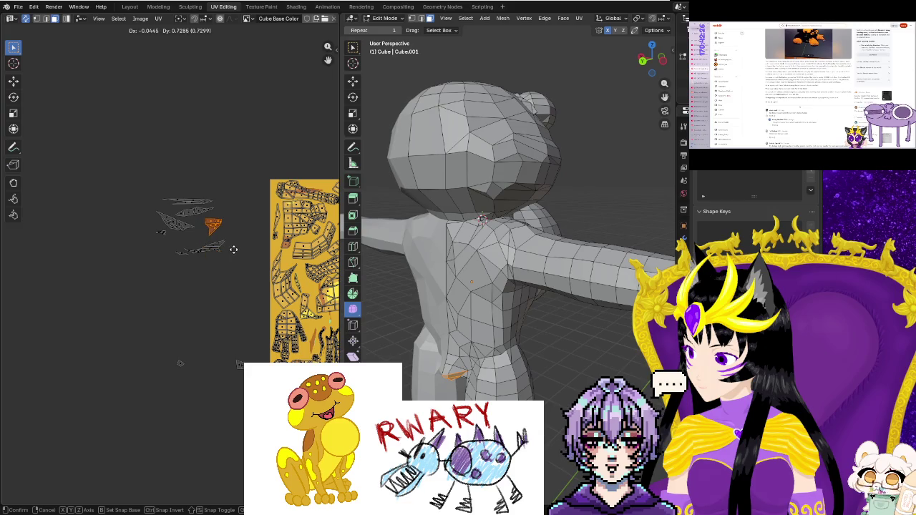
{"action": "key", "text": "Escape"}
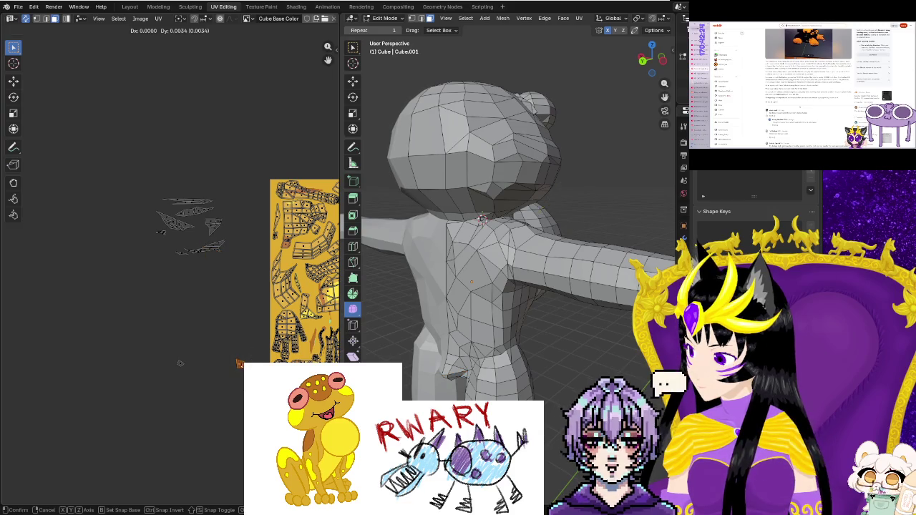
{"action": "left_click", "coordinate": [209, 252]}
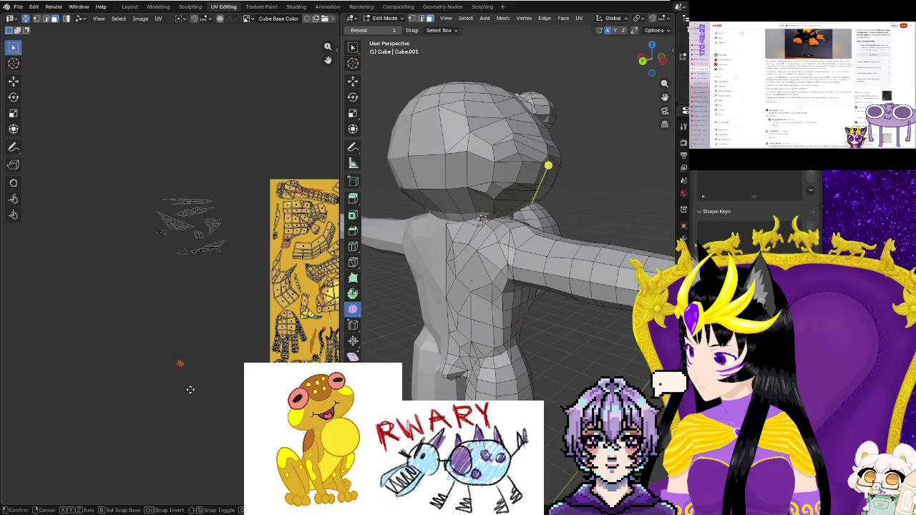
{"action": "left_click", "coordinate": [204, 268]}
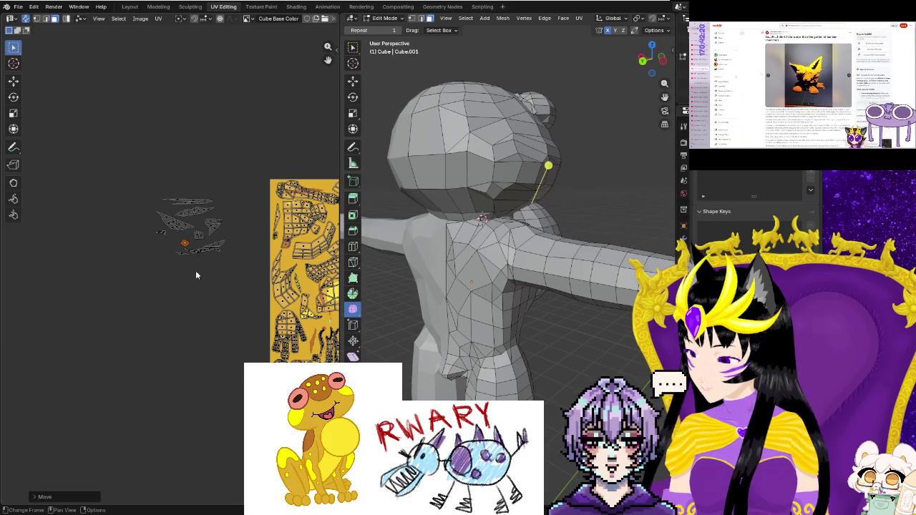
{"action": "key", "text": "g"}
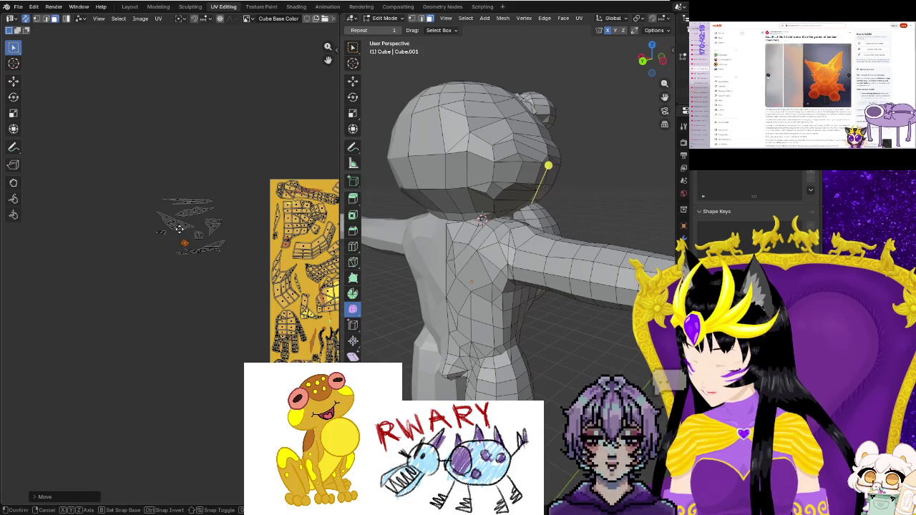
{"action": "left_click", "coordinate": [170, 212]}
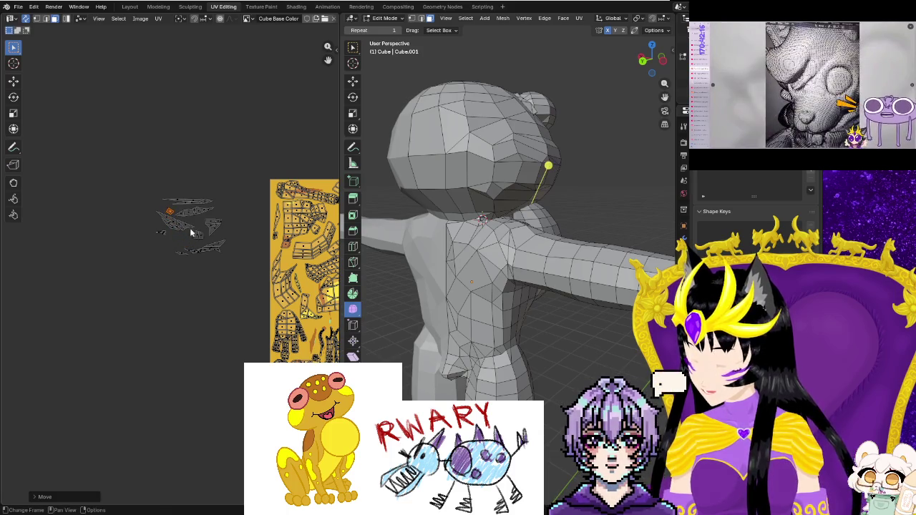
{"action": "left_click_drag", "start_coordinate": [190, 230], "coordinate": [204, 247]}
{"action": "key", "text": "g"}
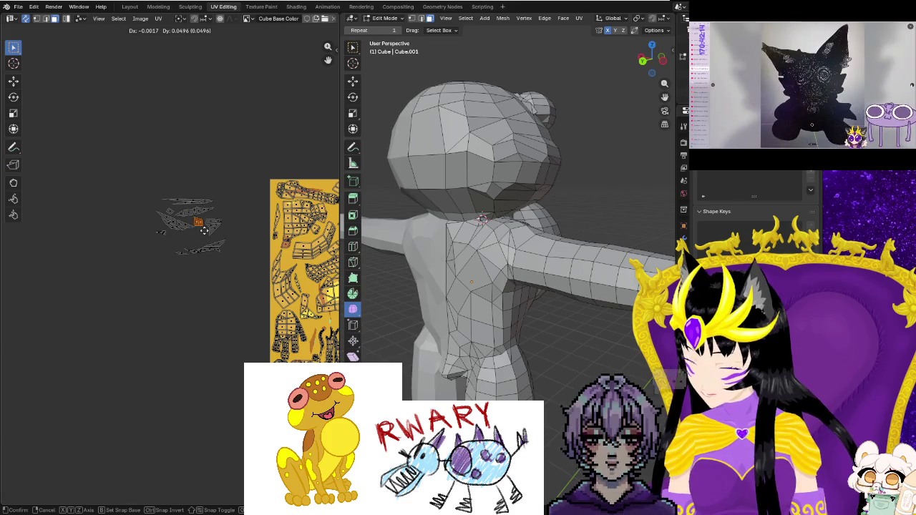
{"action": "left_click", "coordinate": [206, 230]}
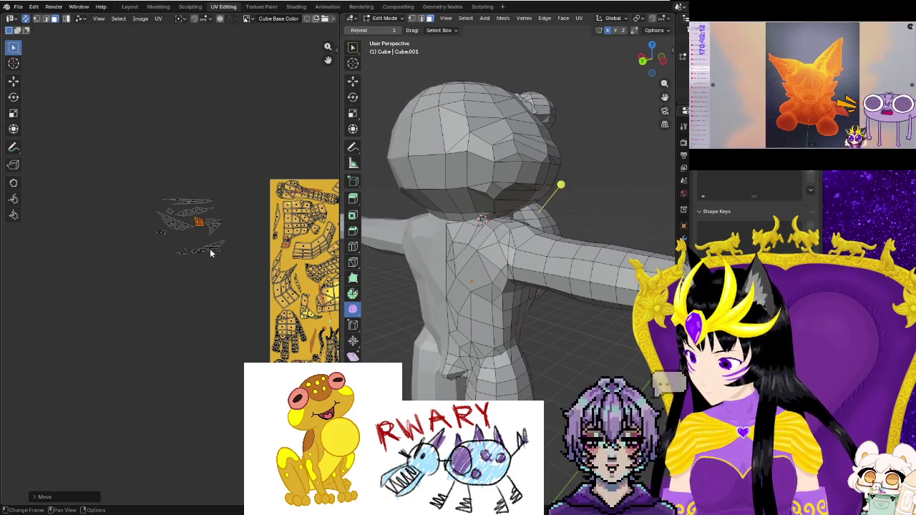
{"action": "scroll", "coordinate": [210, 249], "scroll_direction": "up", "scroll_amount": 3}
{"action": "scroll", "coordinate": [255, 222], "scroll_direction": "up", "scroll_amount": 3}
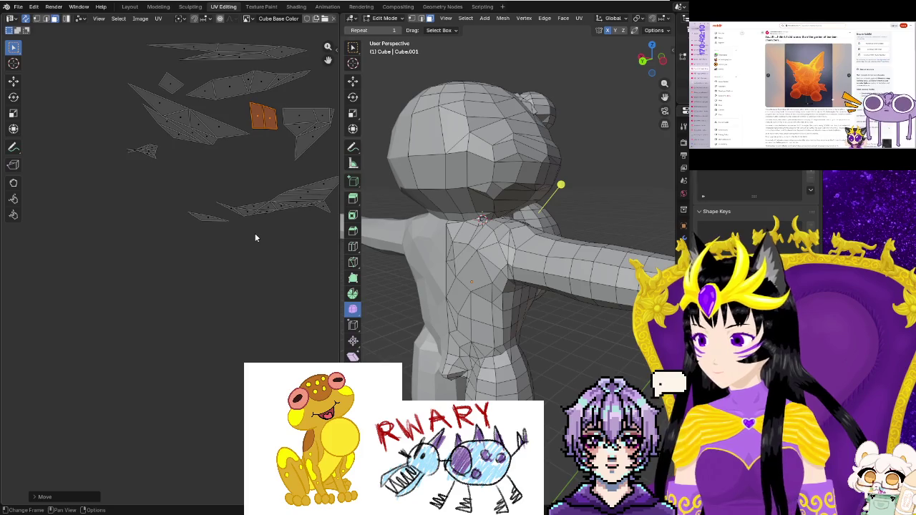
Move the triangular island up, then shrink and rotate it into place.
{"action": "middle_click_drag", "start_coordinate": [255, 237], "coordinate": [212, 332]}
{"action": "left_click_drag", "start_coordinate": [240, 190], "coordinate": [289, 261]}
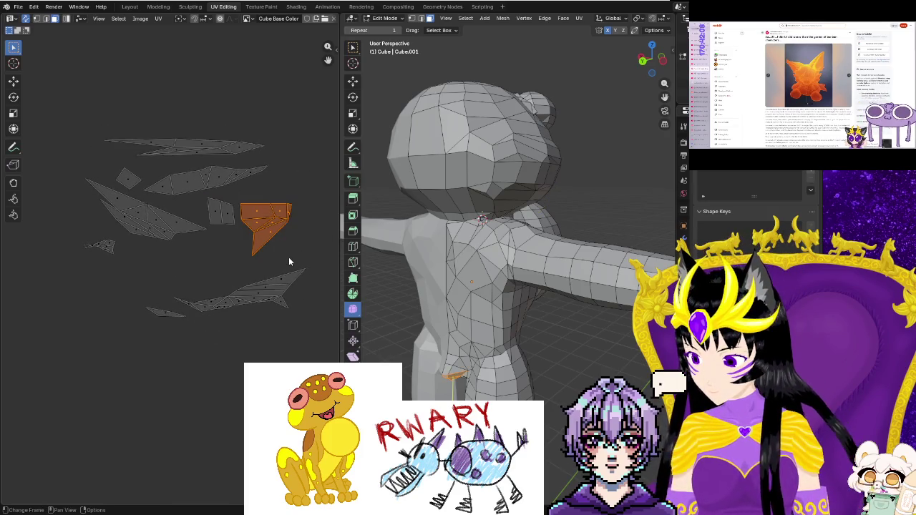
{"action": "key", "text": "g"}
{"action": "left_click", "coordinate": [292, 222]}
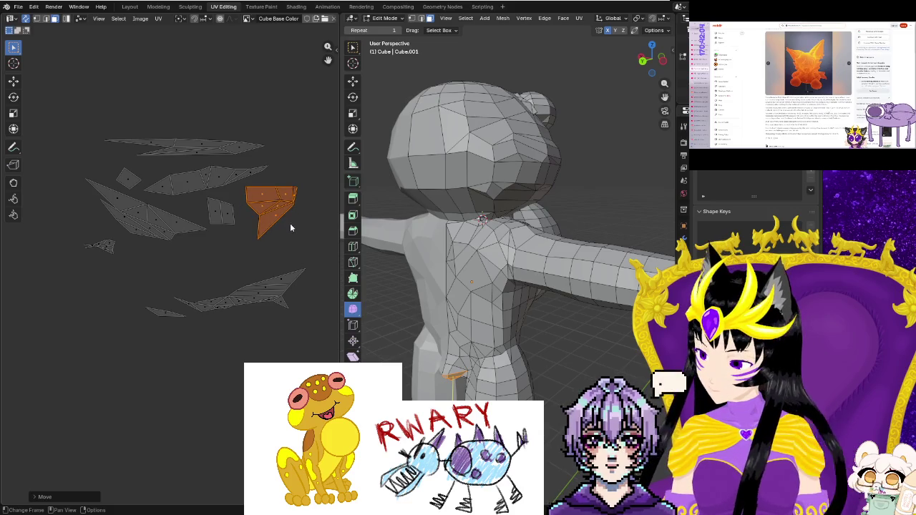
{"action": "key", "text": "s"}
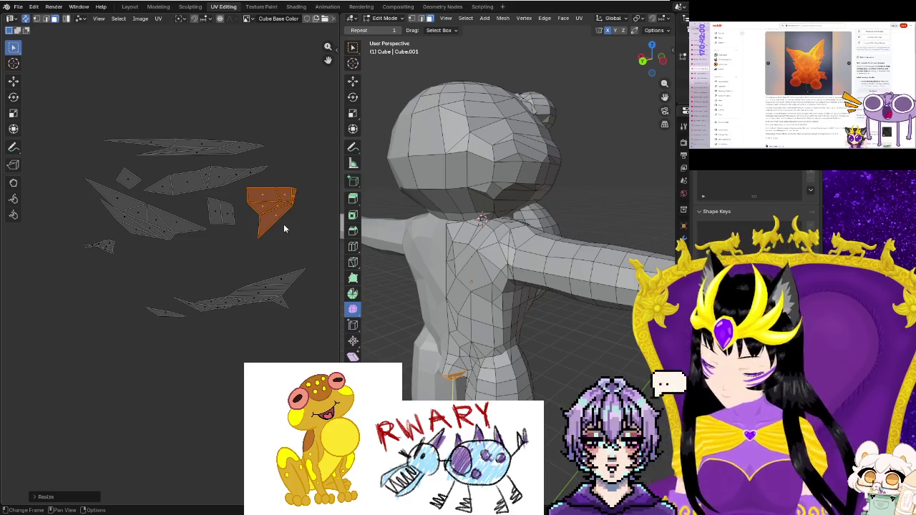
{"action": "key", "text": "r"}
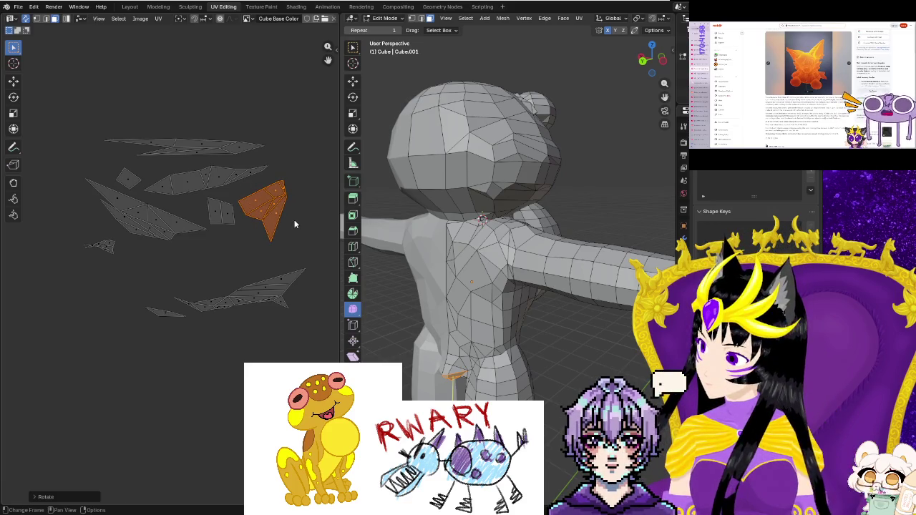
{"action": "left_click", "coordinate": [284, 212]}
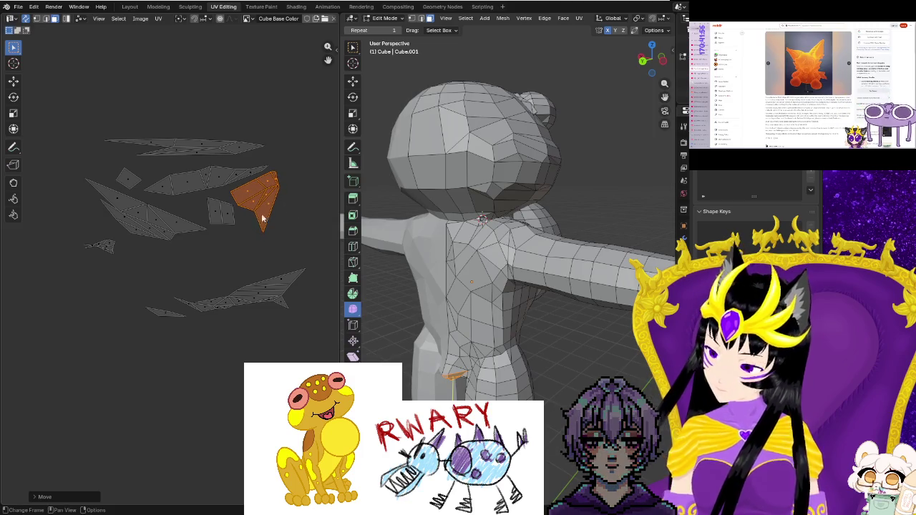
Enlarge the small four-sided island slightly and rotate it to fit its gap.
{"action": "left_click_drag", "start_coordinate": [234, 232], "coordinate": [231, 232]}
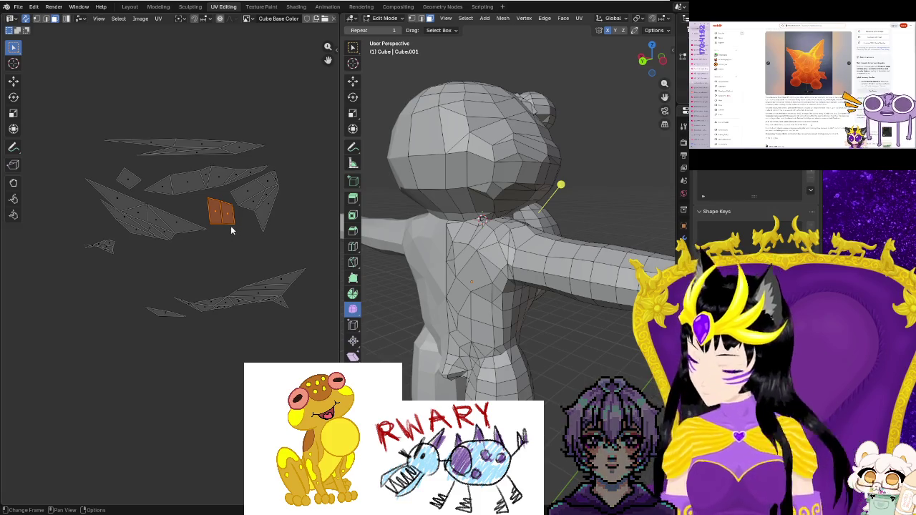
{"action": "key", "text": "s"}
{"action": "left_click", "coordinate": [236, 236]}
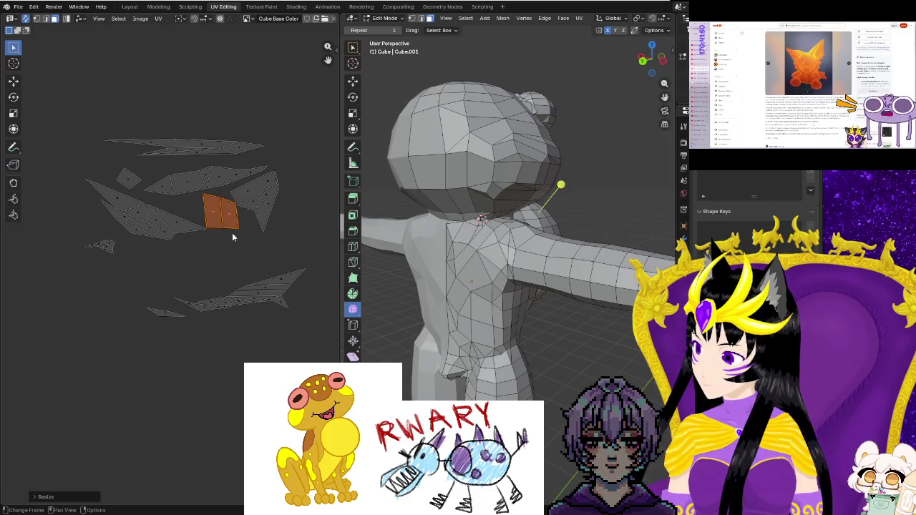
{"action": "key", "text": "g"}
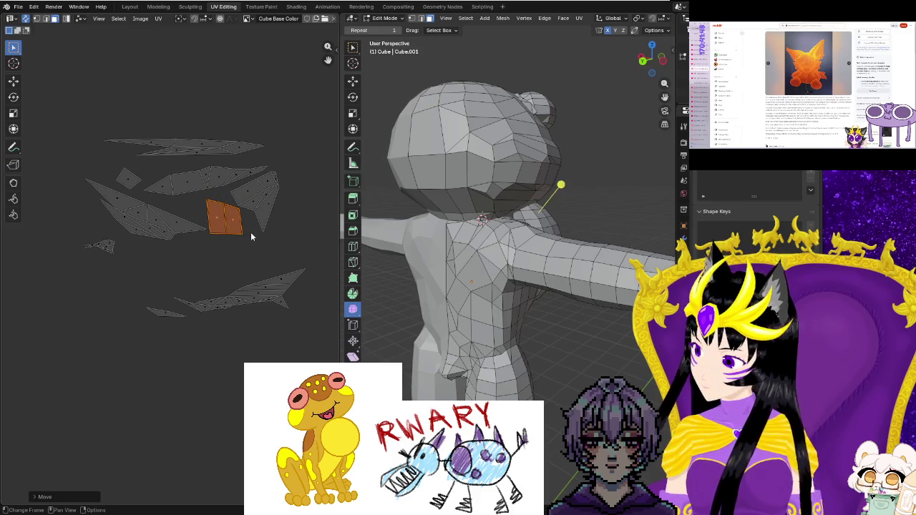
{"action": "key", "text": "r"}
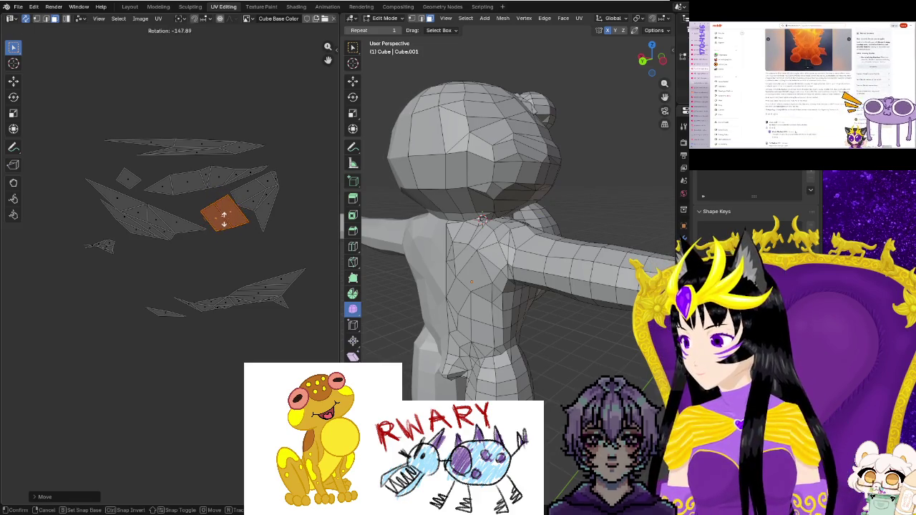
{"action": "left_click", "coordinate": [243, 217]}
{"action": "key", "text": "g"}
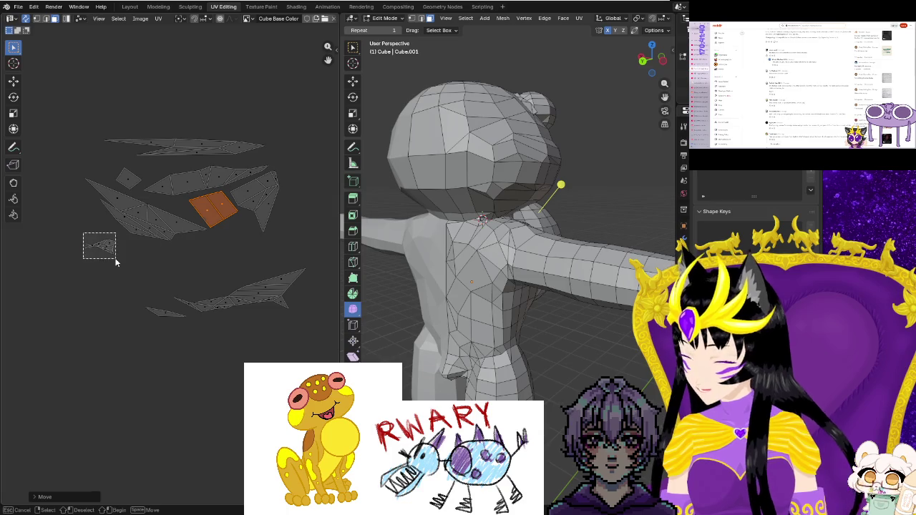
Double the tiny left island's size and place it at the cluster's upper left.
{"action": "left_click_drag", "start_coordinate": [115, 259], "coordinate": [117, 259]}
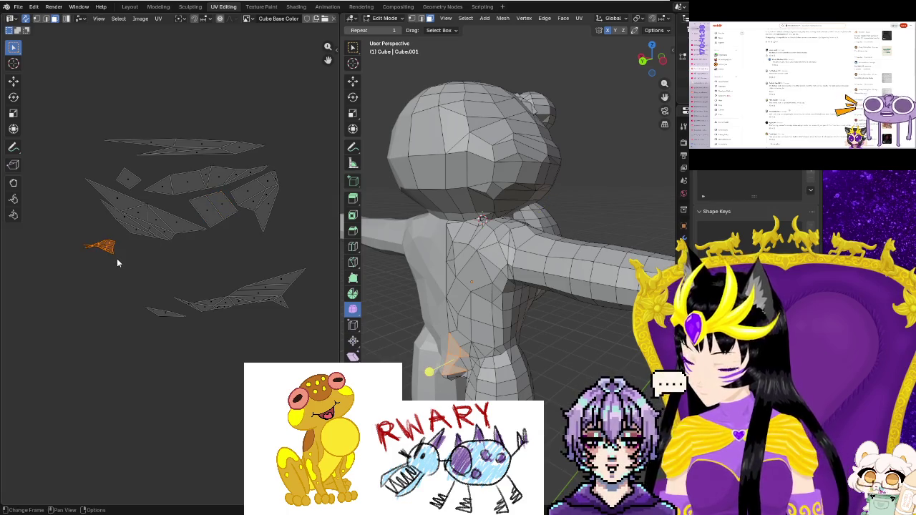
{"action": "key", "text": "s"}
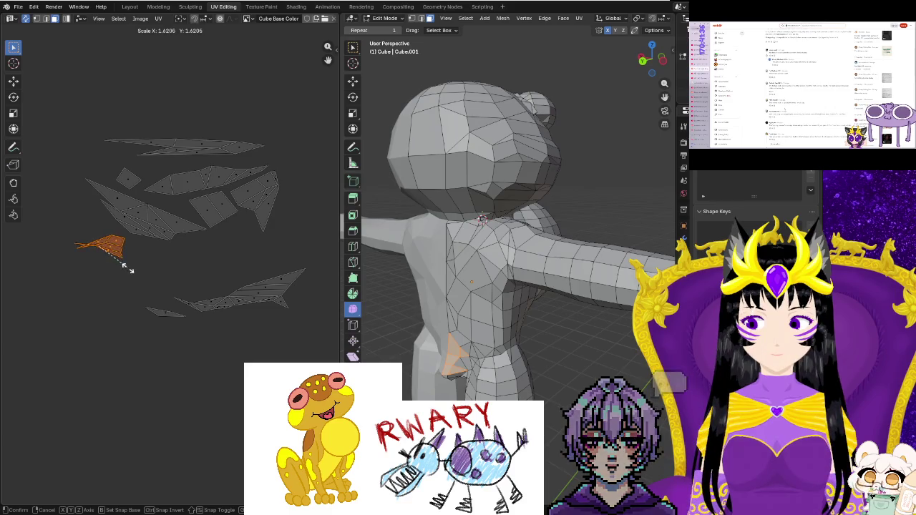
{"action": "left_click", "coordinate": [130, 272]}
{"action": "key", "text": "g"}
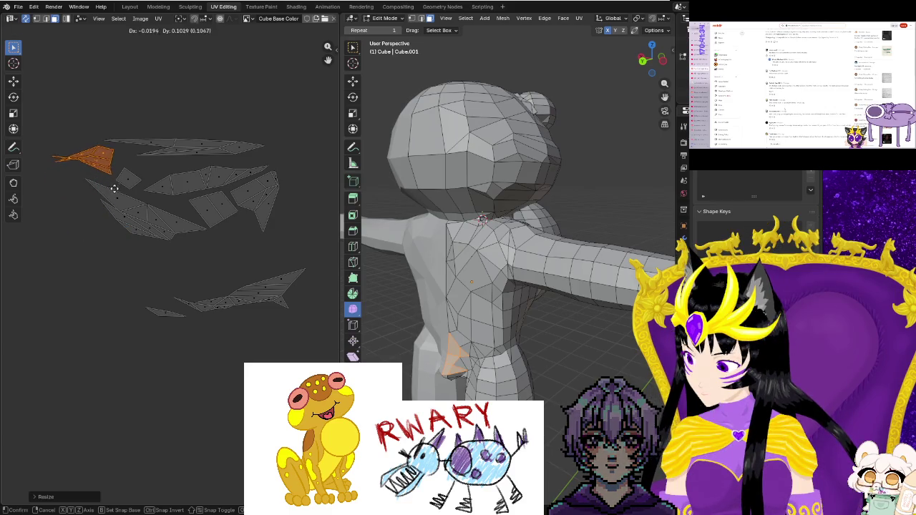
{"action": "left_click", "coordinate": [114, 198]}
Move the small square piece beside the long top strip, resizing and rotating it.
{"action": "left_click_drag", "start_coordinate": [136, 188], "coordinate": [136, 189]}
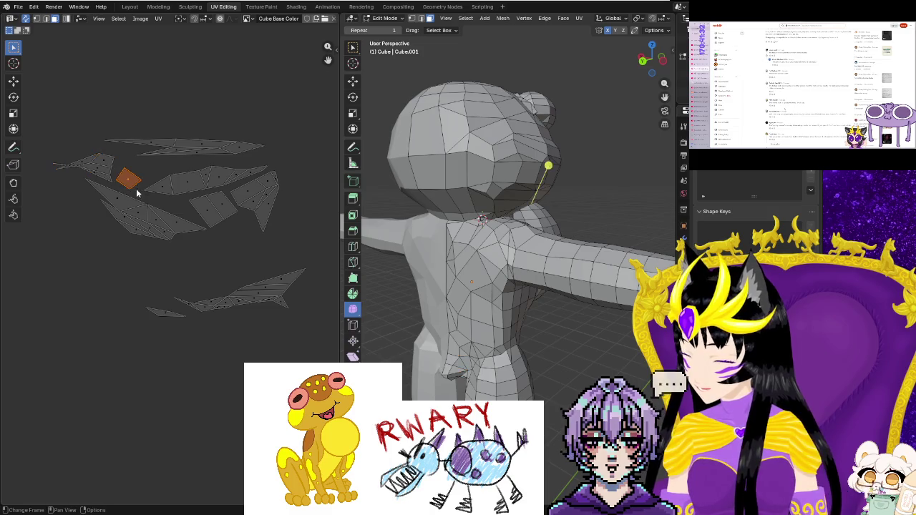
{"action": "key", "text": "g"}
{"action": "left_click", "coordinate": [263, 166]}
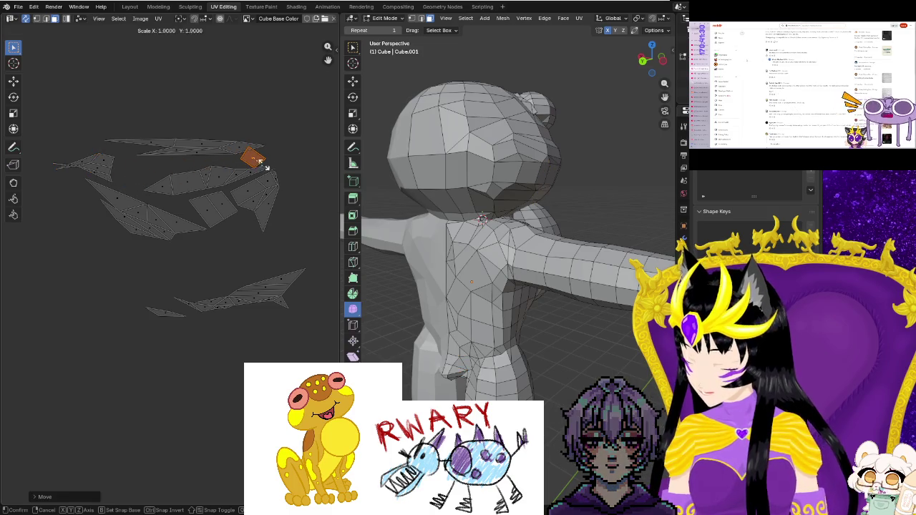
{"action": "left_click", "coordinate": [264, 167]}
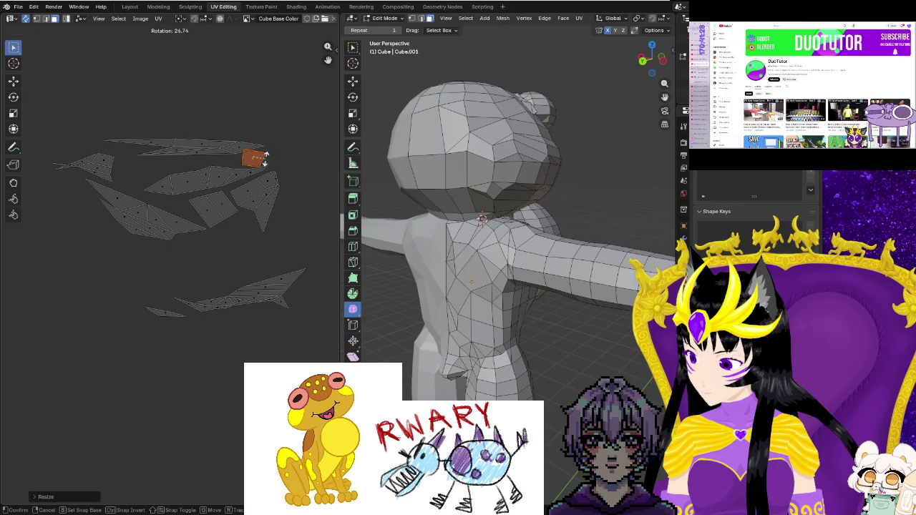
{"action": "left_click", "coordinate": [265, 156]}
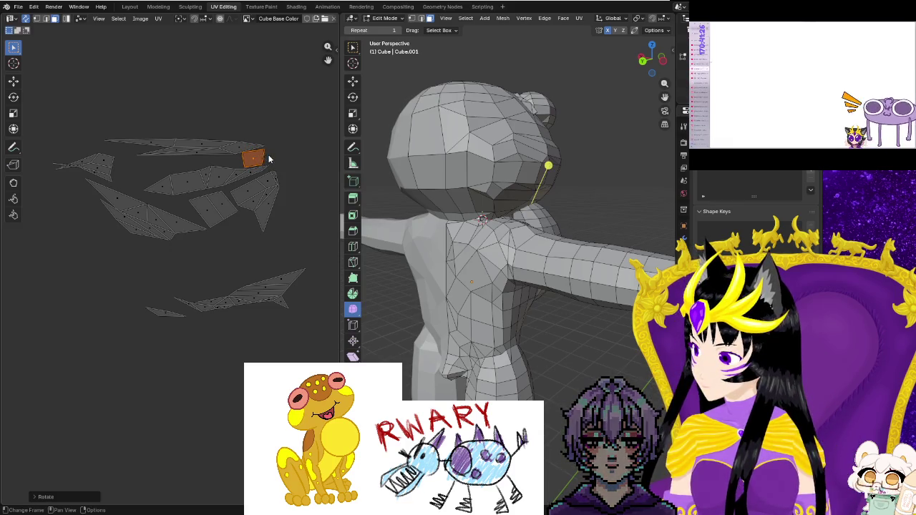
{"action": "key", "text": "g"}
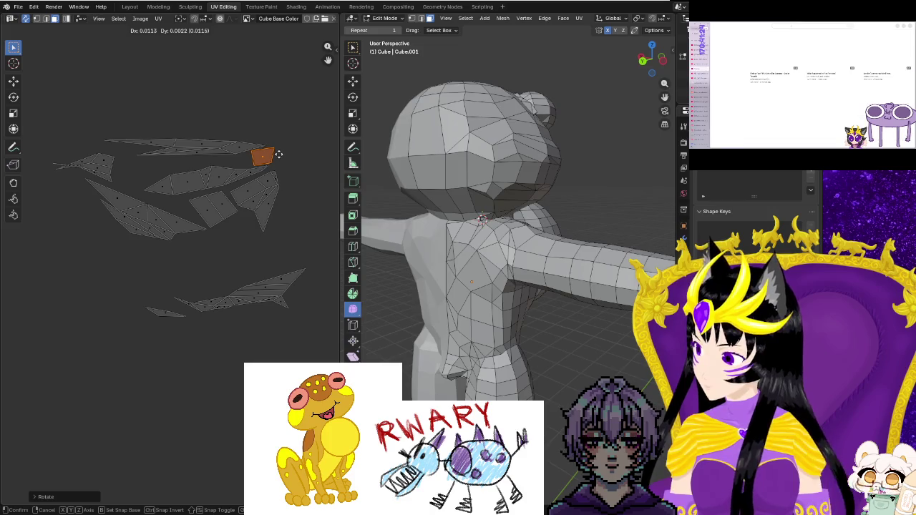
Reposition, resize and rotate the island at the cluster's upper left.
{"action": "left_click_drag", "start_coordinate": [104, 177], "coordinate": [113, 182]}
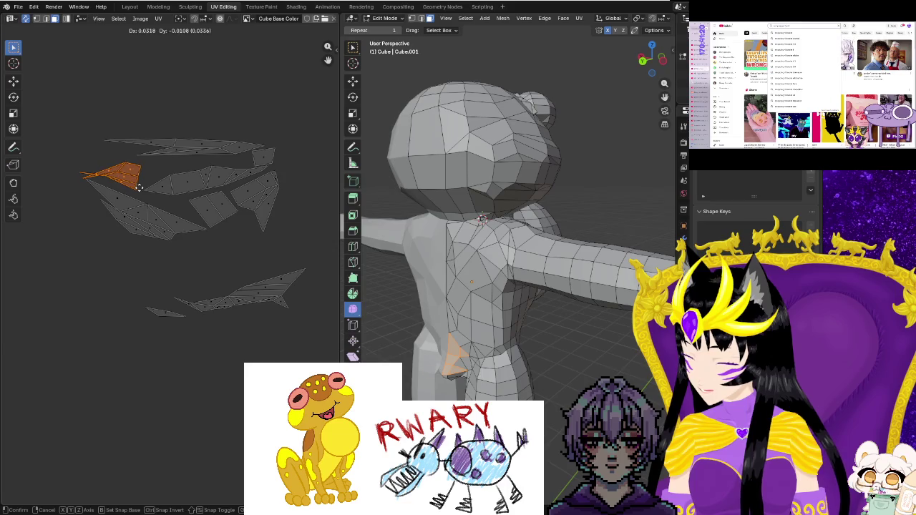
{"action": "left_click", "coordinate": [139, 188]}
{"action": "key", "text": "s"}
{"action": "left_click", "coordinate": [140, 187]}
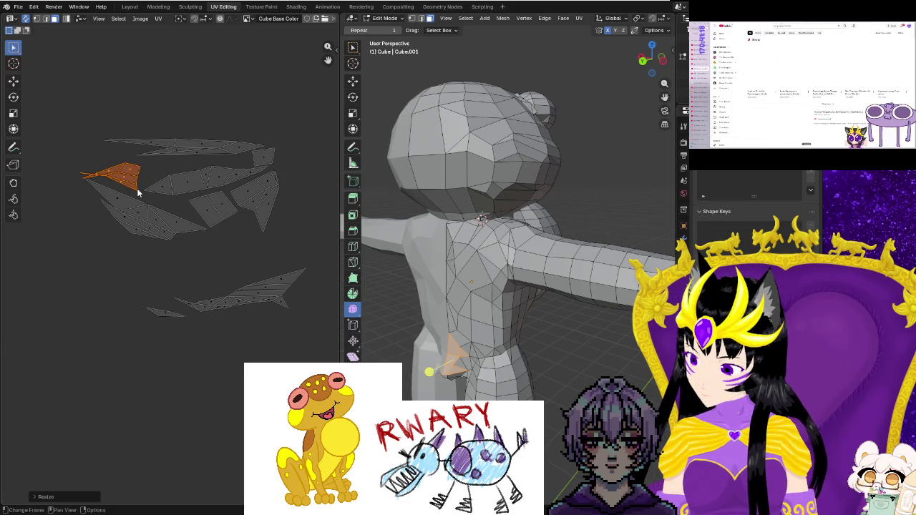
{"action": "key", "text": "r"}
{"action": "left_click", "coordinate": [141, 188]}
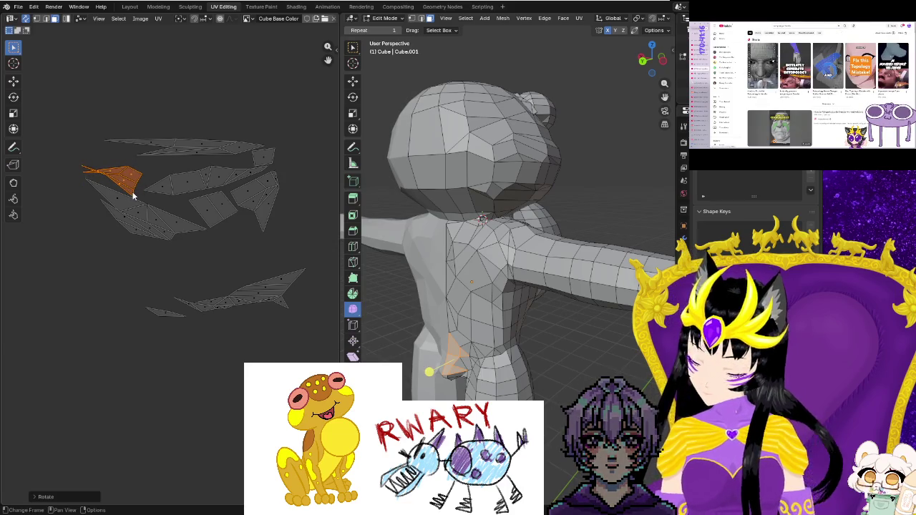
{"action": "key", "text": "g"}
{"action": "left_click", "coordinate": [137, 189]}
Fine-tune that island with small nudges and slight scaling, then deselect it.
{"action": "key", "text": "g"}
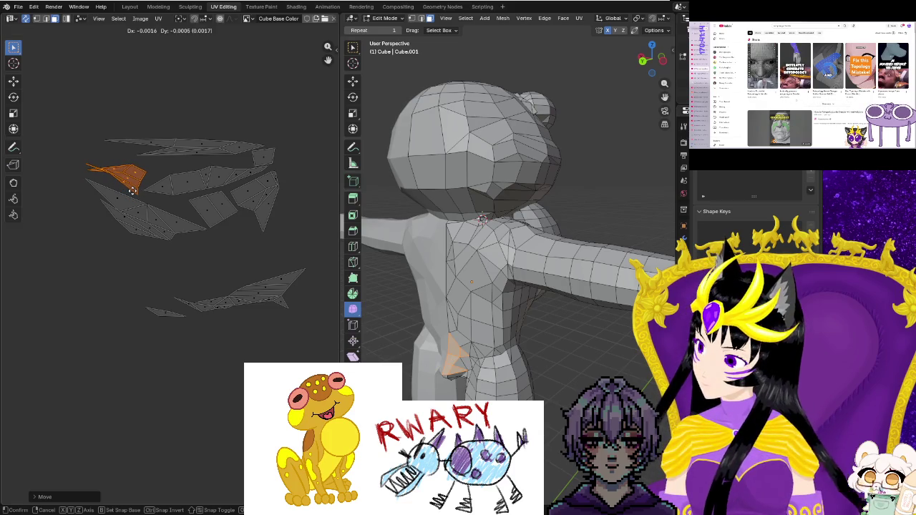
{"action": "left_click", "coordinate": [133, 190]}
{"action": "key", "text": "s"}
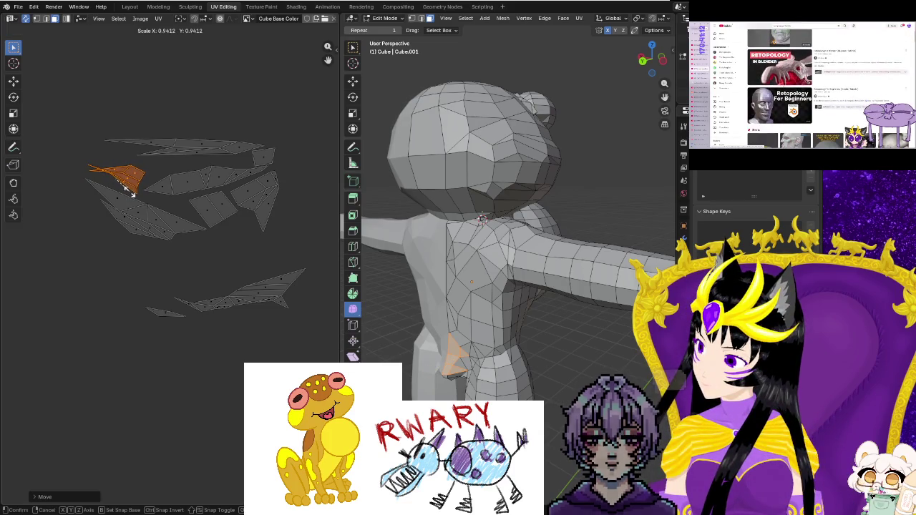
{"action": "left_click", "coordinate": [131, 195]}
{"action": "key", "text": "g"}
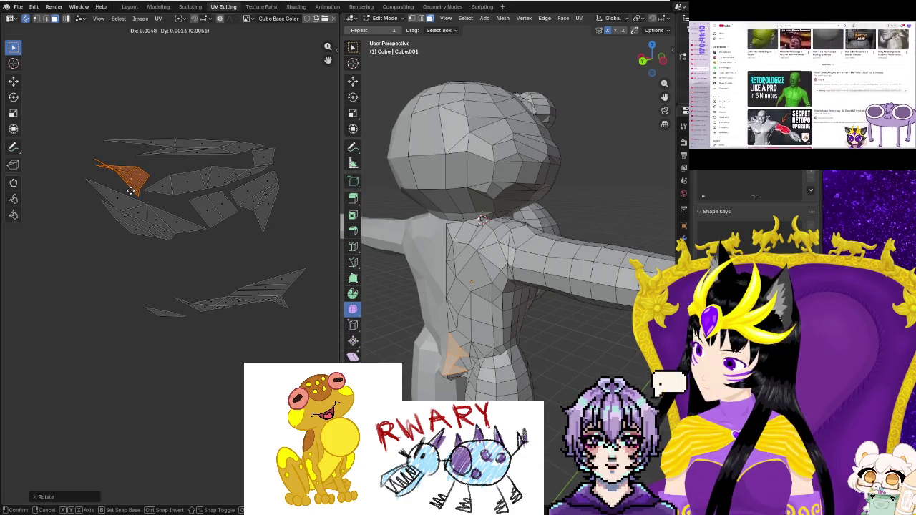
{"action": "left_click", "coordinate": [131, 192]}
{"action": "key", "text": "s"}
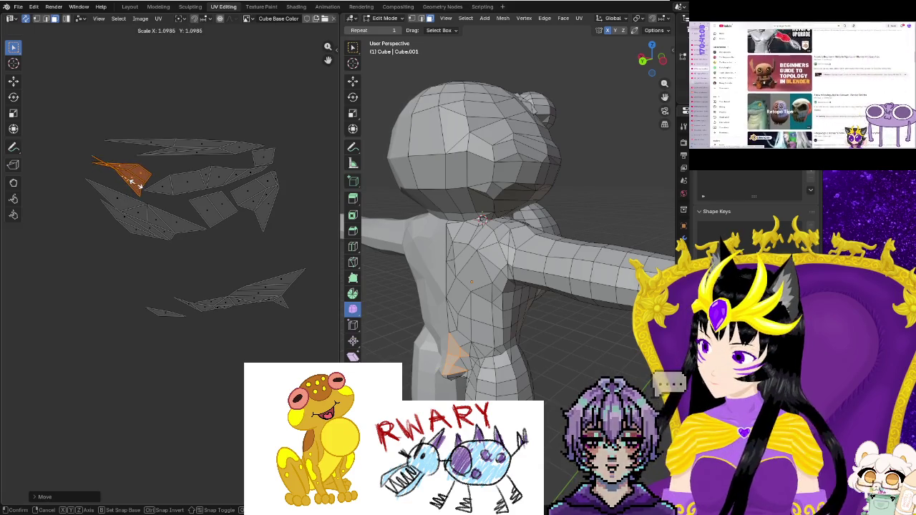
{"action": "middle_click_drag", "start_coordinate": [92, 184], "coordinate": [138, 246]}
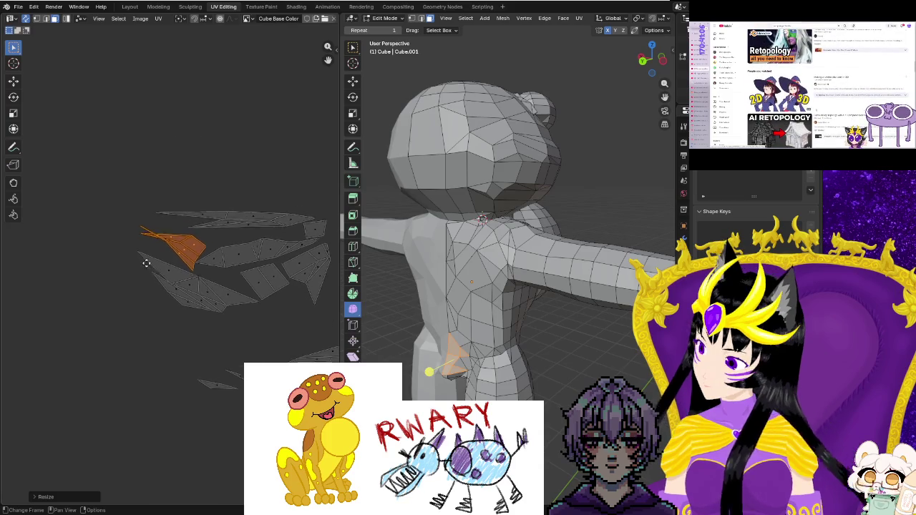
{"action": "left_click", "coordinate": [138, 246]}
Switch to vertex selection and rearrange the island's tip vertices, undoing a bad move.
{"action": "scroll", "coordinate": [138, 219], "scroll_direction": "up", "scroll_amount": 4}
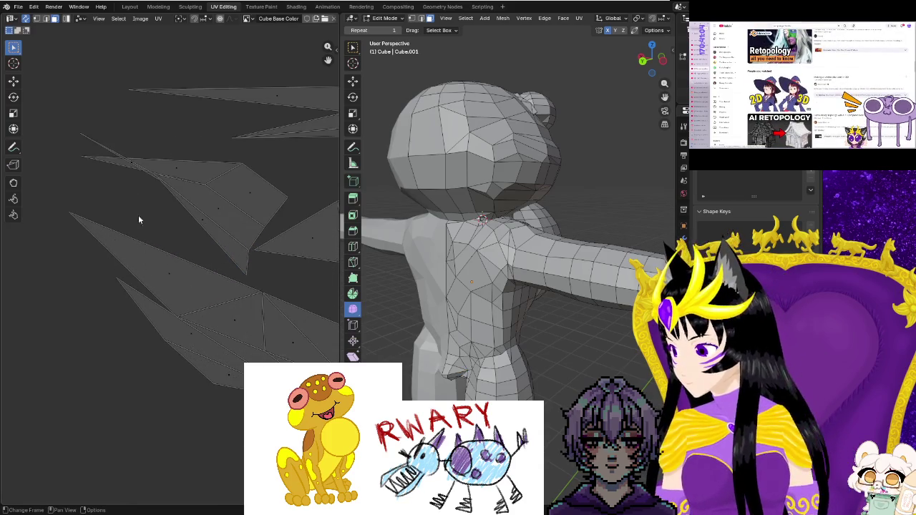
{"action": "left_click", "coordinate": [38, 20]}
{"action": "left_click", "coordinate": [80, 135]}
{"action": "left_click_drag", "start_coordinate": [79, 134], "coordinate": [78, 193]}
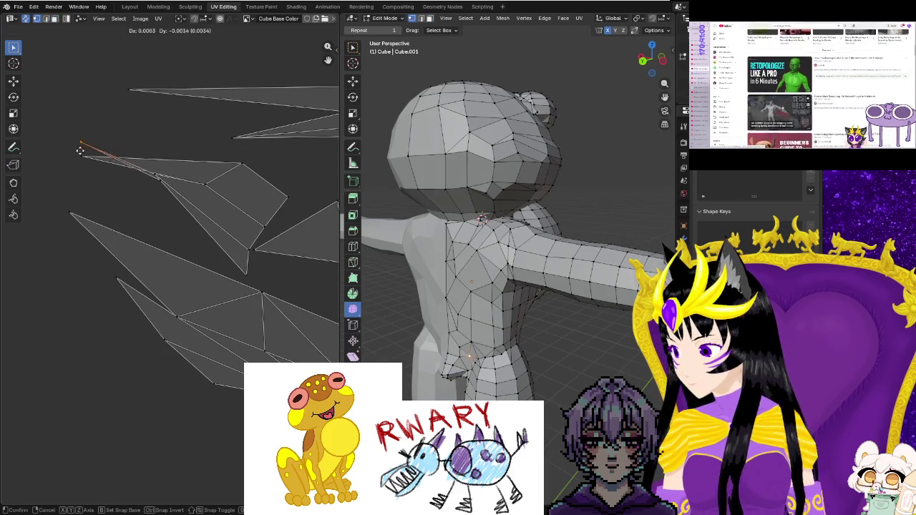
{"action": "left_click", "coordinate": [83, 158]}
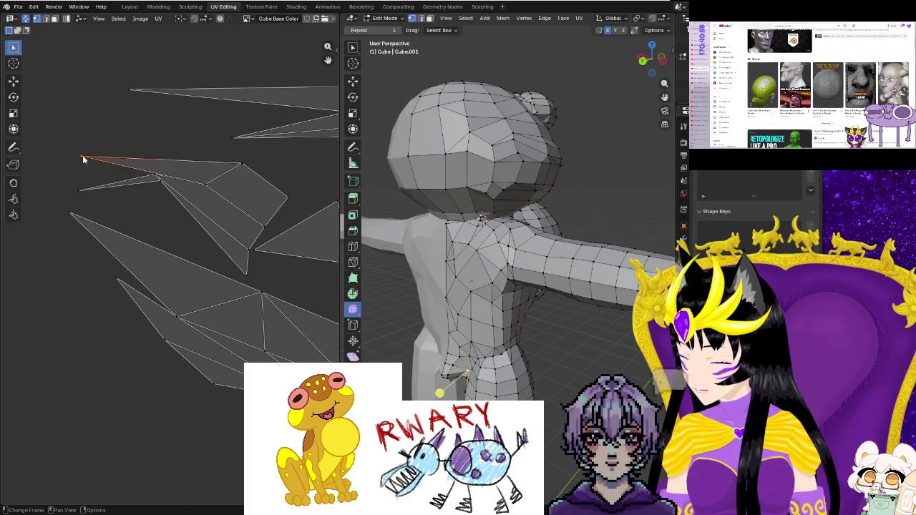
{"action": "left_click_drag", "start_coordinate": [83, 158], "coordinate": [86, 130]}
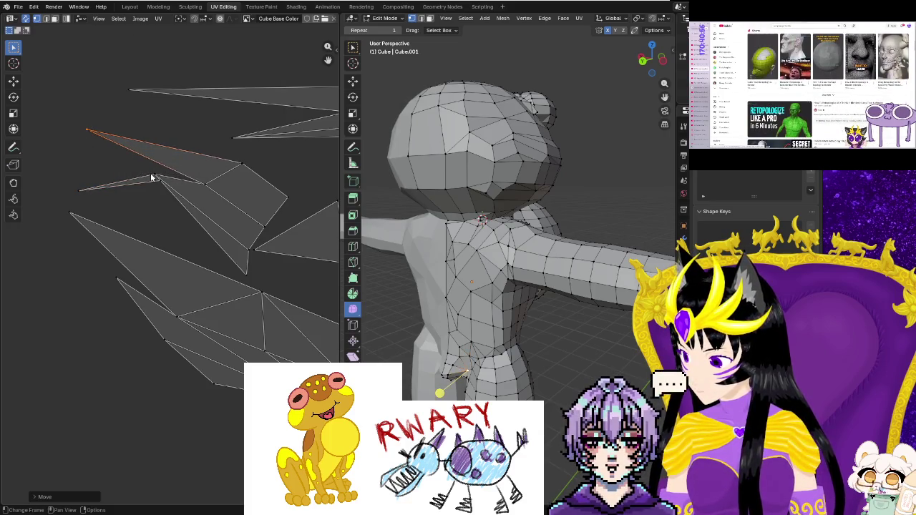
{"action": "mouse_move", "coordinate": [155, 177]}
{"action": "left_mouse_down"}
{"action": "mouse_move", "coordinate": [117, 163]}
{"action": "mouse_move", "coordinate": [140, 163]}
{"action": "left_mouse_up"}
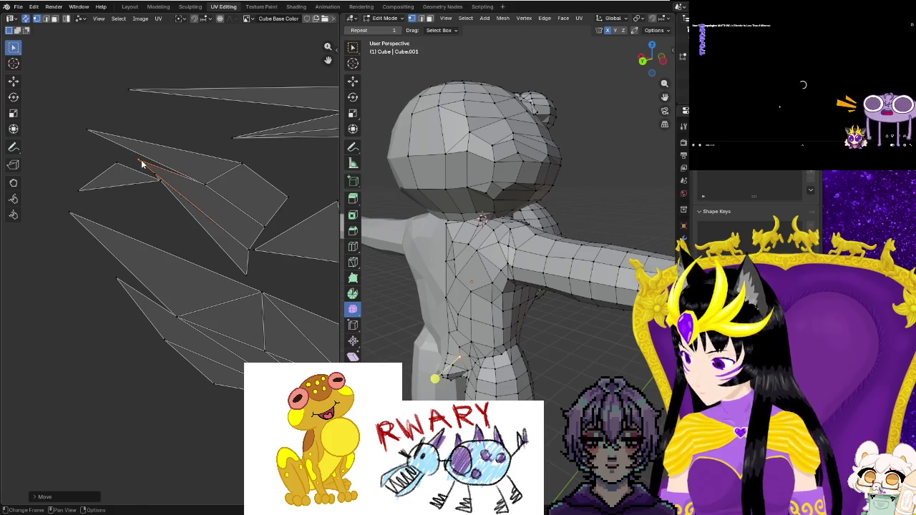
{"action": "key", "text": "ctrl+z"}
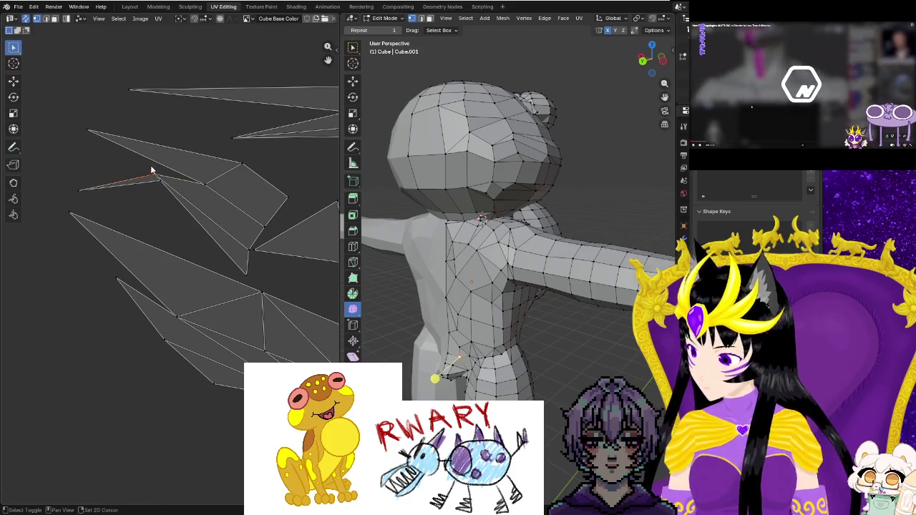
Drag several more UV vertices to tidy the island's pointed tips.
{"action": "mouse_move", "coordinate": [158, 176]}
{"action": "left_mouse_down"}
{"action": "mouse_move", "coordinate": [147, 169]}
{"action": "mouse_move", "coordinate": [159, 181]}
{"action": "mouse_move", "coordinate": [151, 188]}
{"action": "left_mouse_up"}
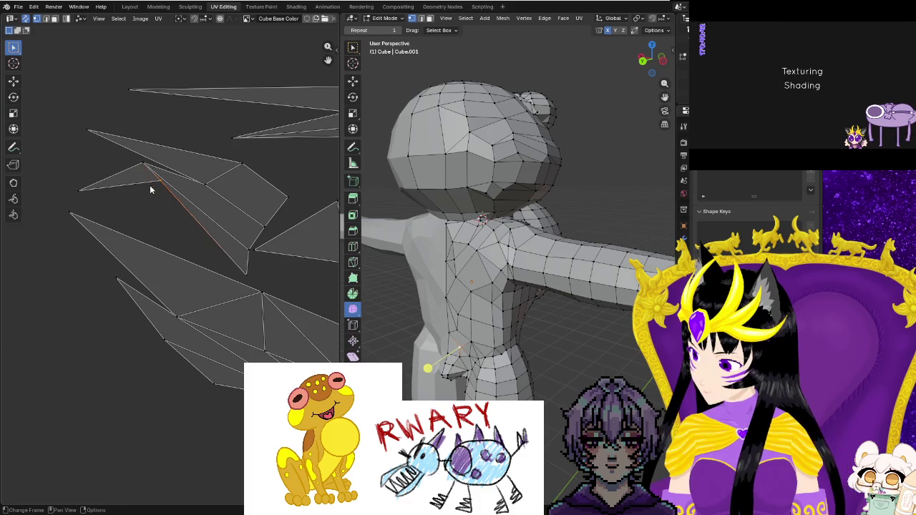
{"action": "scroll", "coordinate": [149, 185], "scroll_direction": "up", "scroll_amount": 2}
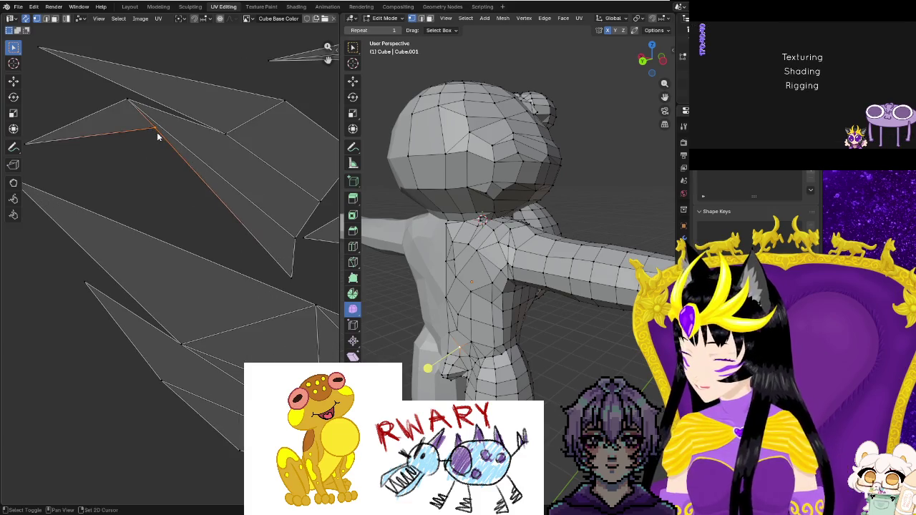
{"action": "left_click_drag", "start_coordinate": [157, 132], "coordinate": [142, 153]}
{"action": "mouse_move", "coordinate": [136, 176]}
{"action": "middle_mouse_down"}
{"action": "mouse_move", "coordinate": [208, 244]}
{"action": "mouse_move", "coordinate": [244, 264]}
{"action": "middle_mouse_up"}
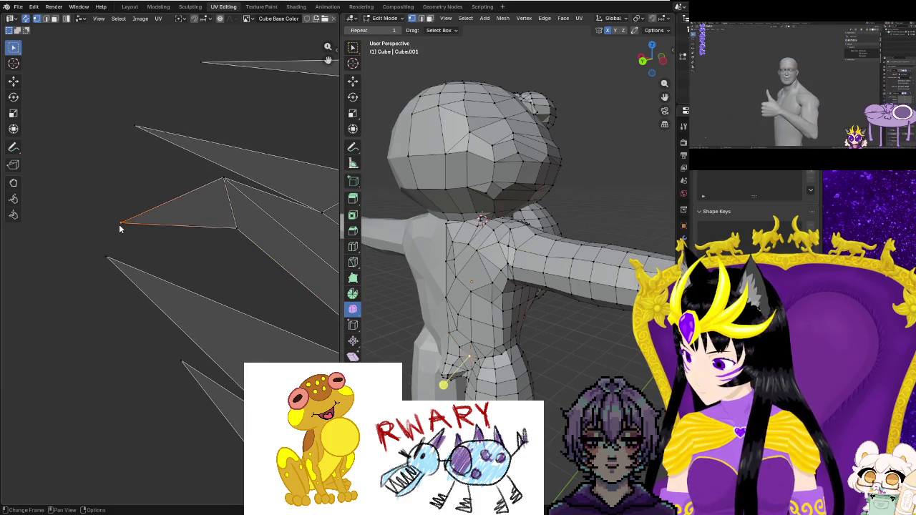
{"action": "left_click_drag", "start_coordinate": [120, 229], "coordinate": [119, 164]}
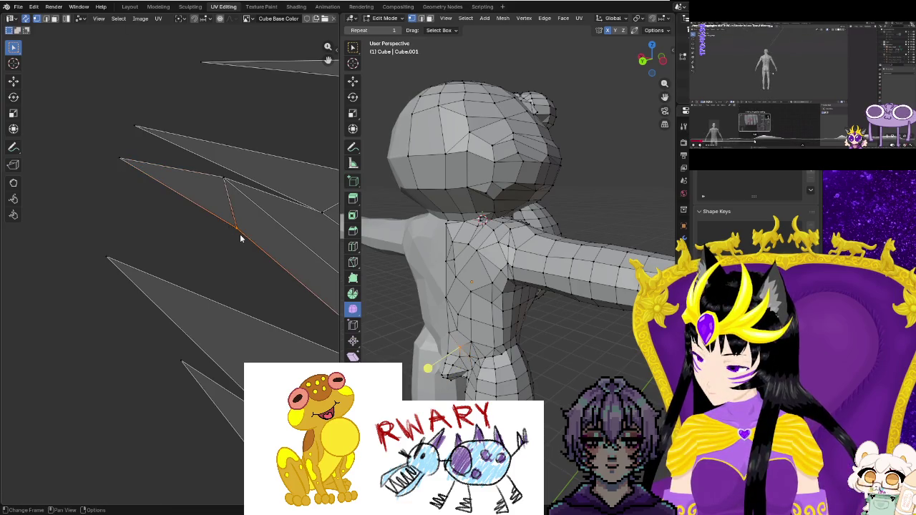
{"action": "left_click_drag", "start_coordinate": [235, 227], "coordinate": [223, 242]}
{"action": "scroll", "coordinate": [241, 295], "scroll_direction": "down", "scroll_amount": 3}
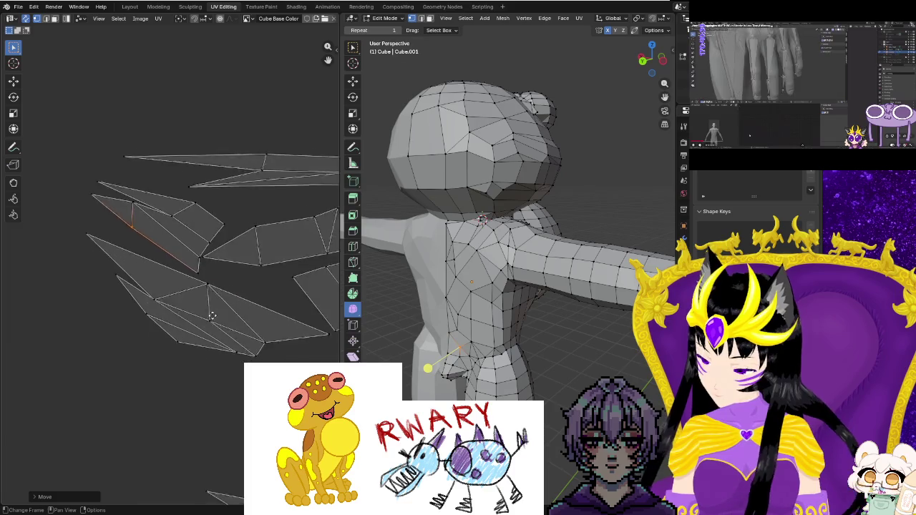
Move the lone lower-left triangle up among the islands, rotated and enlarged to fit.
{"action": "middle_click_drag", "start_coordinate": [219, 315], "coordinate": [93, 225]}
{"action": "left_click_drag", "start_coordinate": [62, 376], "coordinate": [159, 436]}
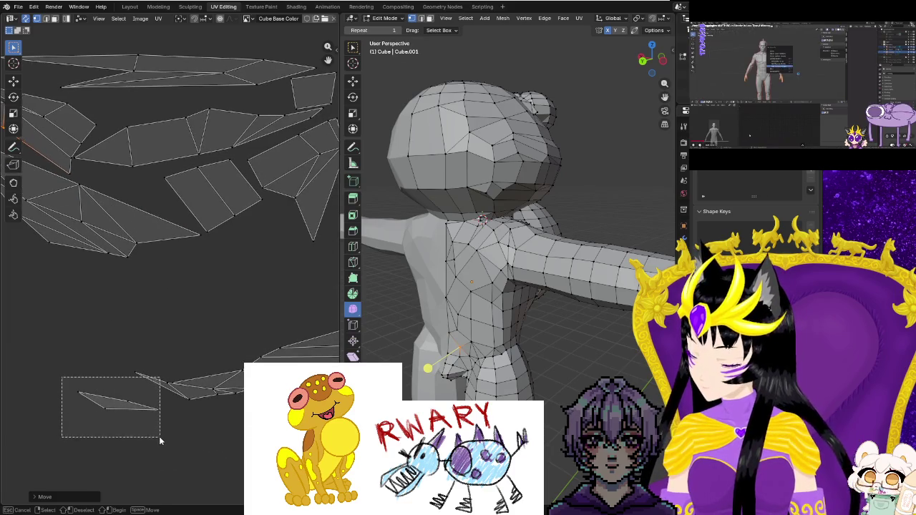
{"action": "key", "text": "g"}
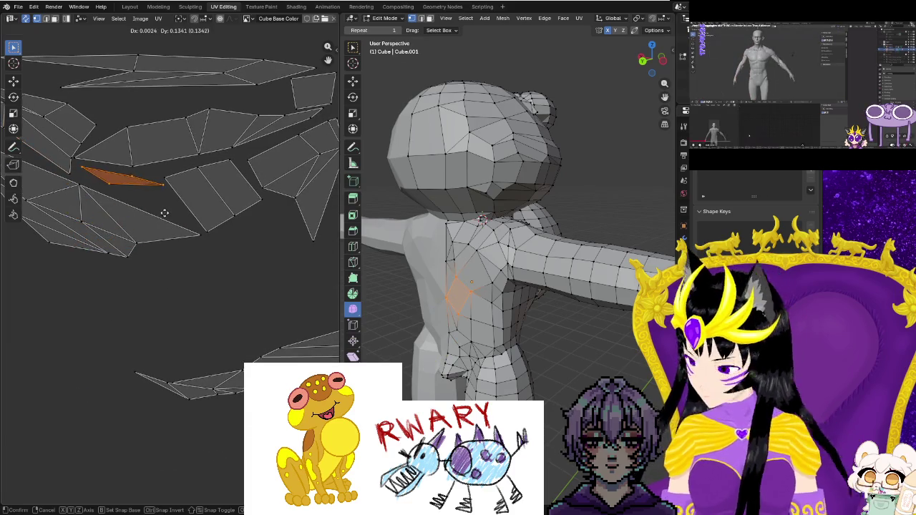
{"action": "left_click", "coordinate": [170, 220]}
{"action": "key", "text": "r"}
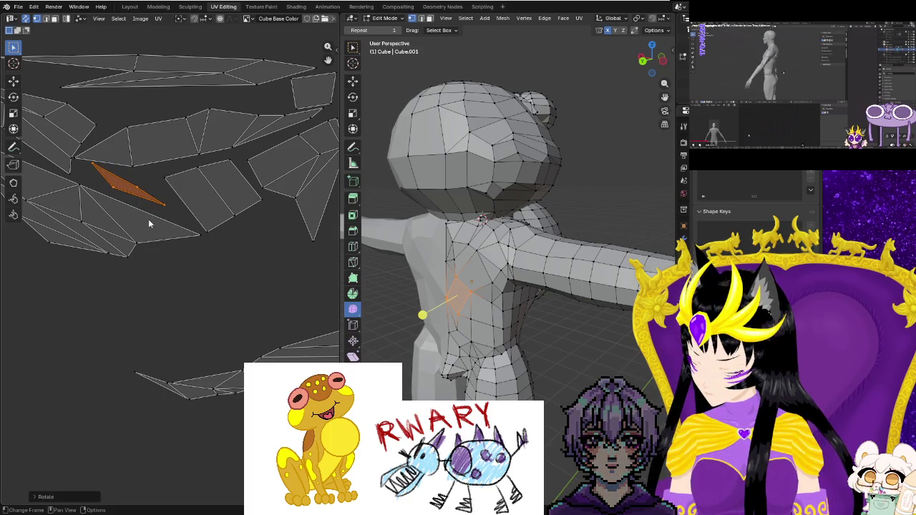
{"action": "key", "text": "s"}
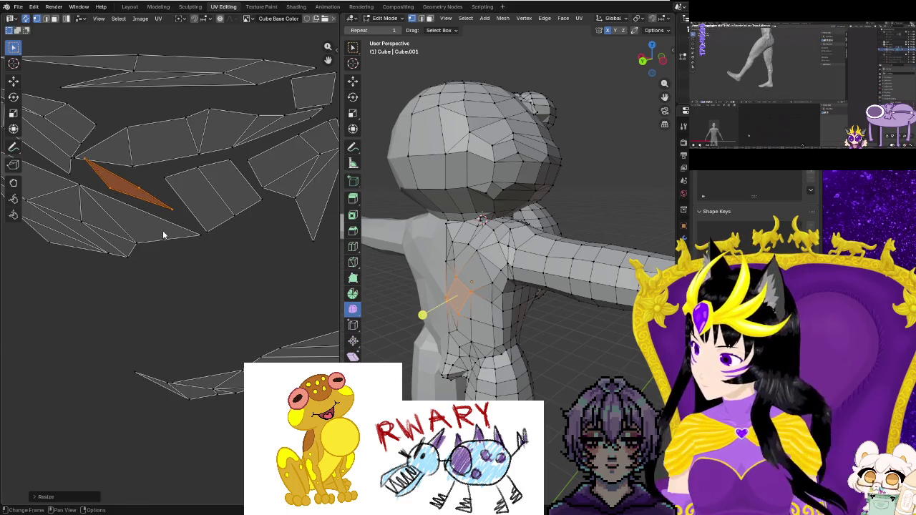
{"action": "left_click", "coordinate": [165, 233]}
{"action": "key", "text": "g"}
{"action": "left_click", "coordinate": [176, 240]}
Select the long lower torso island, then move, turn around and scale it up.
{"action": "scroll", "coordinate": [193, 272], "scroll_direction": "down", "scroll_amount": 2}
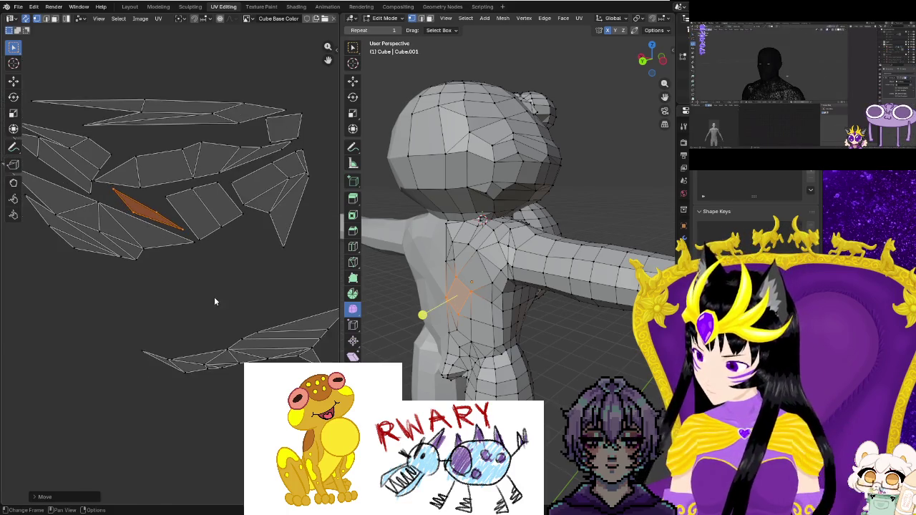
{"action": "scroll", "coordinate": [207, 297], "scroll_direction": "down", "scroll_amount": 1}
{"action": "left_click_drag", "start_coordinate": [135, 298], "coordinate": [302, 352]}
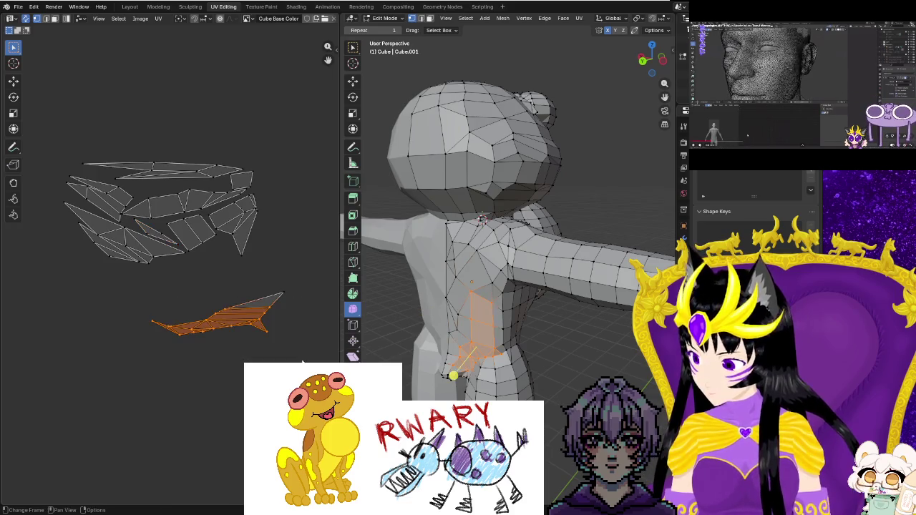
{"action": "left_click_drag", "start_coordinate": [236, 297], "coordinate": [291, 336], "text": "shift"}
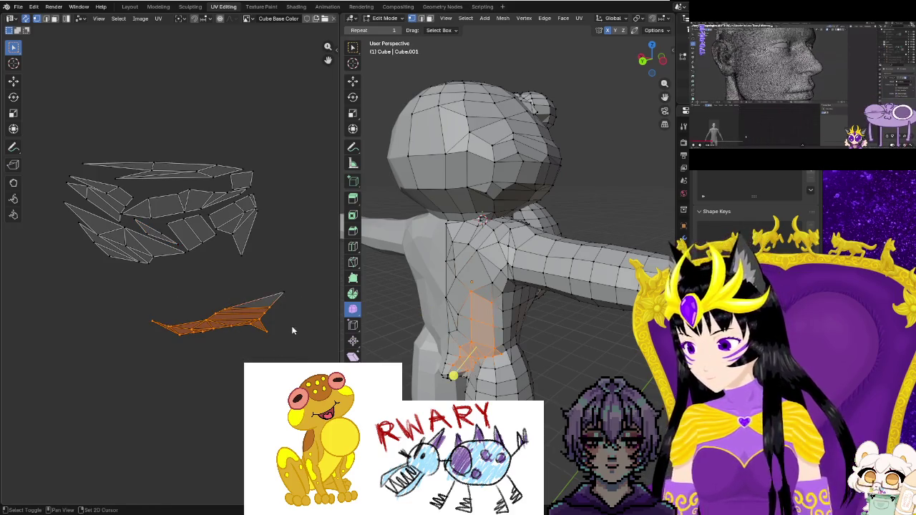
{"action": "key", "text": "g"}
{"action": "left_click", "coordinate": [228, 288]}
{"action": "key", "text": "r"}
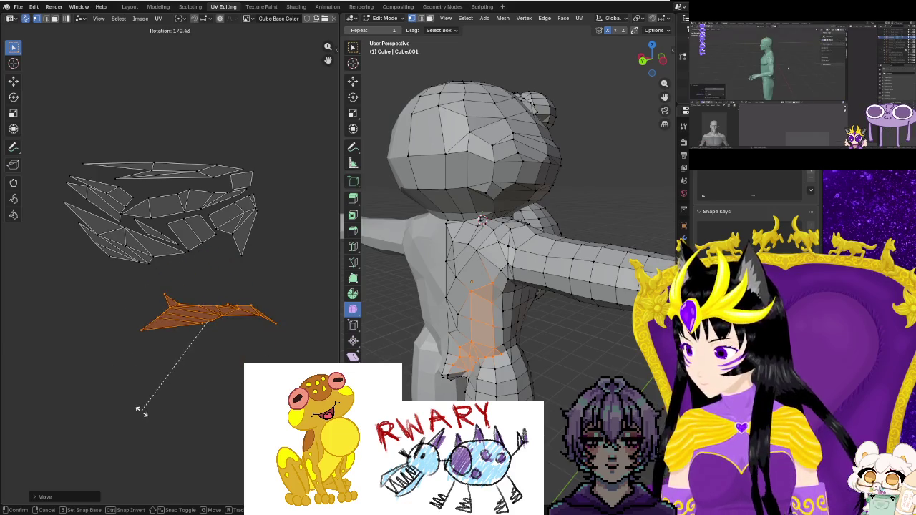
{"action": "key", "text": "s"}
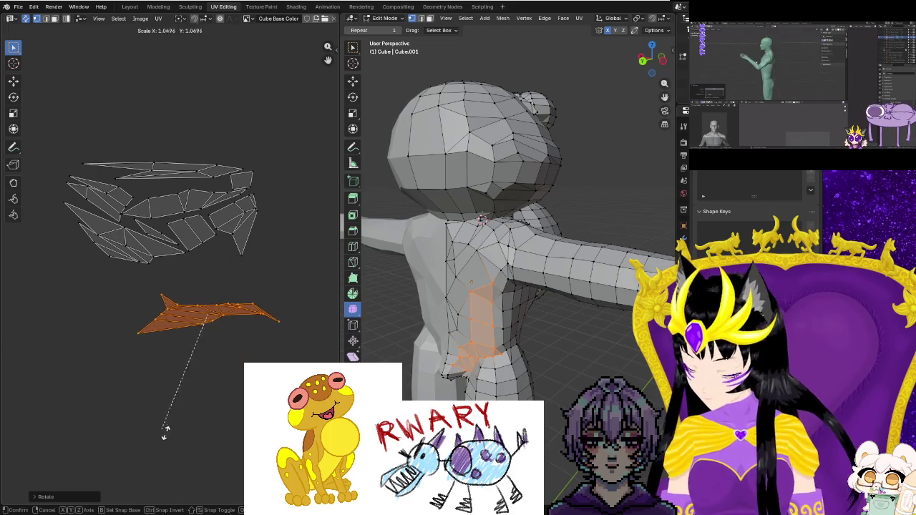
{"action": "left_click", "coordinate": [218, 491]}
Place the long island just beneath the cluster with a slight rotation, then select all torso islands.
{"action": "key", "text": "g"}
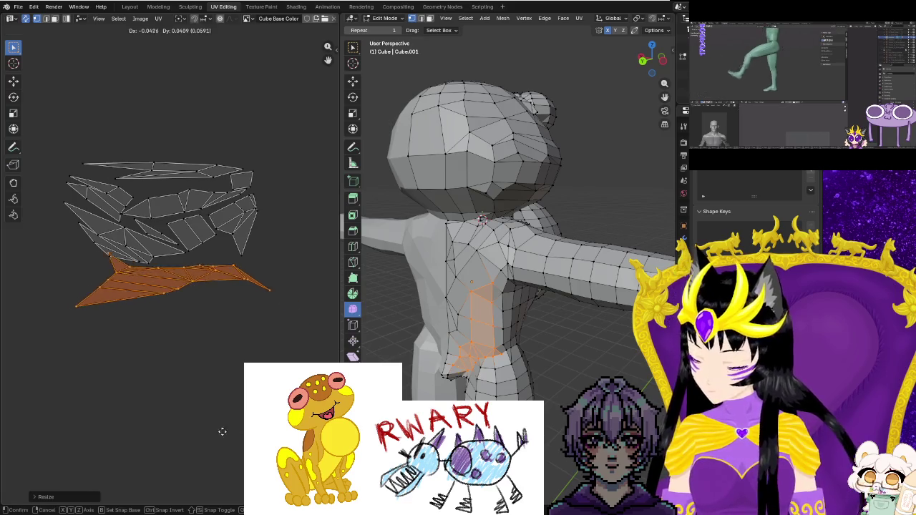
{"action": "left_click", "coordinate": [226, 440]}
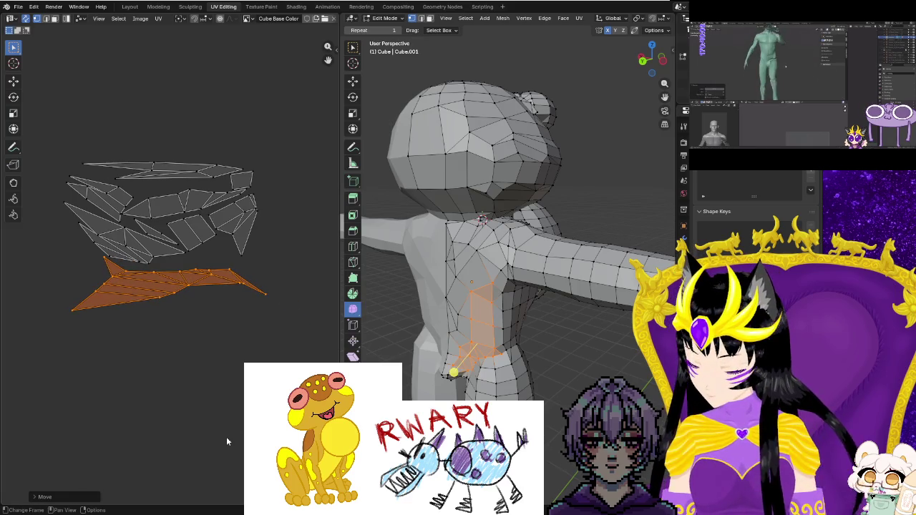
{"action": "key", "text": "r"}
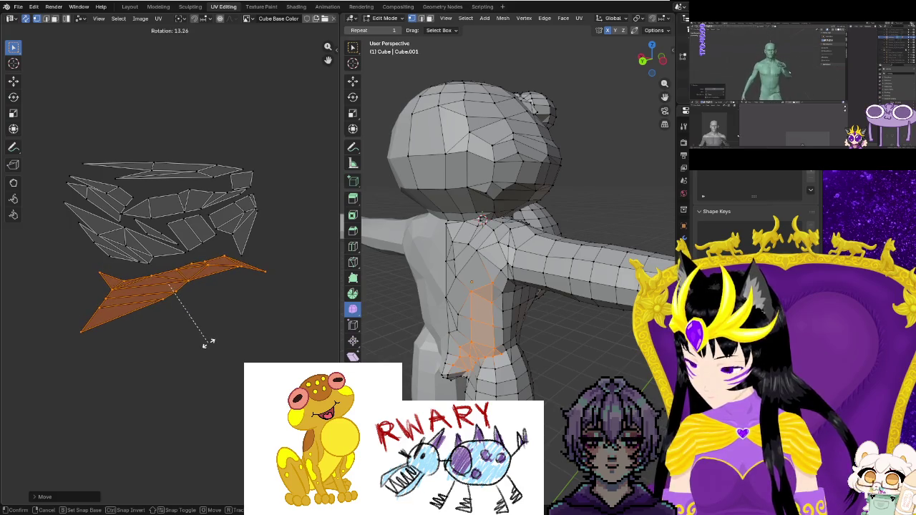
{"action": "left_click", "coordinate": [206, 345]}
{"action": "key", "text": "g"}
{"action": "left_click", "coordinate": [194, 339]}
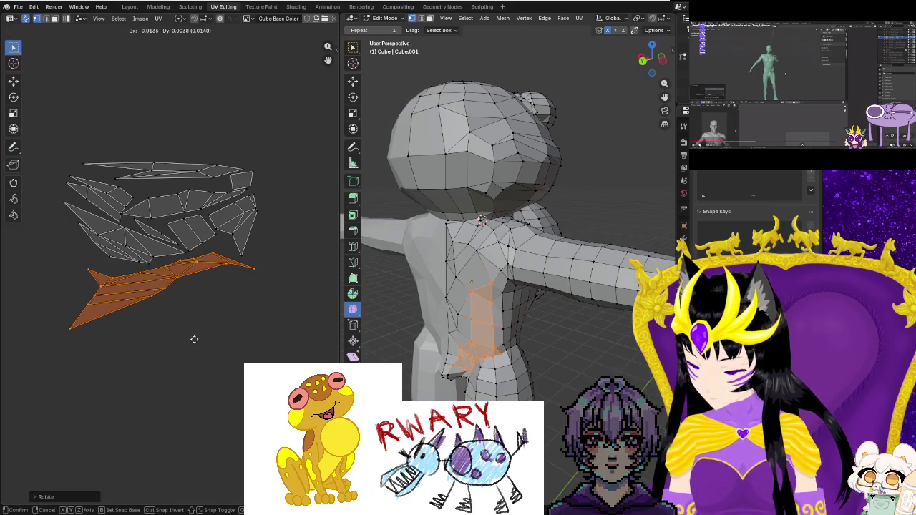
{"action": "left_click_drag", "start_coordinate": [37, 115], "coordinate": [274, 359]}
{"action": "scroll", "coordinate": [274, 359], "scroll_direction": "down", "scroll_amount": 5}
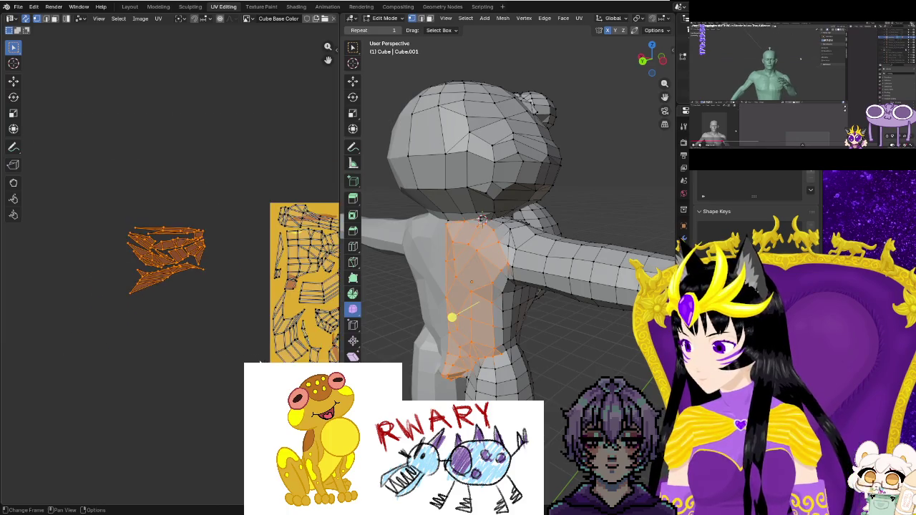
Move the torso islands onto the texture layout, rotate them and shift them upward.
{"action": "scroll", "coordinate": [274, 359], "scroll_direction": "down", "scroll_amount": 2}
{"action": "middle_click_drag", "start_coordinate": [229, 363], "coordinate": [93, 348]}
{"action": "scroll", "coordinate": [95, 347], "scroll_direction": "up", "scroll_amount": 2}
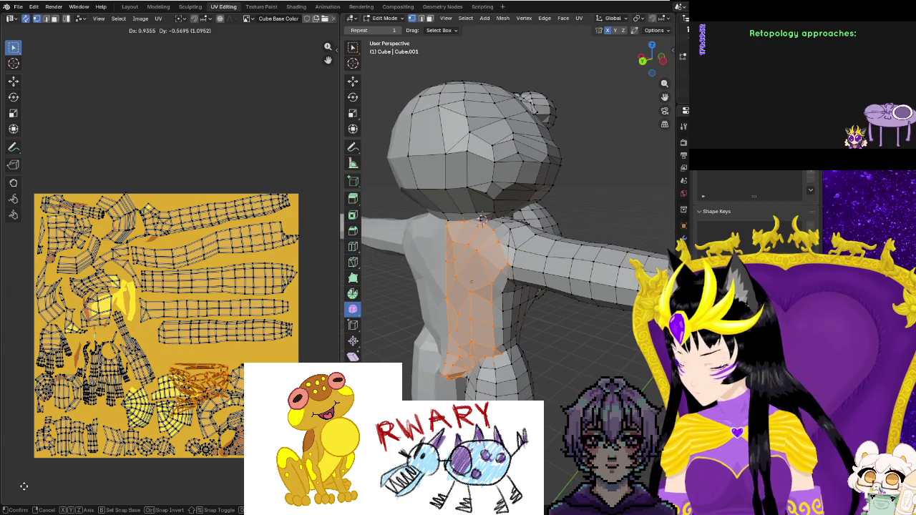
{"action": "left_click", "coordinate": [111, 450]}
{"action": "scroll", "coordinate": [109, 451], "scroll_direction": "up", "scroll_amount": 2}
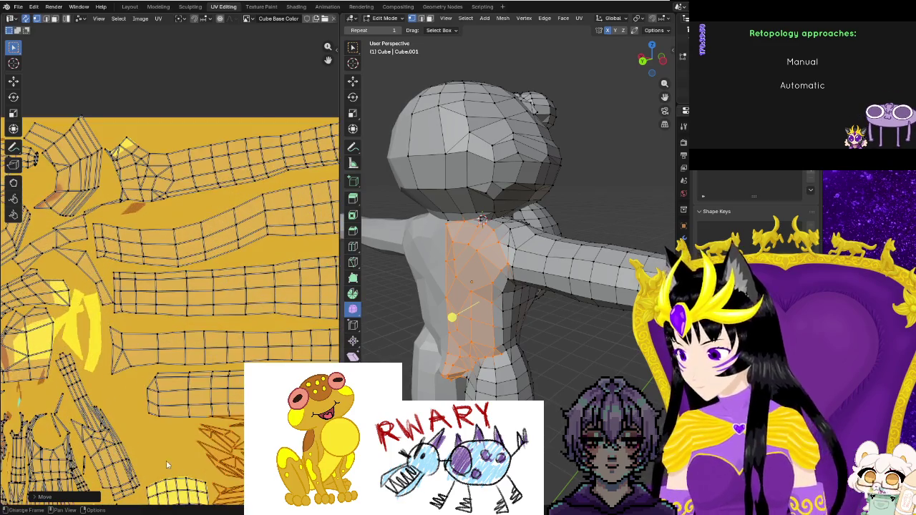
{"action": "scroll", "coordinate": [166, 460], "scroll_direction": "up", "scroll_amount": 2}
{"action": "scroll", "coordinate": [142, 370], "scroll_direction": "up", "scroll_amount": 1}
{"action": "middle_click_drag", "start_coordinate": [150, 376], "coordinate": [179, 410]}
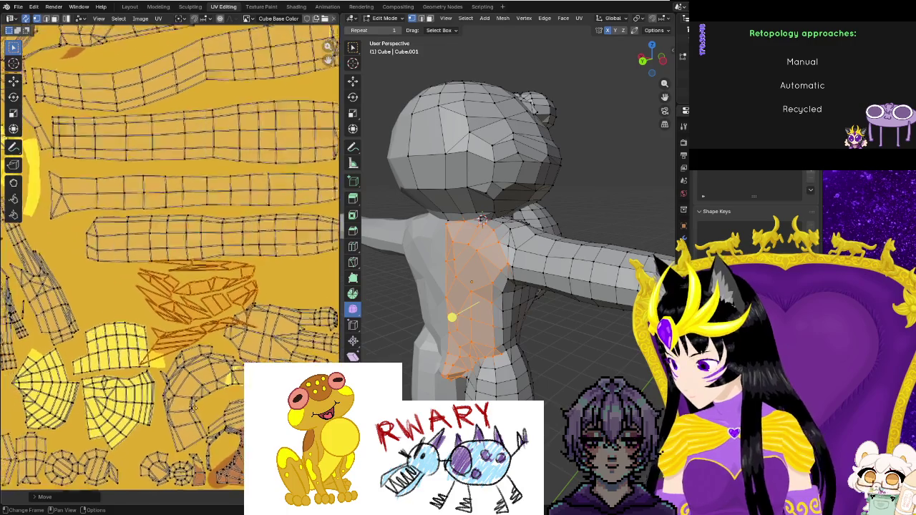
{"action": "key", "text": "g"}
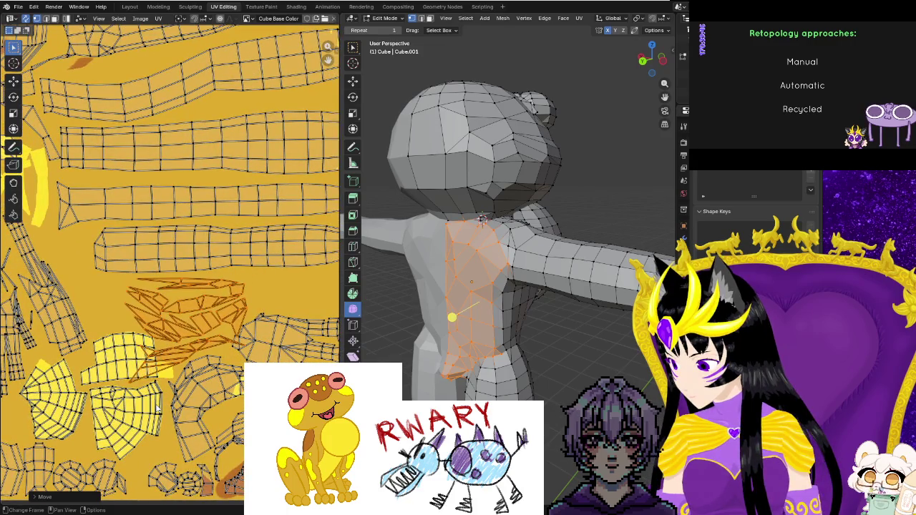
{"action": "key", "text": "r"}
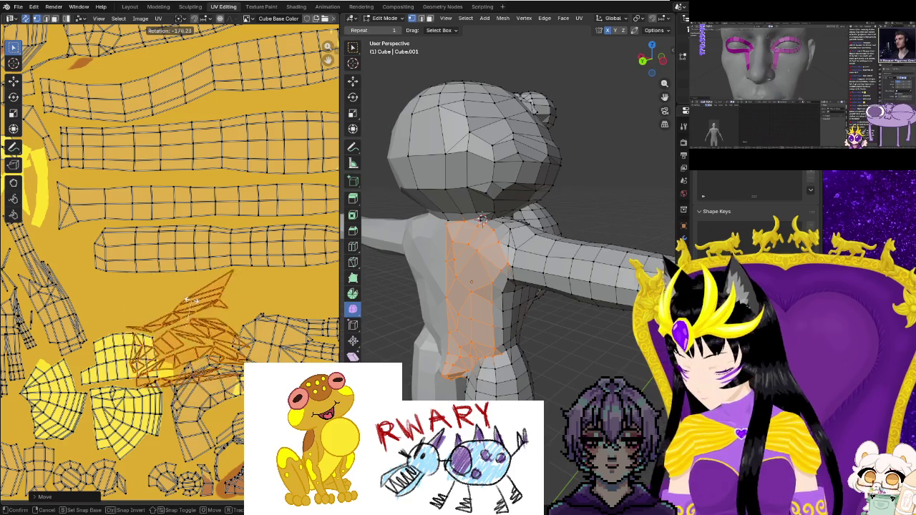
{"action": "left_click", "coordinate": [203, 324]}
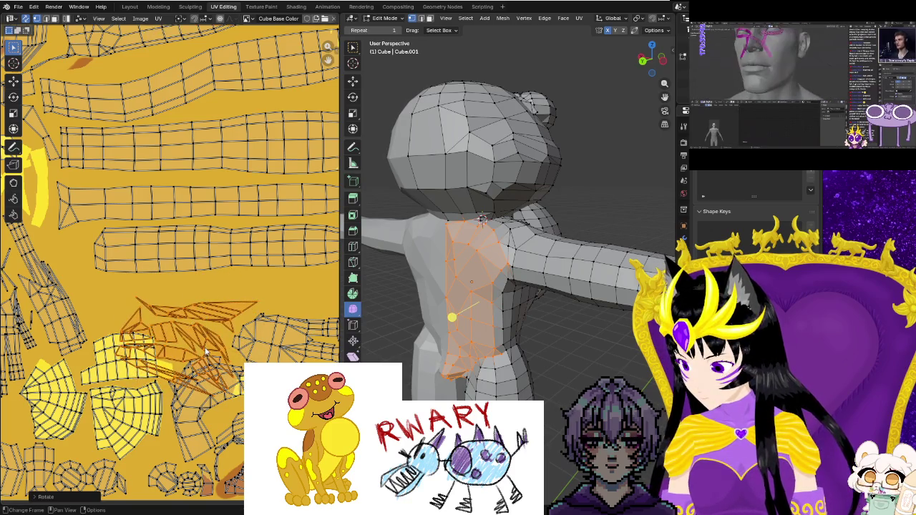
{"action": "key", "text": "g"}
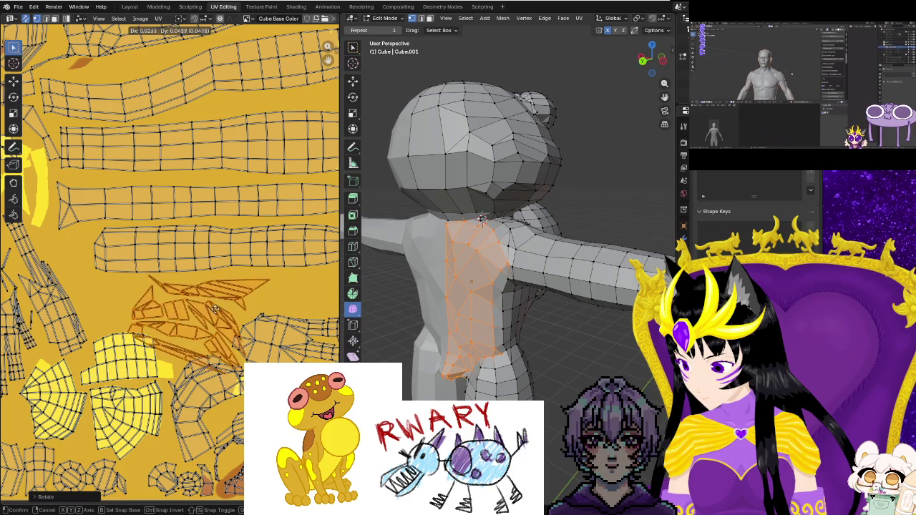
{"action": "left_click", "coordinate": [217, 313]}
Select the whole torso island, shift it up-left and scale it about 1.06×.
{"action": "left_click_drag", "start_coordinate": [216, 313], "coordinate": [203, 309]}
{"action": "key", "text": "l"}
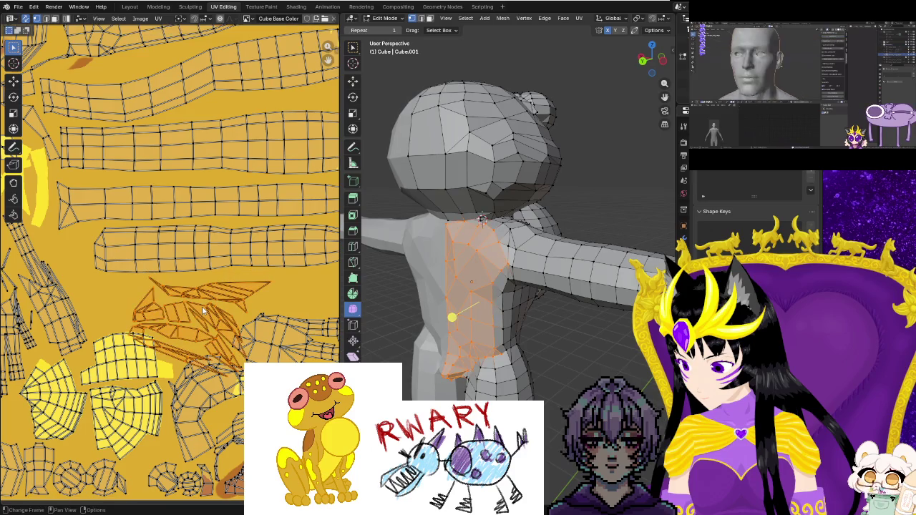
{"action": "key", "text": "s"}
{"action": "left_click", "coordinate": [205, 315]}
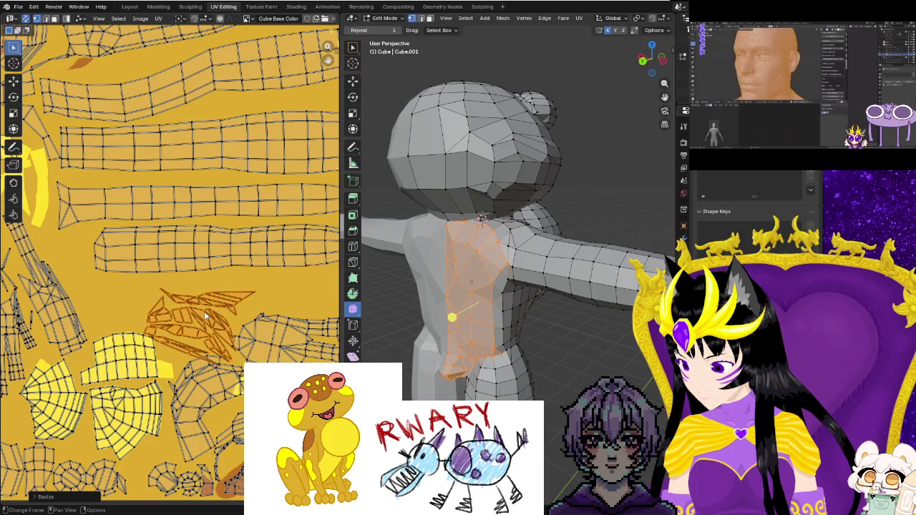
{"action": "left_click_drag", "start_coordinate": [205, 315], "coordinate": [184, 300]}
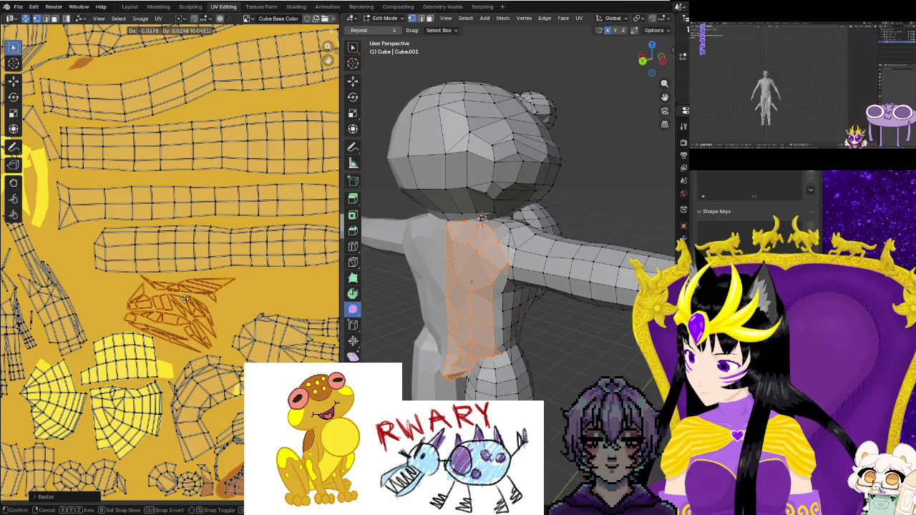
{"action": "key", "text": "s"}
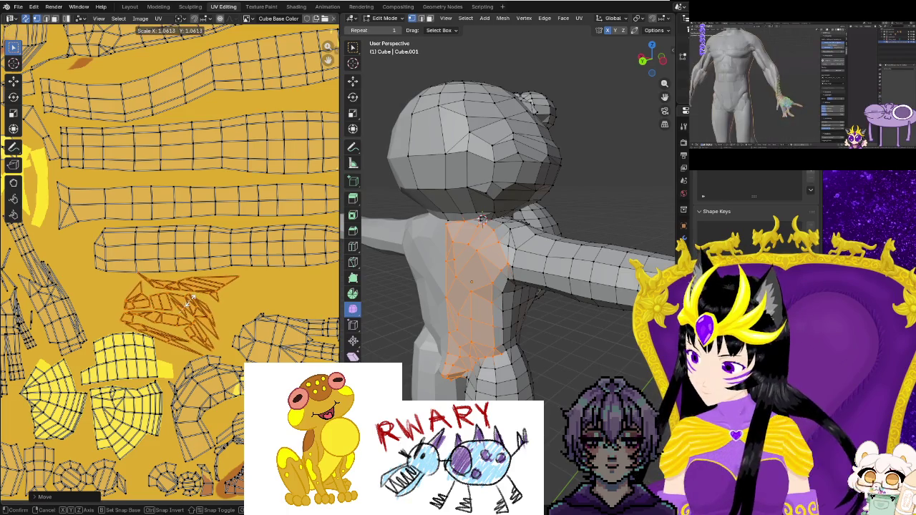
{"action": "left_click", "coordinate": [218, 296]}
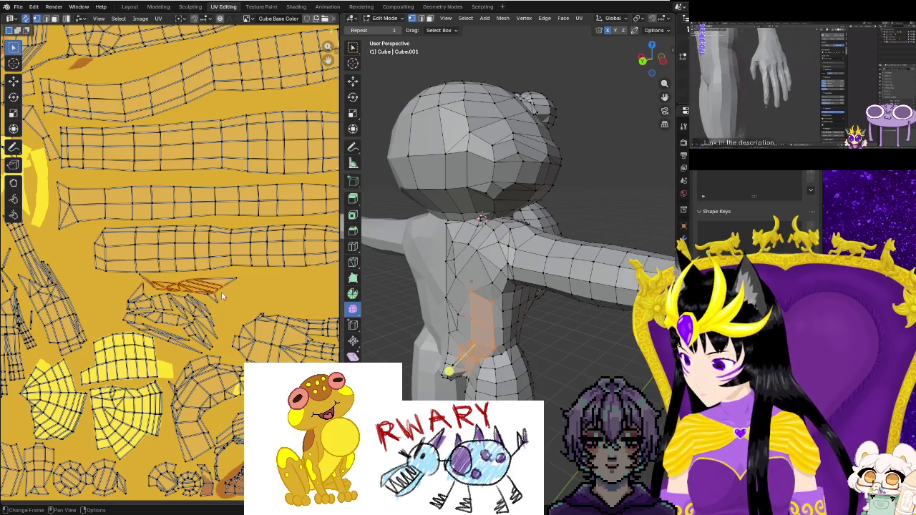
Select the thin strip island and try moving it right, undoing the move.
{"action": "scroll", "coordinate": [218, 307], "scroll_direction": "up", "scroll_amount": 1}
{"action": "left_click", "coordinate": [228, 314]}
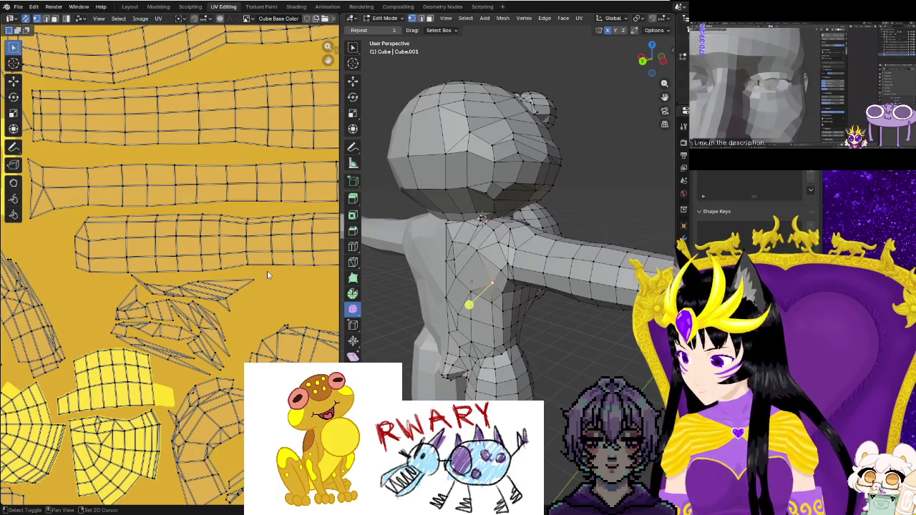
{"action": "left_click_drag", "start_coordinate": [263, 279], "coordinate": [191, 302]}
{"action": "left_click_drag", "start_coordinate": [136, 301], "coordinate": [140, 299]}
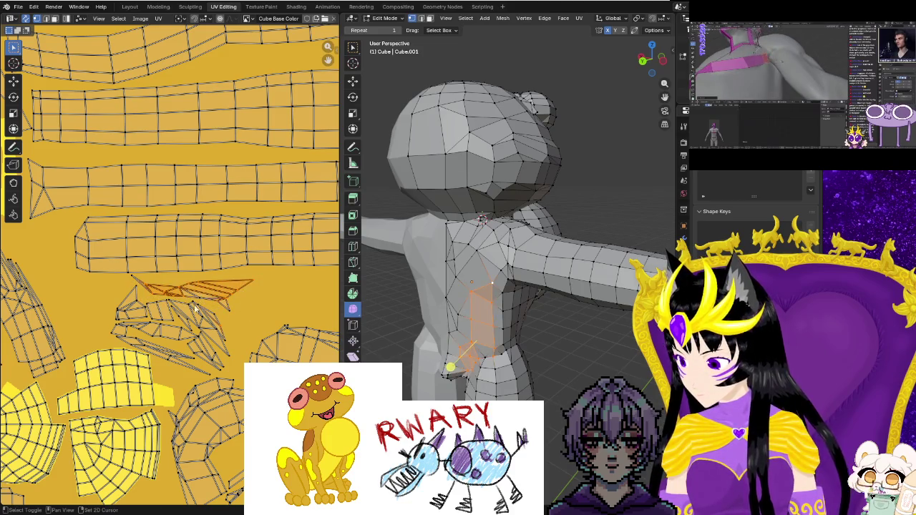
{"action": "left_click_drag", "start_coordinate": [229, 311], "coordinate": [151, 288]}
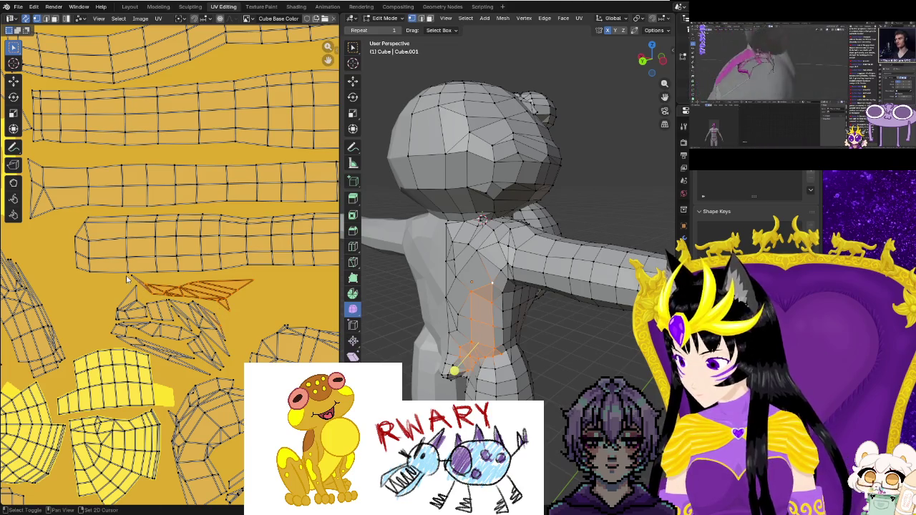
{"action": "mouse_move", "coordinate": [200, 320]}
{"action": "middle_mouse_down"}
{"action": "mouse_move", "coordinate": [151, 324]}
{"action": "mouse_move", "coordinate": [143, 354]}
{"action": "middle_mouse_up"}
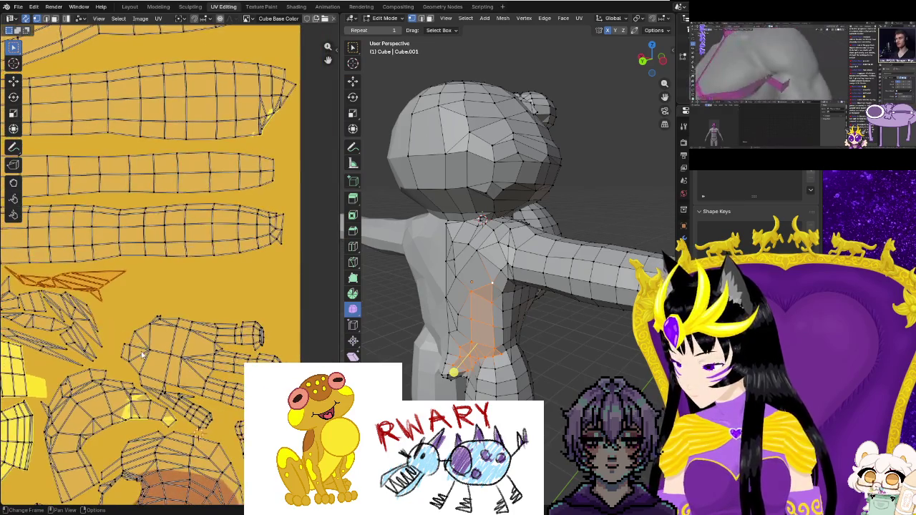
{"action": "key", "text": "g"}
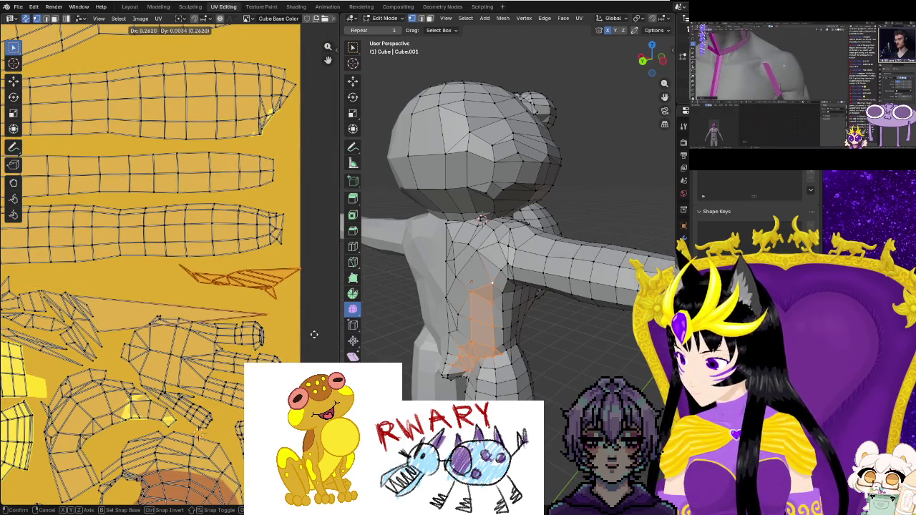
{"action": "left_click", "coordinate": [313, 334]}
{"action": "key", "text": "ctrl+z"}
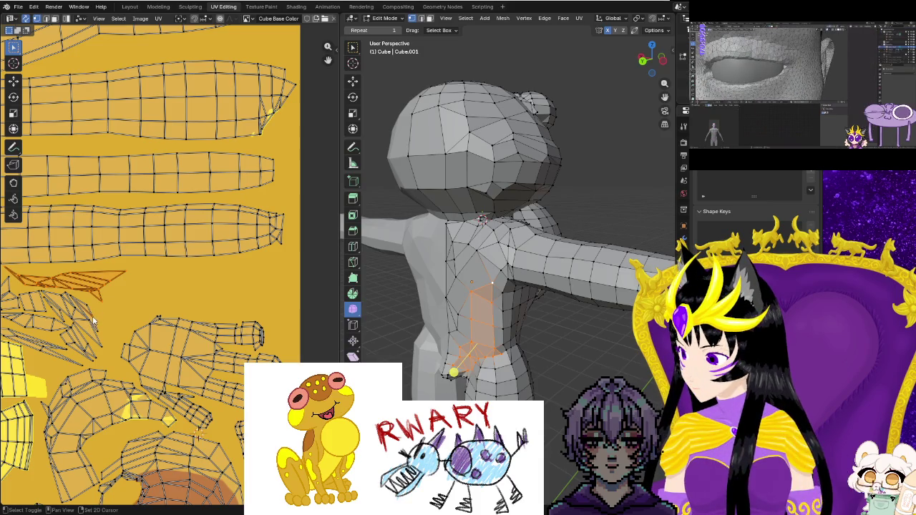
Select the strip along its edge path and move it into open space on the right, resized.
{"action": "scroll", "coordinate": [101, 326], "scroll_direction": "up", "scroll_amount": 1}
{"action": "scroll", "coordinate": [110, 339], "scroll_direction": "up", "scroll_amount": 1}
{"action": "scroll", "coordinate": [157, 362], "scroll_direction": "up", "scroll_amount": 1}
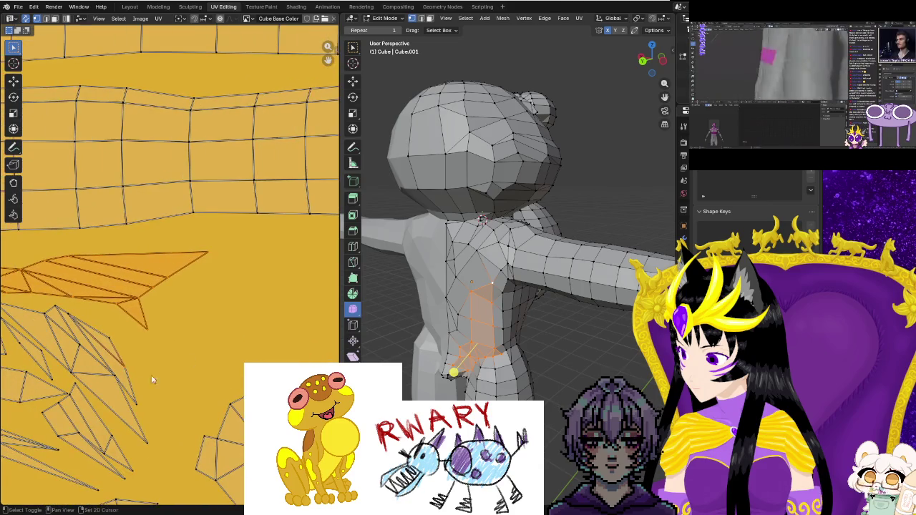
{"action": "left_click", "coordinate": [126, 370], "text": "ctrl"}
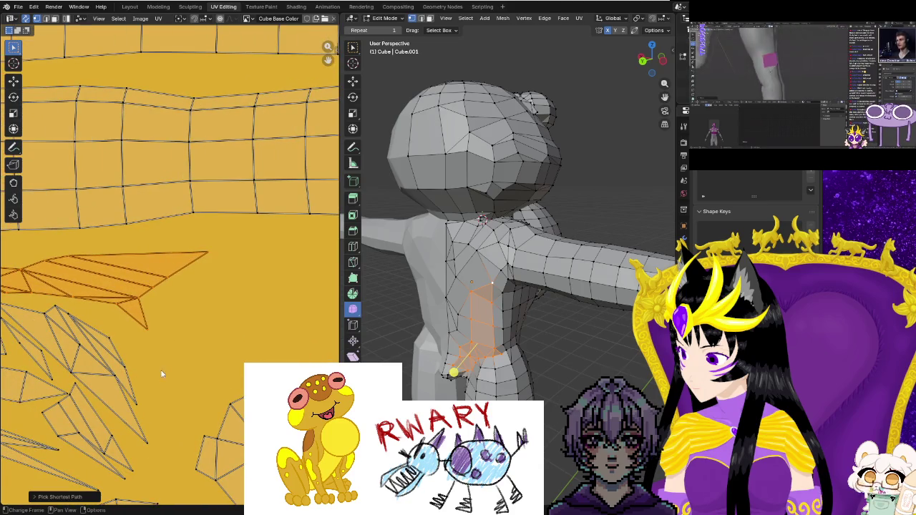
{"action": "scroll", "coordinate": [163, 368], "scroll_direction": "down", "scroll_amount": 1}
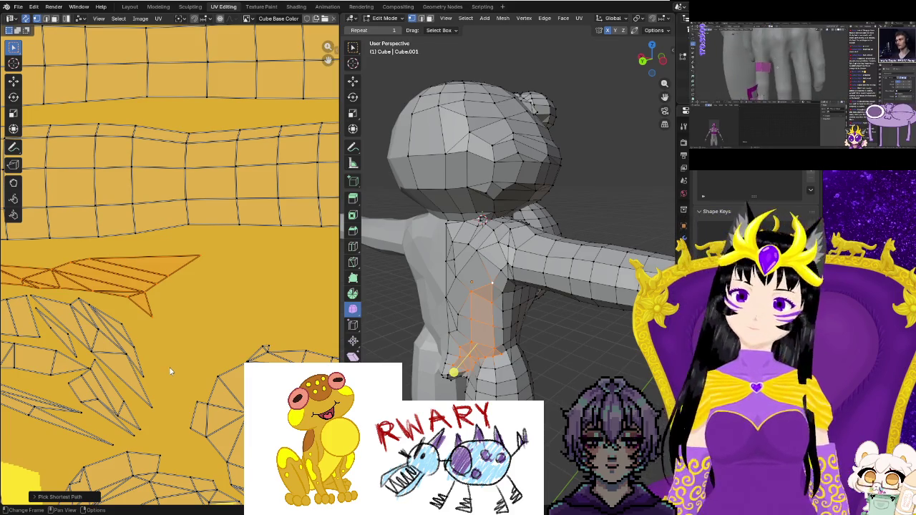
{"action": "scroll", "coordinate": [169, 368], "scroll_direction": "down", "scroll_amount": 3}
{"action": "left_click_drag", "start_coordinate": [136, 274], "coordinate": [264, 270]}
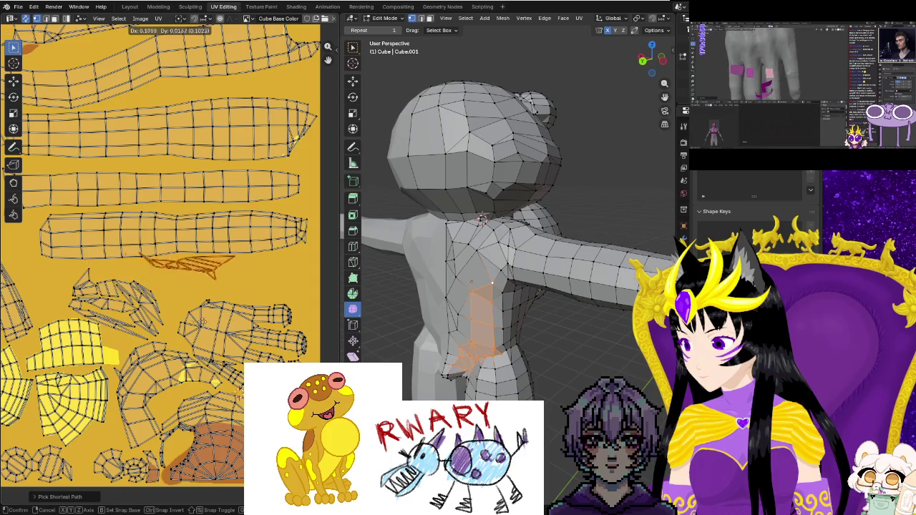
{"action": "left_click", "coordinate": [235, 338]}
Rotate and nudge the strip to lie diagonally among the limb islands, then box-select the torso-side island.
{"action": "key", "text": "g"}
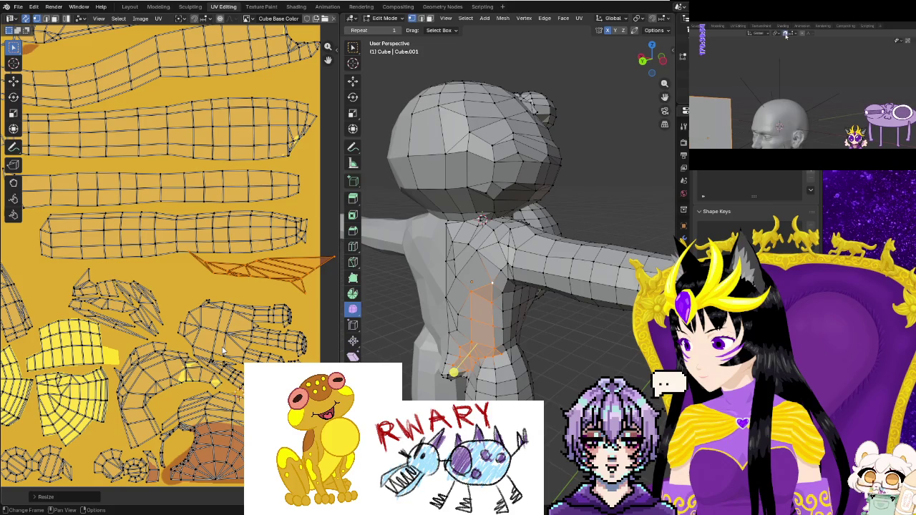
{"action": "left_click", "coordinate": [202, 350]}
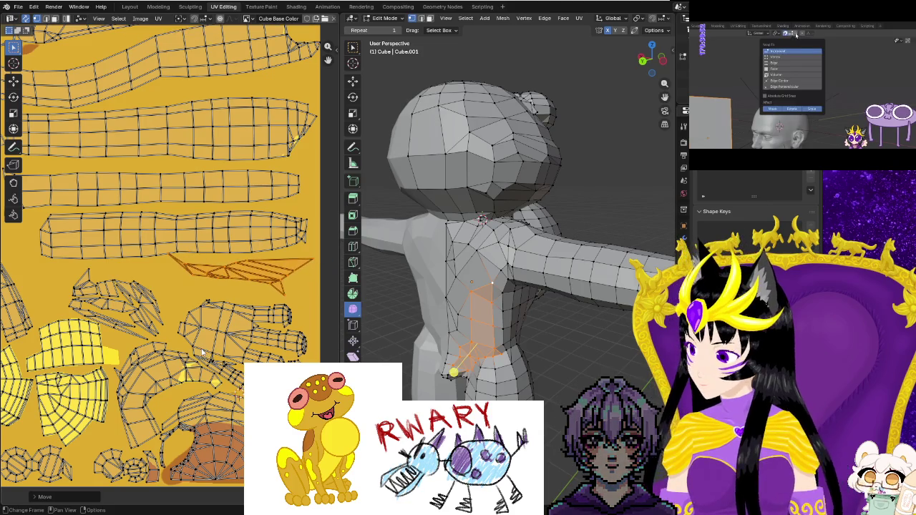
{"action": "key", "text": "r"}
{"action": "left_click", "coordinate": [221, 363]}
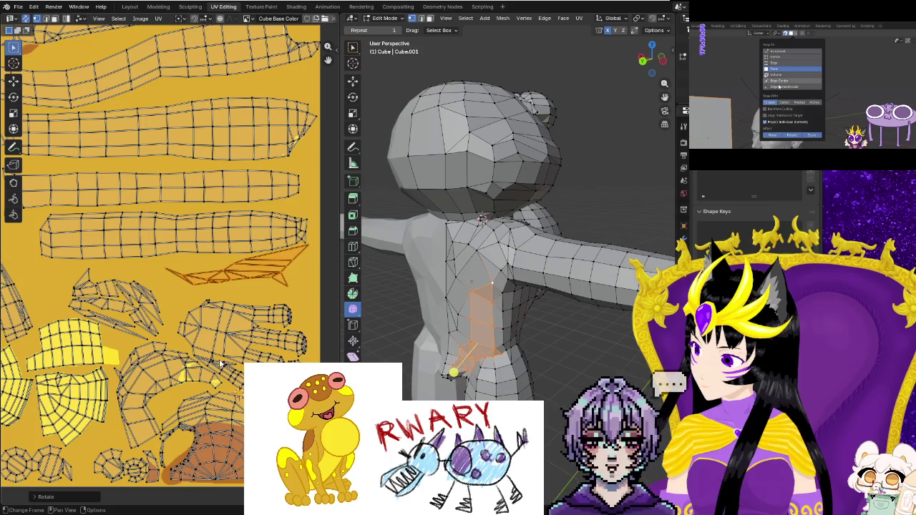
{"action": "key", "text": "g"}
{"action": "left_click", "coordinate": [195, 379]}
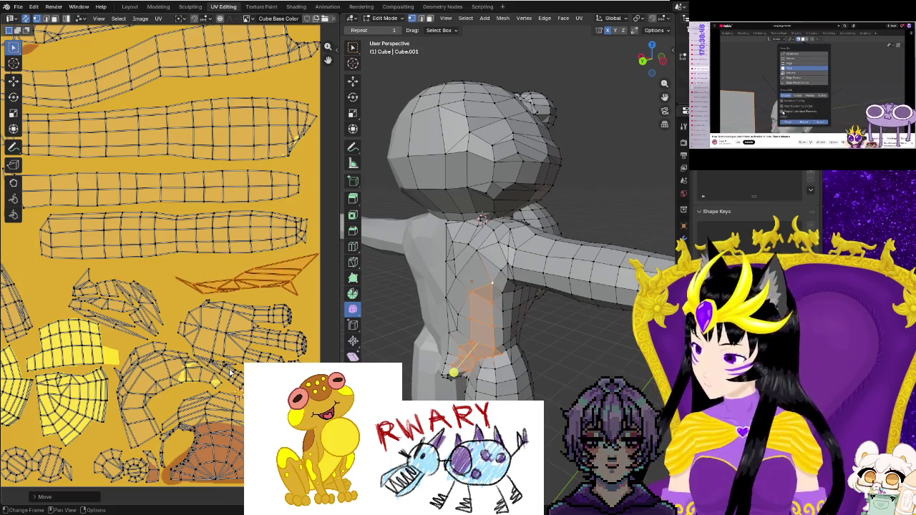
{"action": "middle_click_drag", "start_coordinate": [194, 378], "coordinate": [259, 377]}
{"action": "mouse_move", "coordinate": [132, 279]}
{"action": "left_mouse_down"}
{"action": "mouse_move", "coordinate": [206, 319]}
{"action": "mouse_move", "coordinate": [165, 322]}
{"action": "left_mouse_up"}
{"action": "key", "text": "b"}
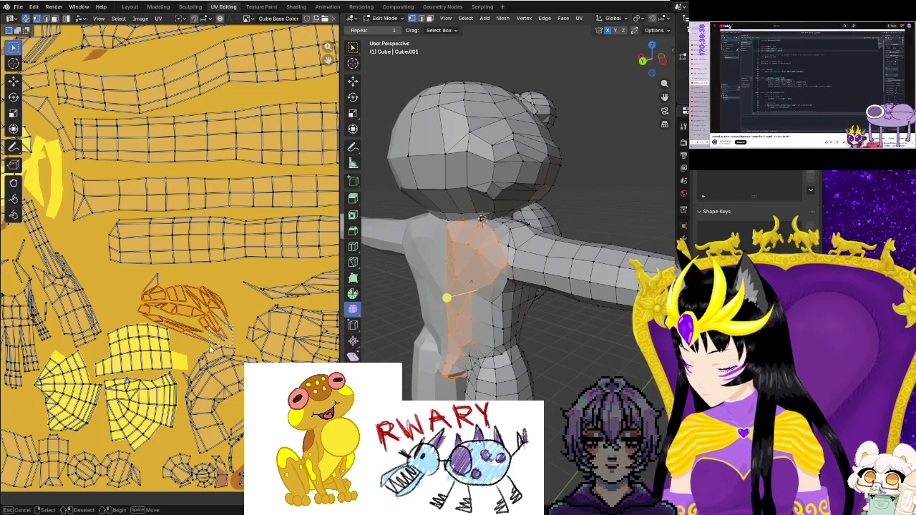
Rotate the torso-side UV island, shift it left and up, and scale it larger.
{"action": "key", "text": "Escape"}
{"action": "key", "text": "r"}
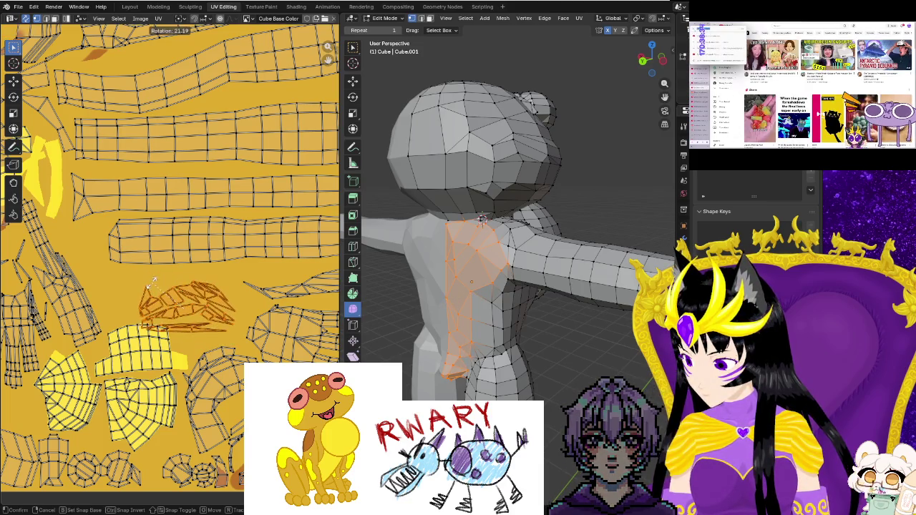
{"action": "left_click", "coordinate": [156, 288]}
{"action": "key", "text": "g"}
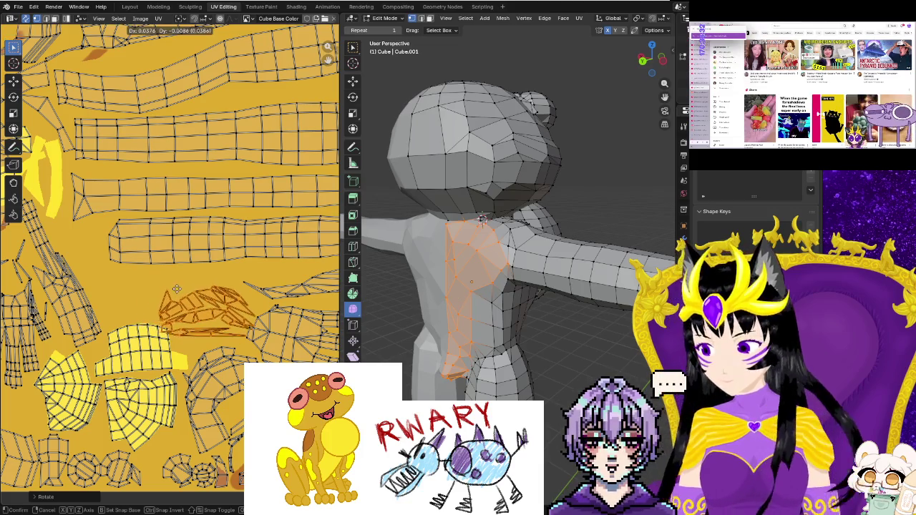
{"action": "left_click", "coordinate": [138, 281]}
{"action": "key", "text": "s"}
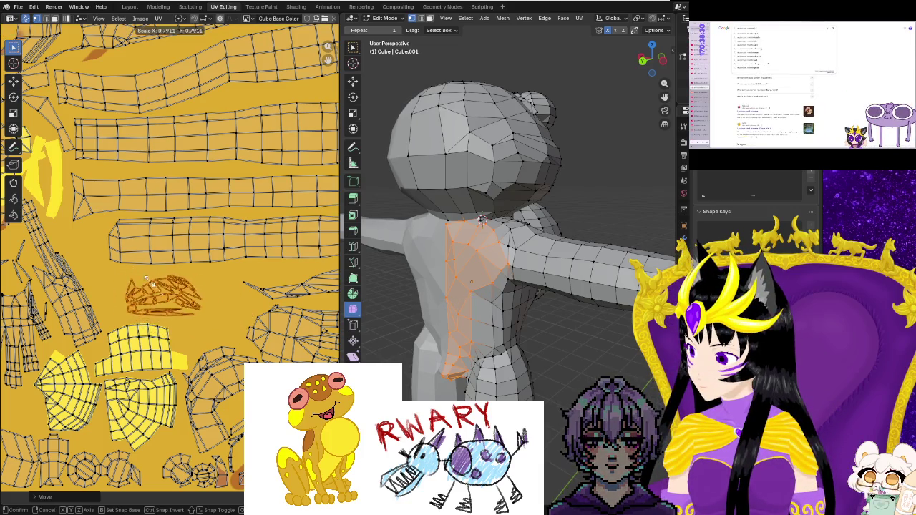
{"action": "left_click", "coordinate": [133, 286]}
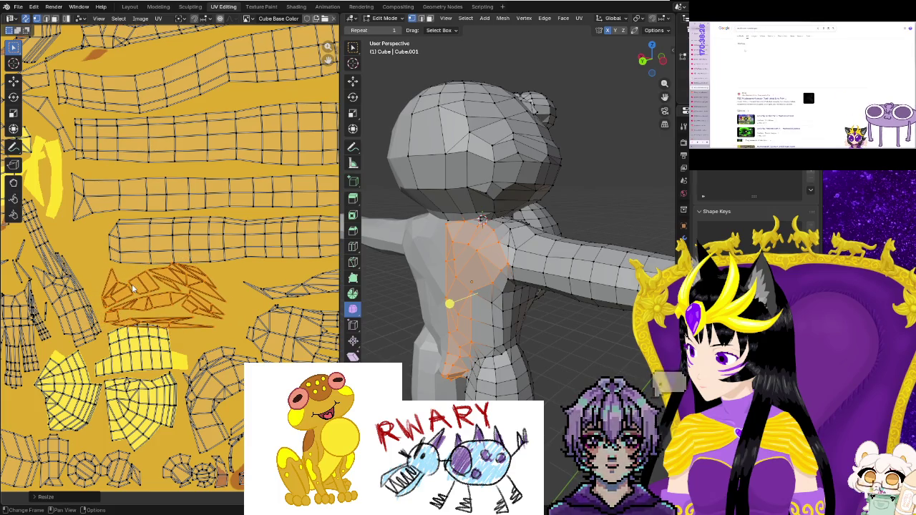
Tilt the island about -20 degrees and nudge it into the gap above the yellow islands.
{"action": "key", "text": "g"}
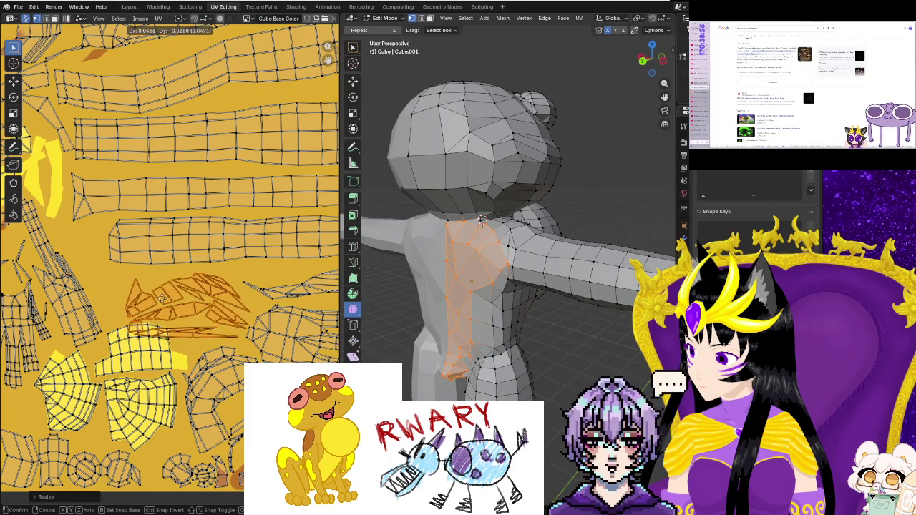
{"action": "key", "text": "r"}
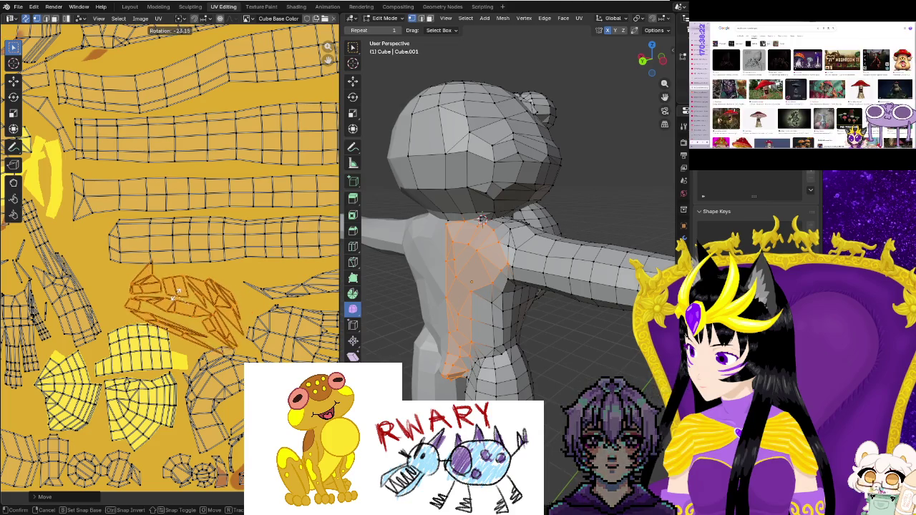
{"action": "left_click", "coordinate": [176, 295]}
{"action": "key", "text": "g"}
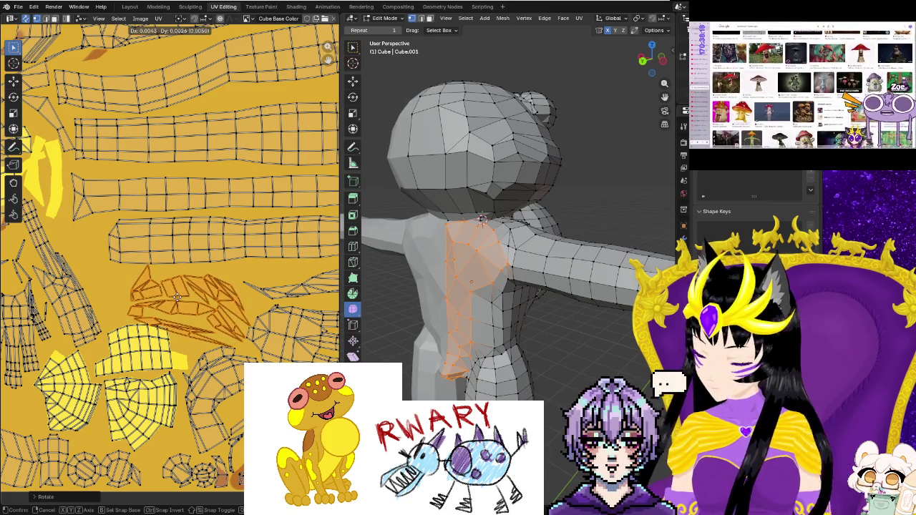
{"action": "left_click", "coordinate": [177, 296]}
{"action": "key", "text": "r"}
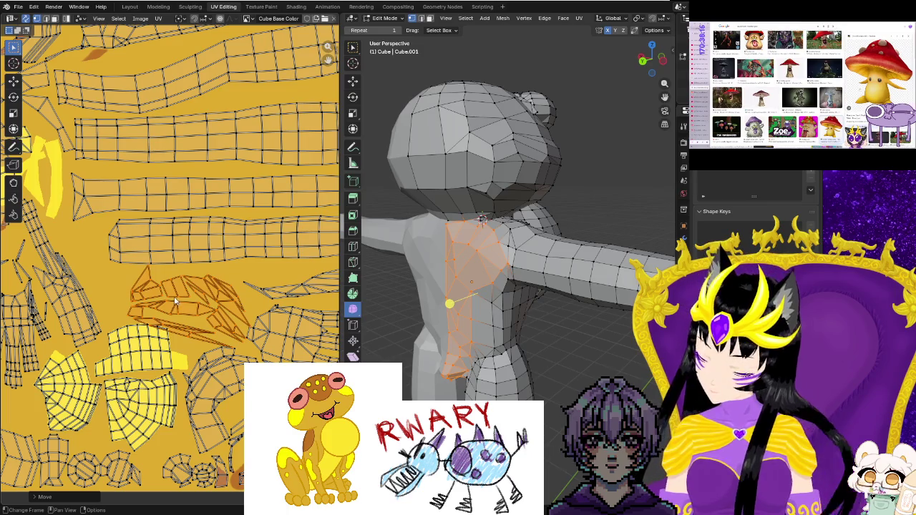
{"action": "left_click", "coordinate": [168, 295]}
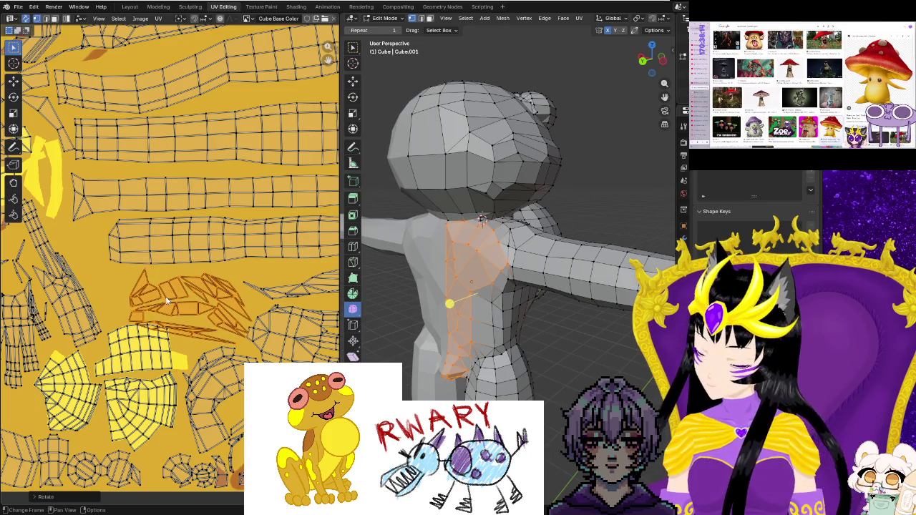
{"action": "key", "text": "g"}
{"action": "left_click", "coordinate": [164, 296]}
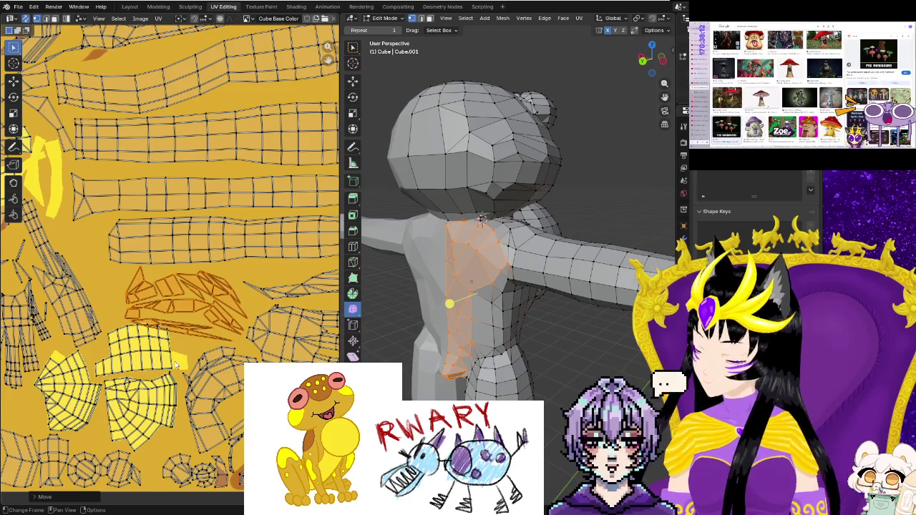
Deselect the placed island and select edges of the long thin strip below it.
{"action": "scroll", "coordinate": [182, 380], "scroll_direction": "up", "scroll_amount": 2}
{"action": "scroll", "coordinate": [182, 379], "scroll_direction": "up", "scroll_amount": 1}
{"action": "left_click", "coordinate": [191, 418]}
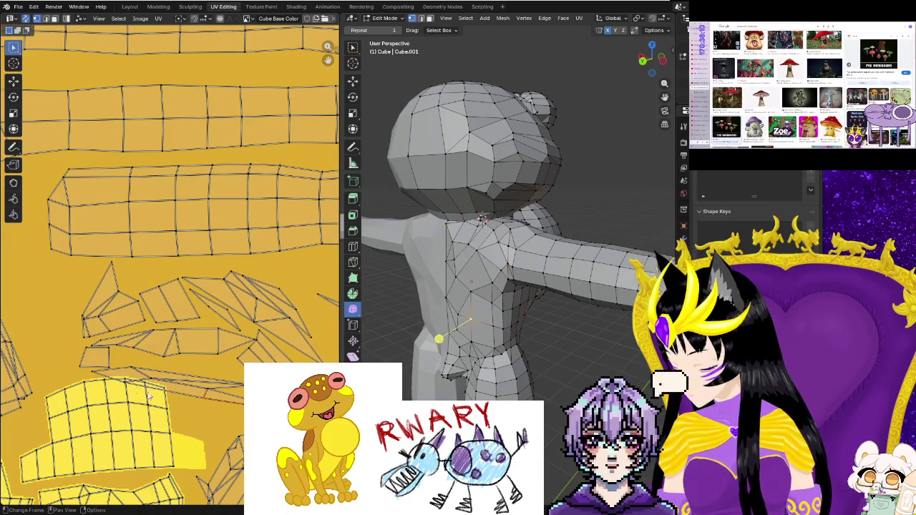
{"action": "left_click", "coordinate": [136, 373]}
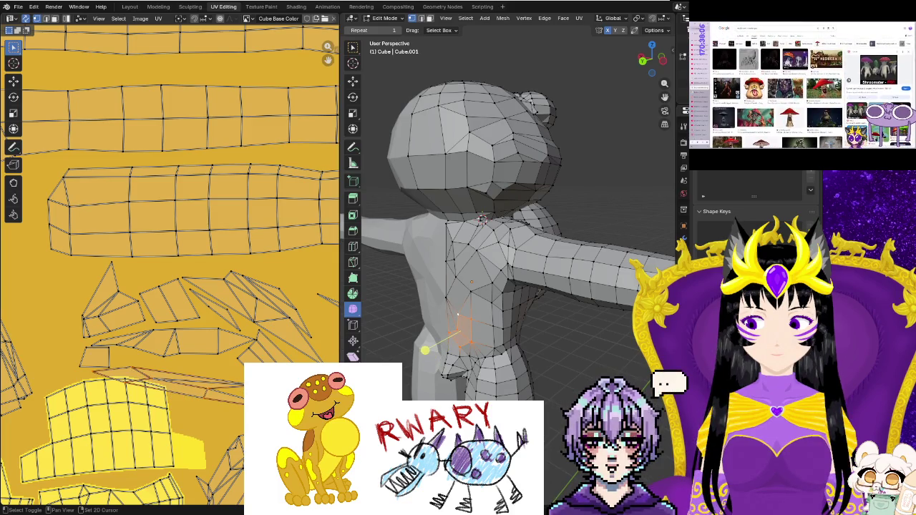
{"action": "left_click", "coordinate": [207, 401]}
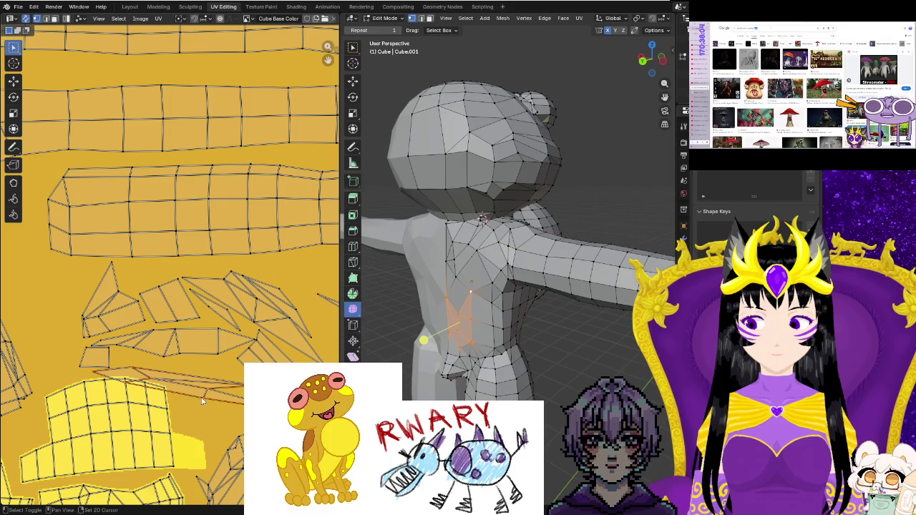
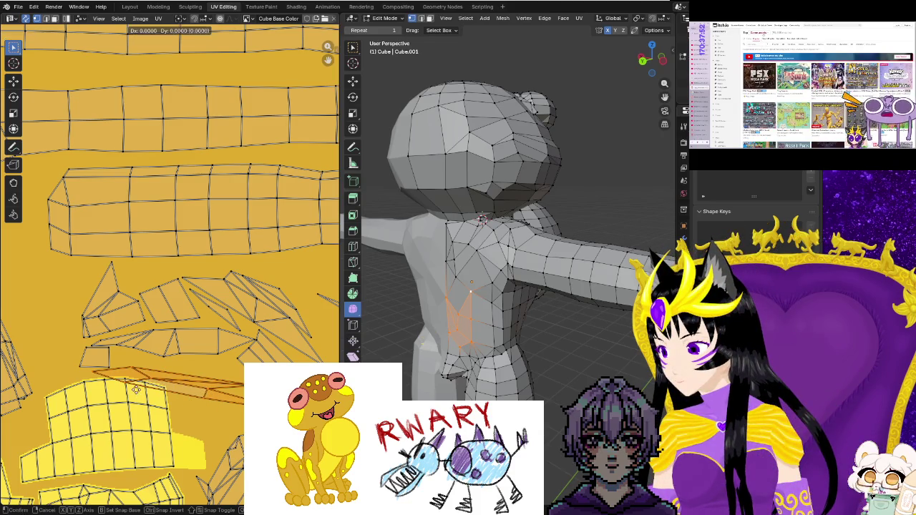
Move the chest UV island right and down, tilting it to a new angle.
{"action": "left_click", "coordinate": [206, 386]}
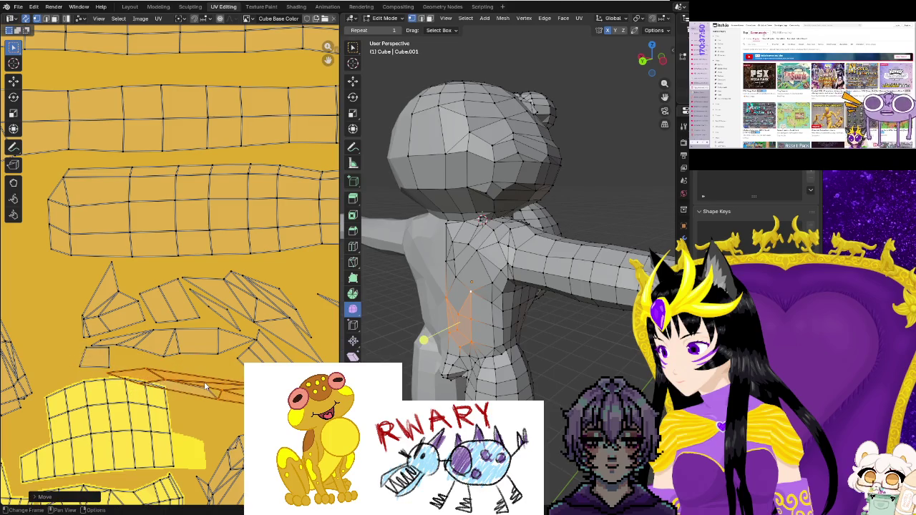
{"action": "key", "text": "r"}
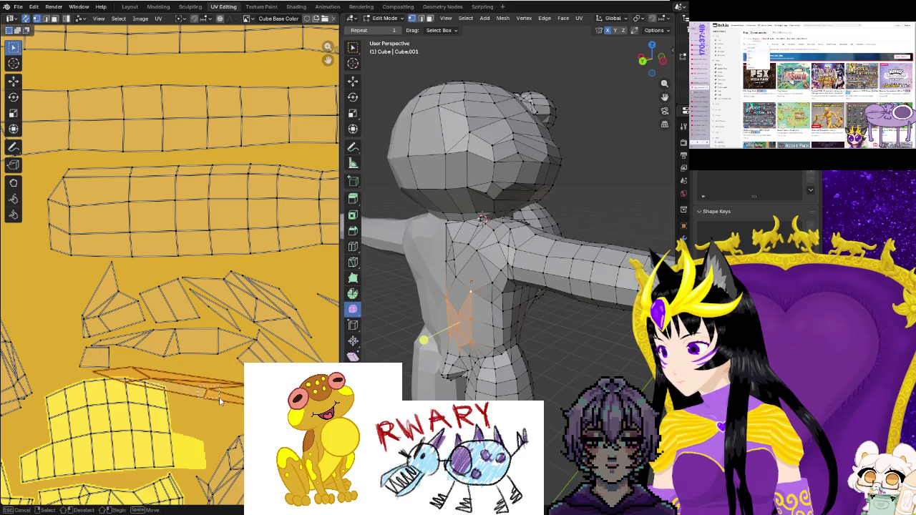
{"action": "left_click", "coordinate": [220, 401]}
{"action": "key", "text": "g"}
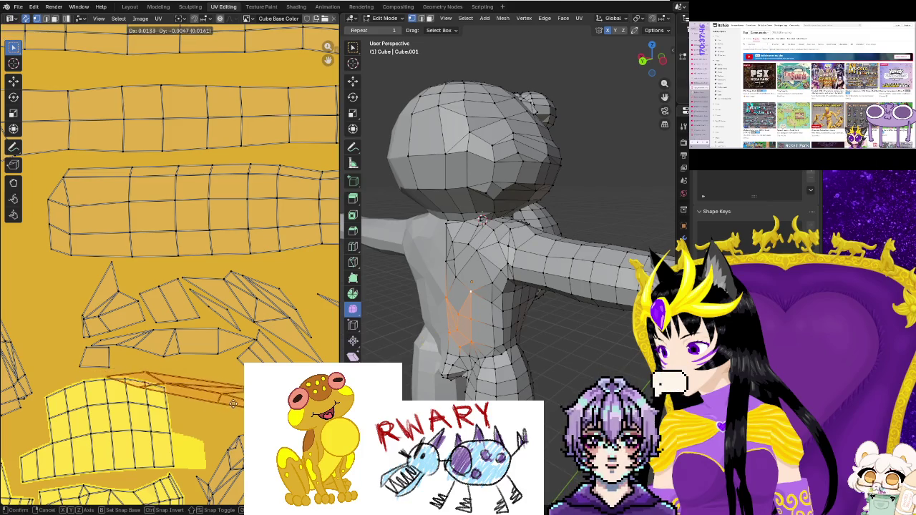
{"action": "left_click", "coordinate": [291, 417]}
{"action": "key", "text": "r"}
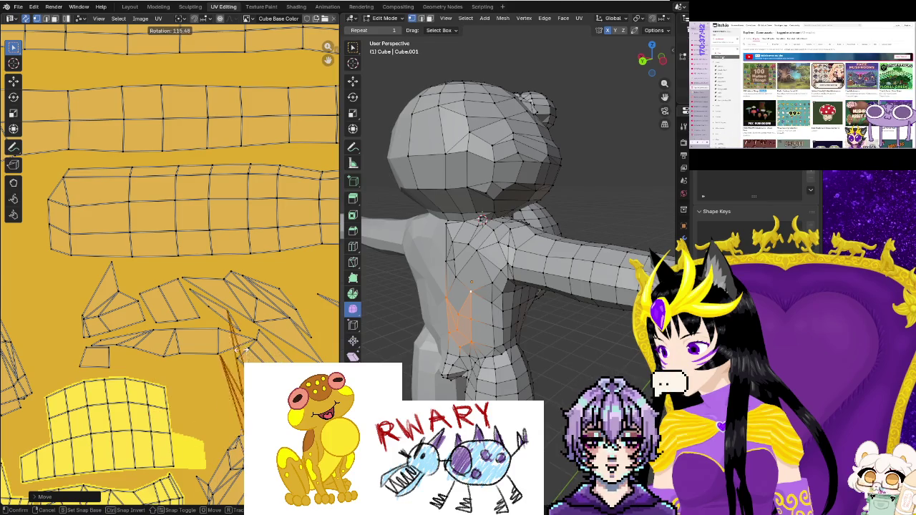
{"action": "left_click", "coordinate": [197, 382]}
Reposition, resize and rotate the chest island further, undoing the last adjustment.
{"action": "key", "text": "g"}
{"action": "left_click", "coordinate": [181, 370]}
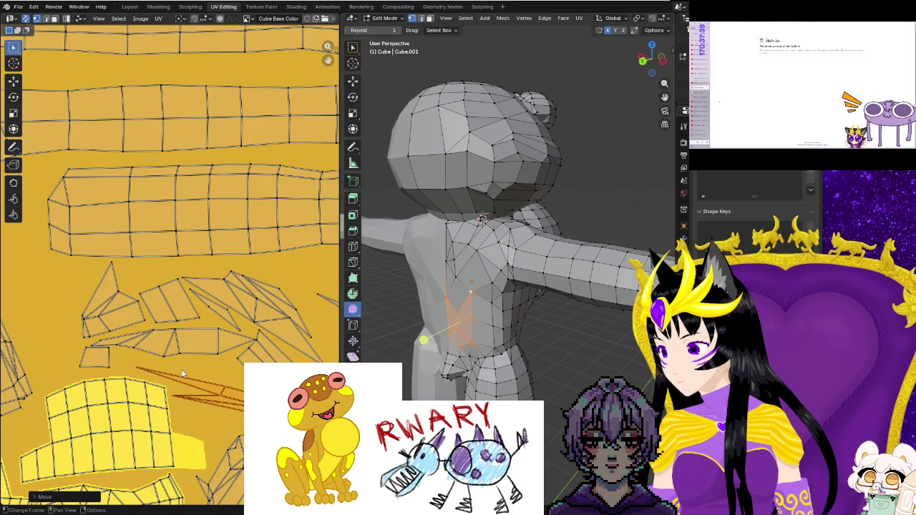
{"action": "left_click", "coordinate": [179, 366]}
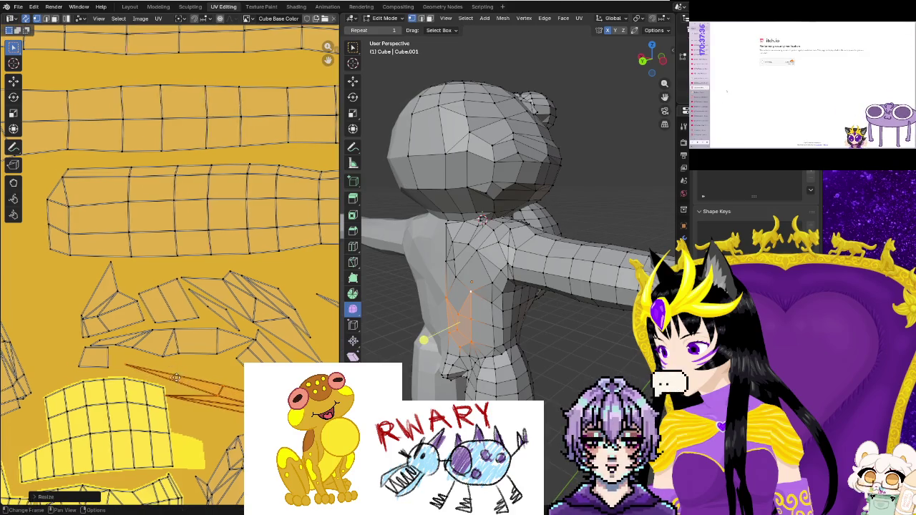
{"action": "scroll", "coordinate": [143, 362], "scroll_direction": "up", "scroll_amount": 1}
{"action": "key", "text": "g"}
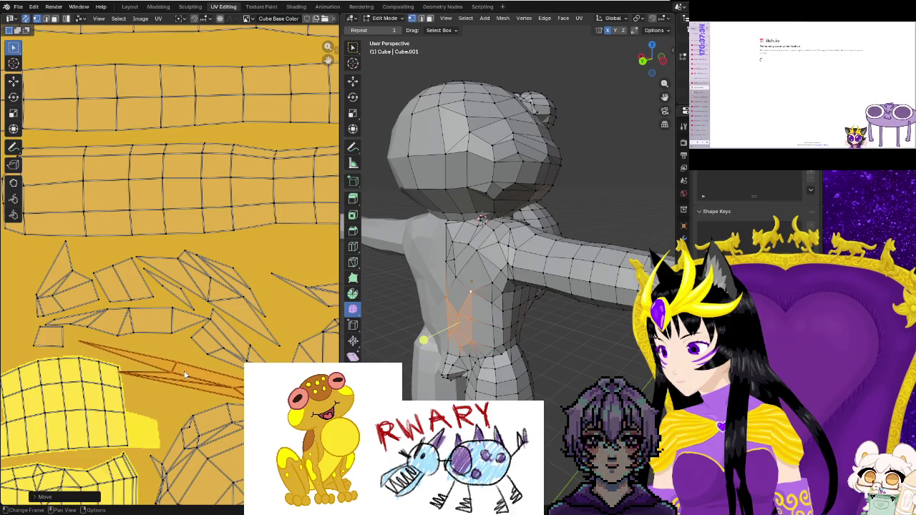
{"action": "key", "text": "r"}
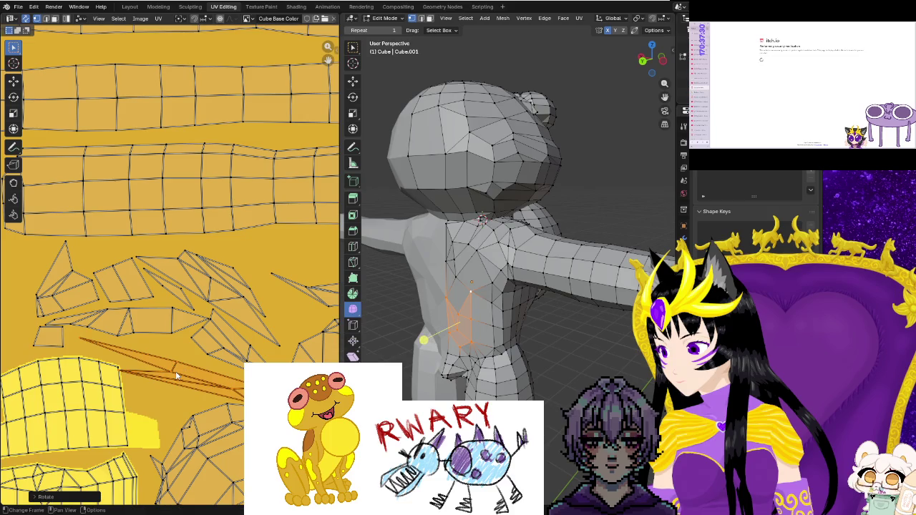
{"action": "key", "text": "g"}
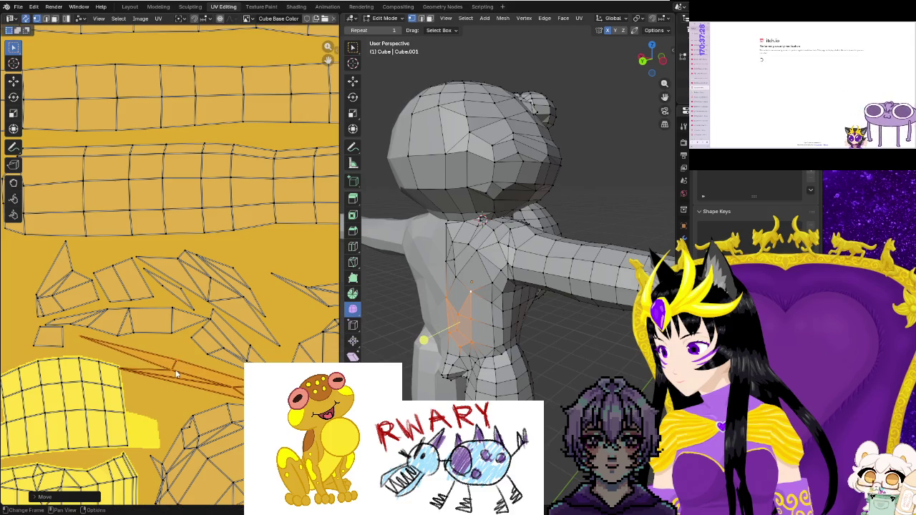
{"action": "key", "text": "ctrl+z"}
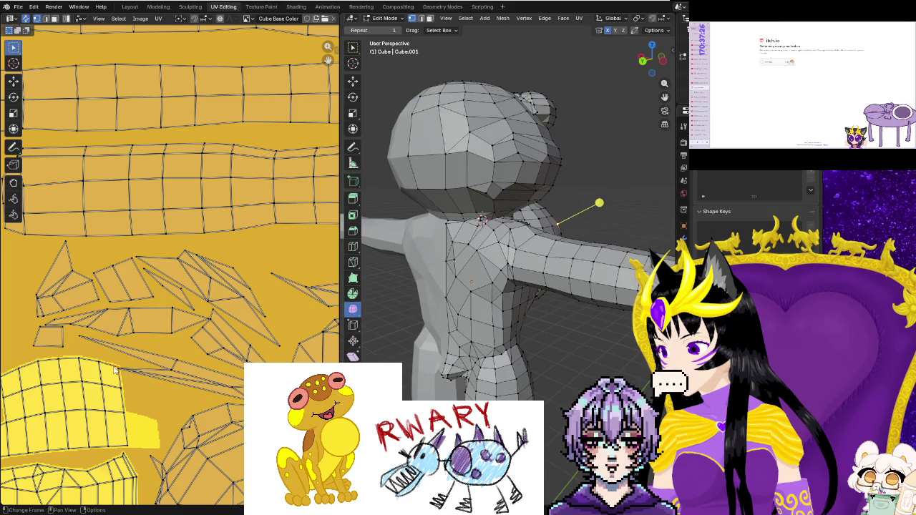
{"action": "scroll", "coordinate": [127, 390], "scroll_direction": "up", "scroll_amount": 1}
Nudge the shoulder sliver's tip vertex slightly right and down.
{"action": "middle_click_drag", "start_coordinate": [127, 391], "coordinate": [144, 392]}
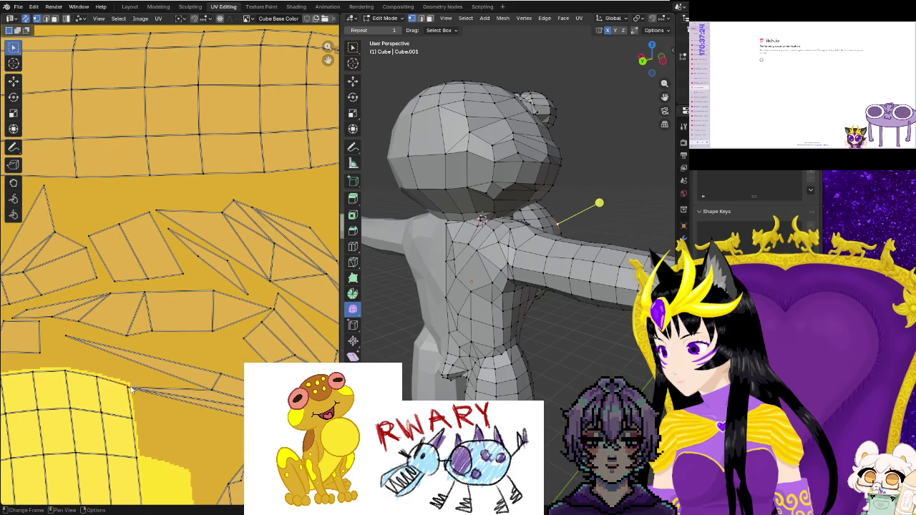
{"action": "key", "text": "g"}
{"action": "left_click", "coordinate": [135, 404]}
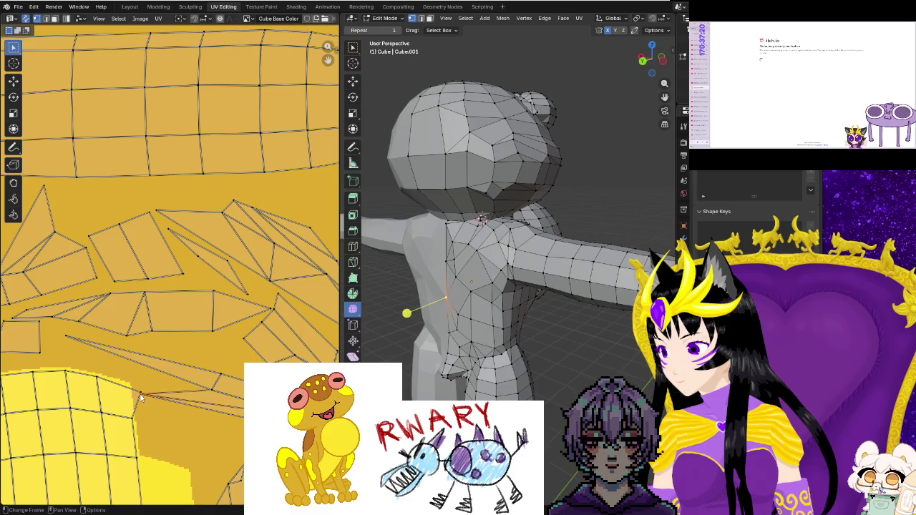
{"action": "left_click", "coordinate": [153, 394]}
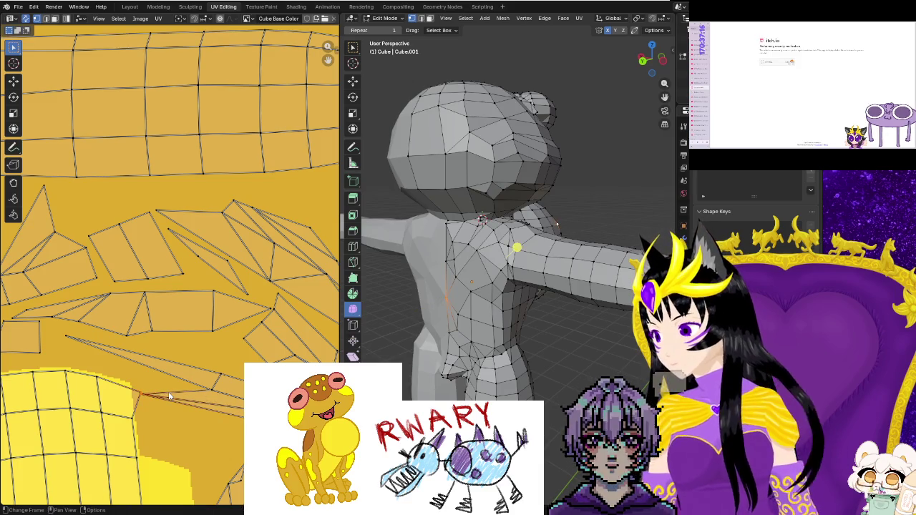
Move sliver vertices onto the yellow patch edge and lower down.
{"action": "scroll", "coordinate": [140, 430], "scroll_direction": "up", "scroll_amount": 2}
{"action": "middle_click_drag", "start_coordinate": [118, 456], "coordinate": [223, 304]}
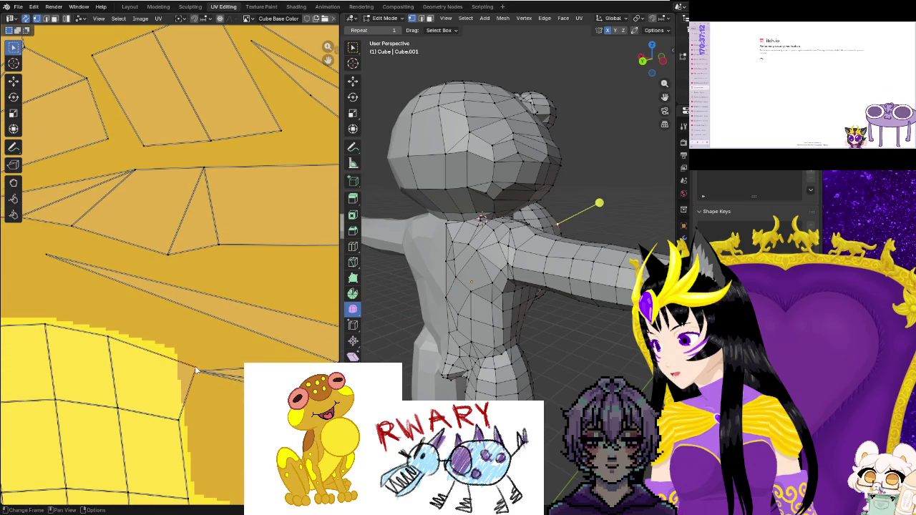
{"action": "key", "text": "g"}
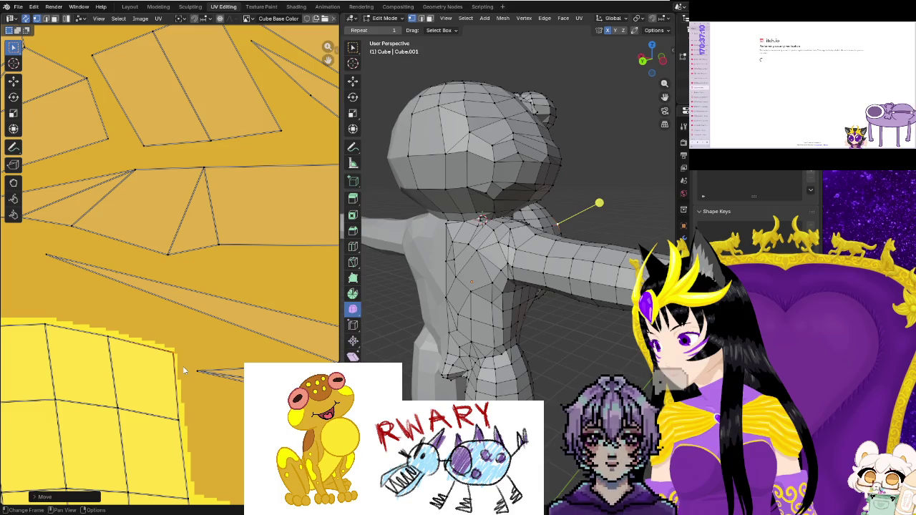
{"action": "left_click", "coordinate": [196, 371]}
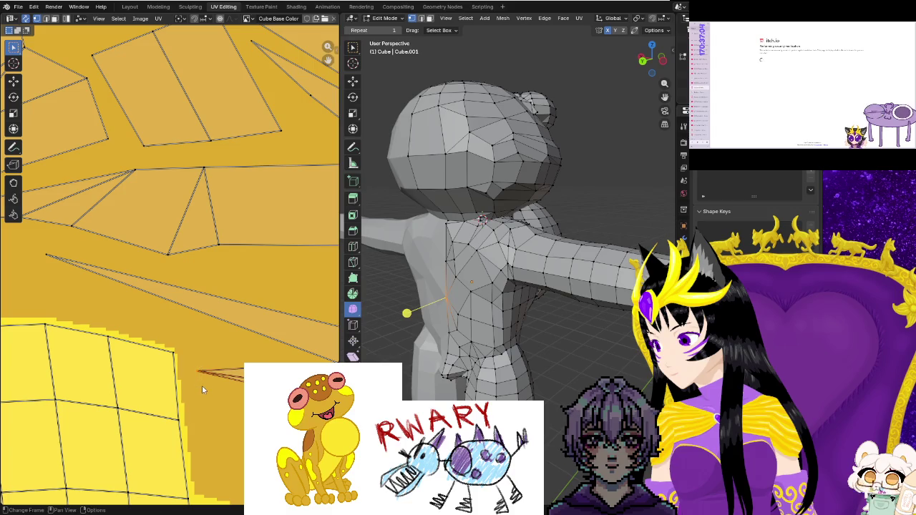
{"action": "key", "text": "g"}
{"action": "left_click", "coordinate": [212, 424]}
Zoom out and confirm the final sliver vertex move.
{"action": "scroll", "coordinate": [136, 393], "scroll_direction": "down", "scroll_amount": 2}
{"action": "scroll", "coordinate": [150, 389], "scroll_direction": "down", "scroll_amount": 2}
{"action": "scroll", "coordinate": [149, 382], "scroll_direction": "down", "scroll_amount": 2}
{"action": "scroll", "coordinate": [101, 386], "scroll_direction": "down", "scroll_amount": 2}
{"action": "middle_click_drag", "start_coordinate": [101, 387], "coordinate": [102, 387]}
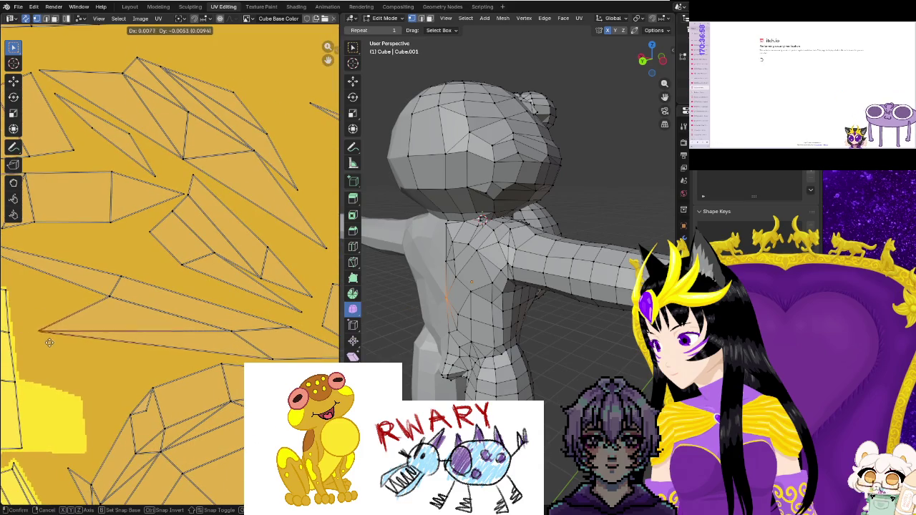
{"action": "left_click", "coordinate": [86, 362]}
{"action": "scroll", "coordinate": [89, 365], "scroll_direction": "down", "scroll_amount": 3}
{"action": "scroll", "coordinate": [101, 370], "scroll_direction": "down", "scroll_amount": 3}
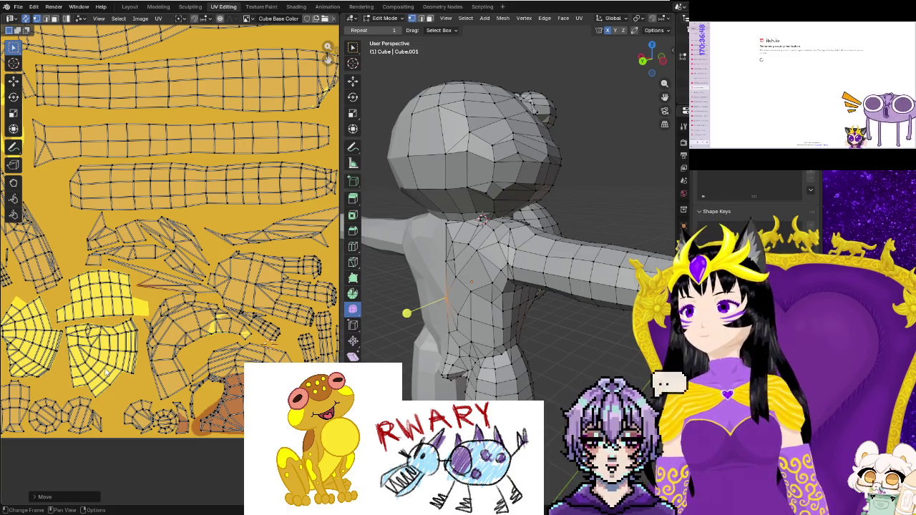
Box-select the small round UV islands along the bottom of the layout.
{"action": "scroll", "coordinate": [105, 372], "scroll_direction": "up", "scroll_amount": 2}
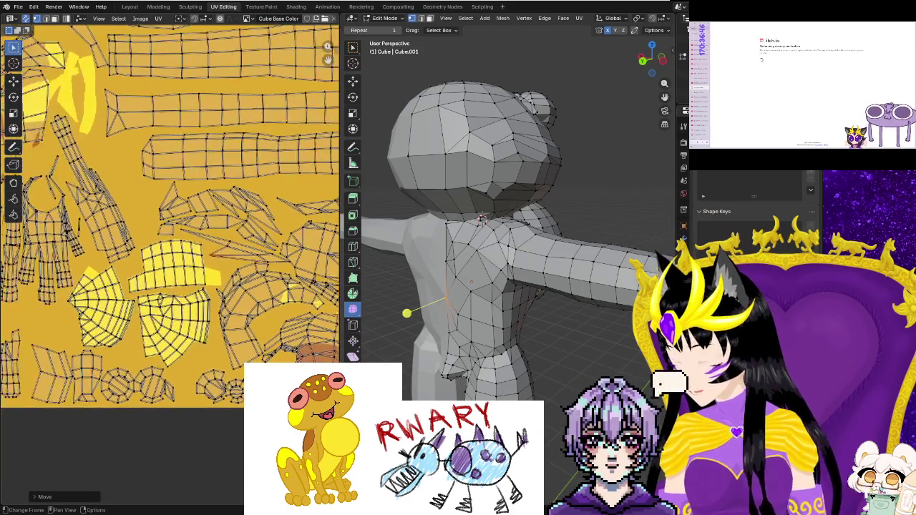
{"action": "scroll", "coordinate": [235, 424], "scroll_direction": "down", "scroll_amount": 1}
{"action": "scroll", "coordinate": [235, 424], "scroll_direction": "down", "scroll_amount": 2}
{"action": "scroll", "coordinate": [215, 431], "scroll_direction": "up", "scroll_amount": 4}
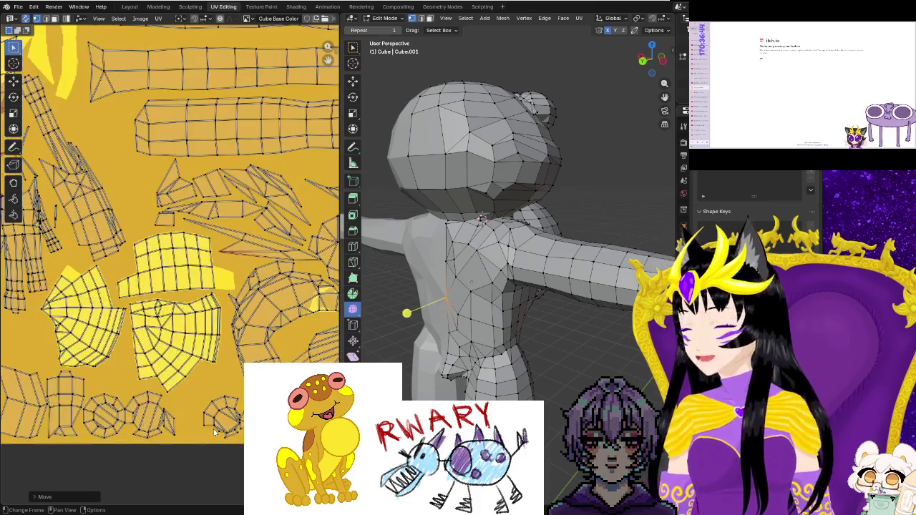
{"action": "middle_click_drag", "start_coordinate": [215, 432], "coordinate": [176, 394]}
{"action": "key", "text": "b"}
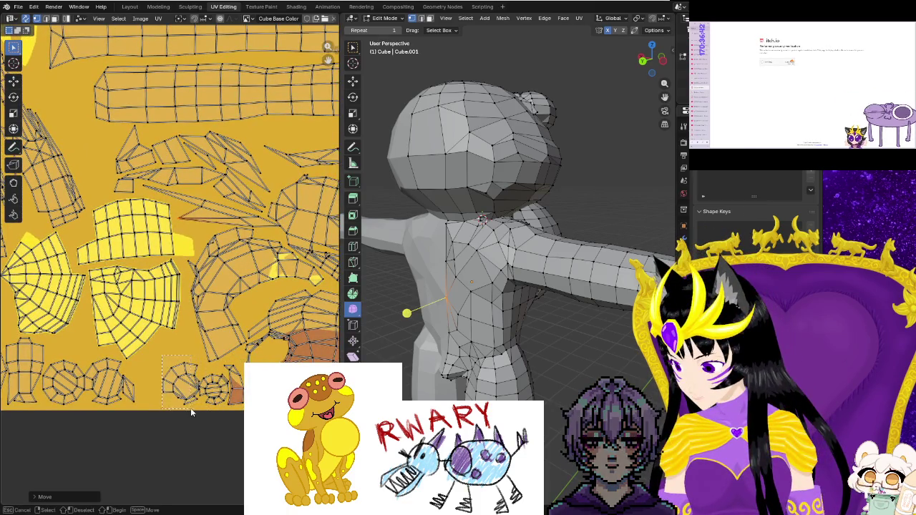
{"action": "left_click_drag", "start_coordinate": [198, 412], "coordinate": [227, 416]}
{"action": "scroll", "coordinate": [200, 418], "scroll_direction": "up", "scroll_amount": 1}
{"action": "scroll", "coordinate": [189, 372], "scroll_direction": "up", "scroll_amount": 1}
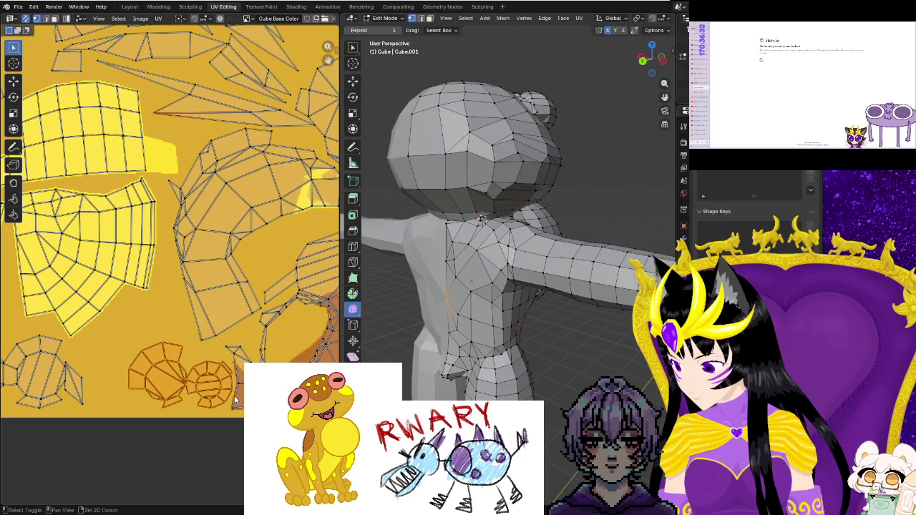
Shift and enlarge the round islands, deselect them, and zoom out to the full layout.
{"action": "key", "text": "g"}
{"action": "left_click", "coordinate": [196, 390]}
{"action": "key", "text": "s"}
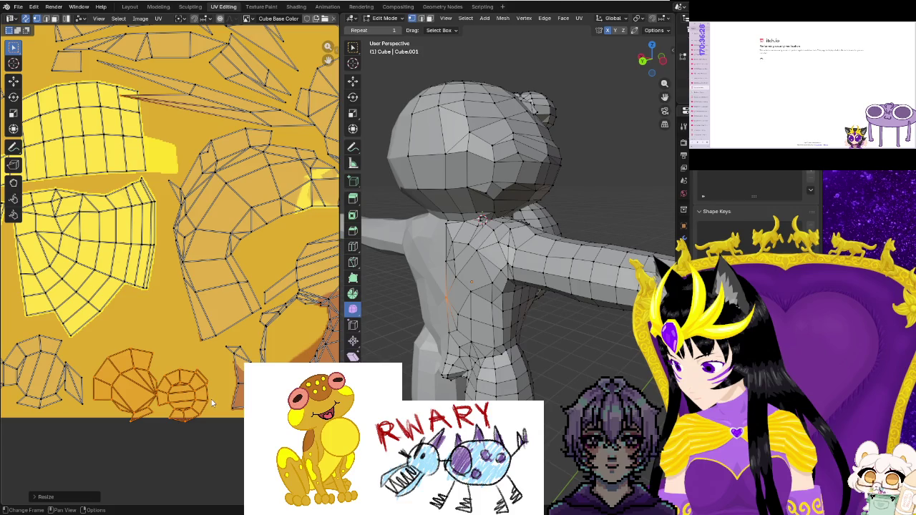
{"action": "left_click_drag", "start_coordinate": [212, 403], "coordinate": [205, 398]}
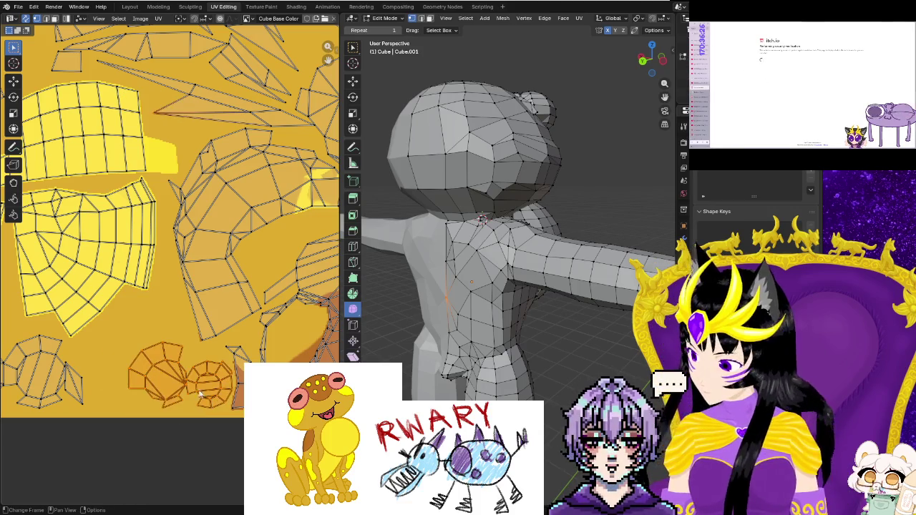
{"action": "left_click_drag", "start_coordinate": [156, 116], "coordinate": [158, 124]}
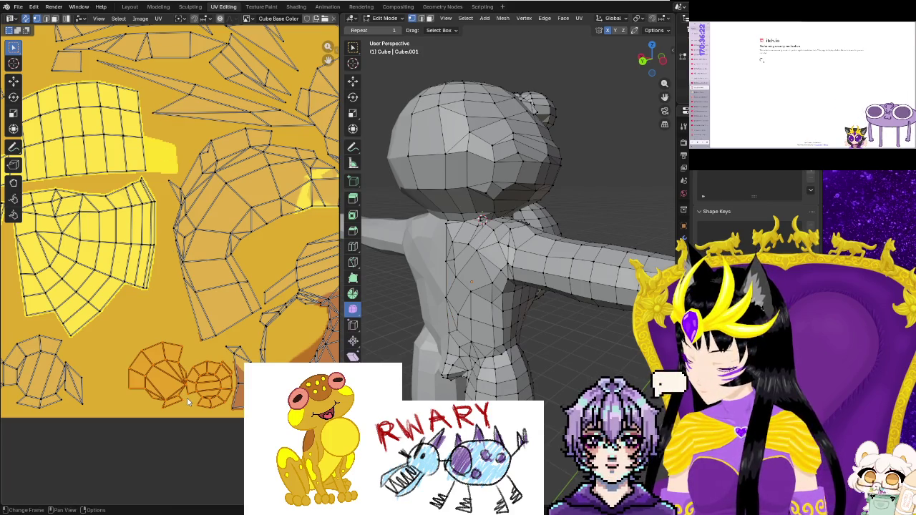
{"action": "left_click_drag", "start_coordinate": [187, 397], "coordinate": [153, 399]}
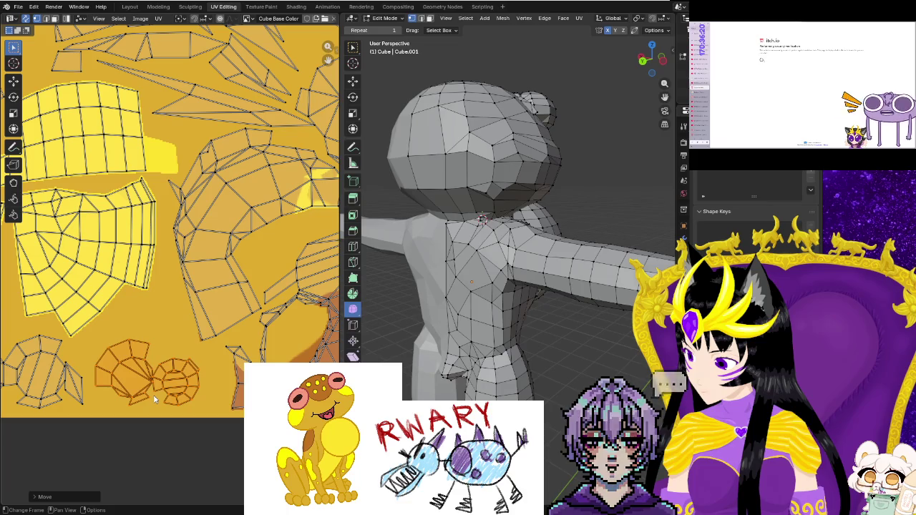
{"action": "key", "text": "s"}
{"action": "key", "text": "g"}
{"action": "left_click", "coordinate": [182, 451]}
{"action": "scroll", "coordinate": [195, 450], "scroll_direction": "down", "scroll_amount": 3}
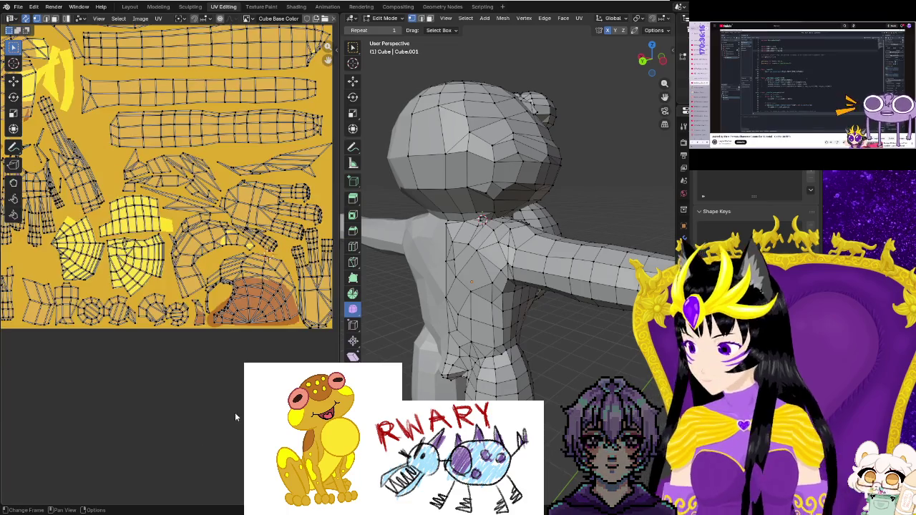
{"action": "middle_click_drag", "start_coordinate": [235, 413], "coordinate": [189, 446]}
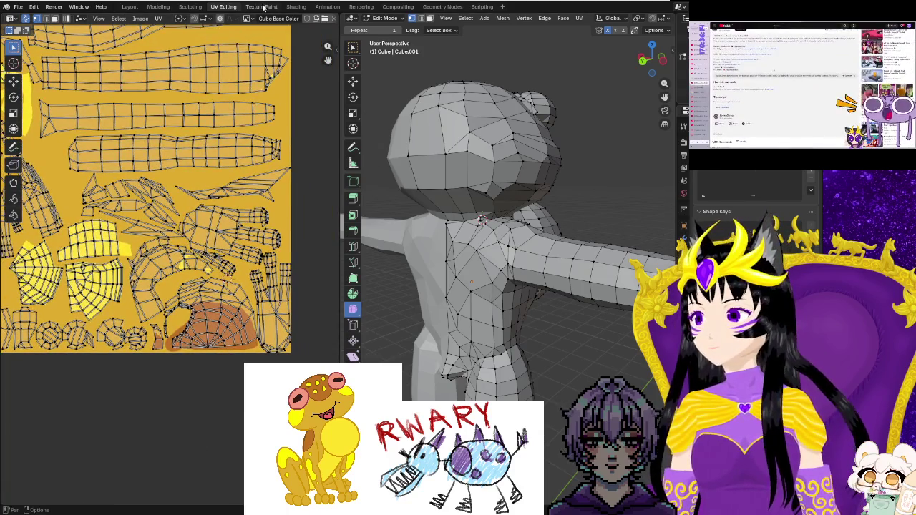
In Texture Paint, fill the whole texture with an eyedropper-sampled orange-yellow.
{"action": "left_click", "coordinate": [262, 7]}
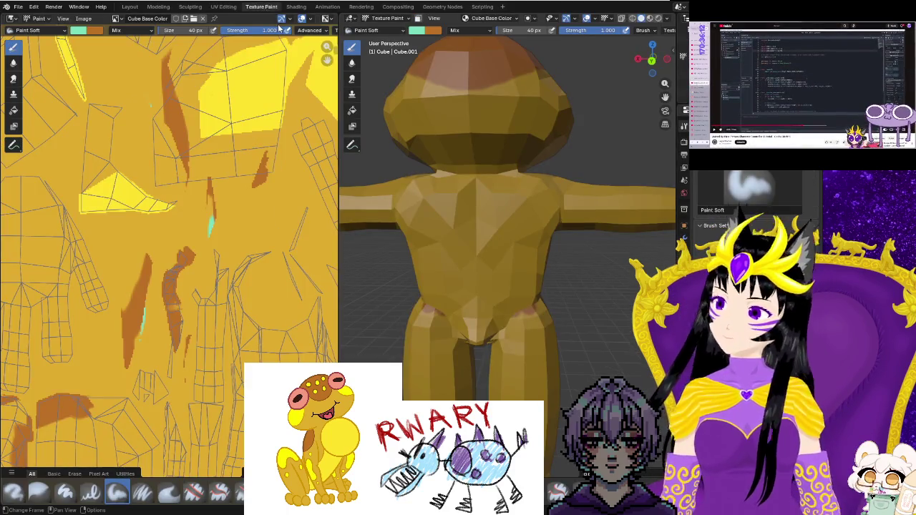
{"action": "scroll", "coordinate": [170, 251], "scroll_direction": "down", "scroll_amount": 1}
{"action": "scroll", "coordinate": [170, 250], "scroll_direction": "down", "scroll_amount": 1}
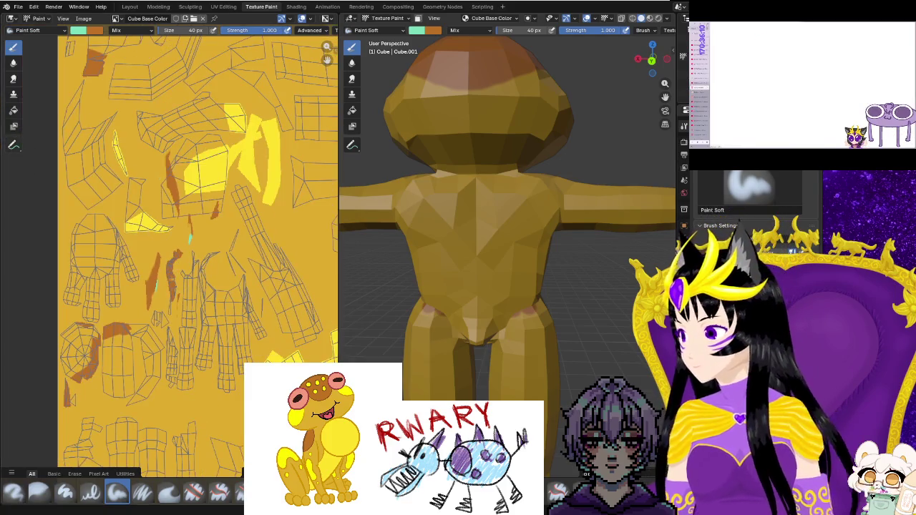
{"action": "left_click", "coordinate": [14, 111]}
{"action": "left_click", "coordinate": [414, 30]}
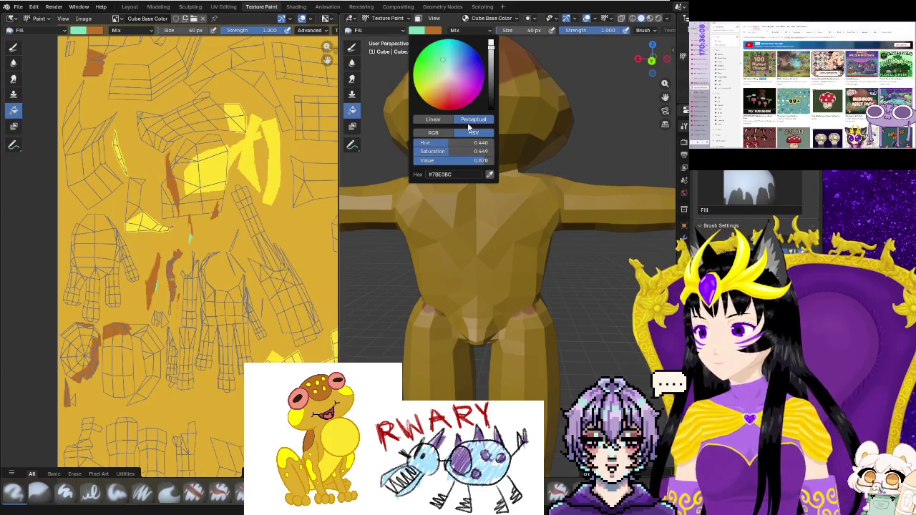
{"action": "left_click", "coordinate": [490, 174]}
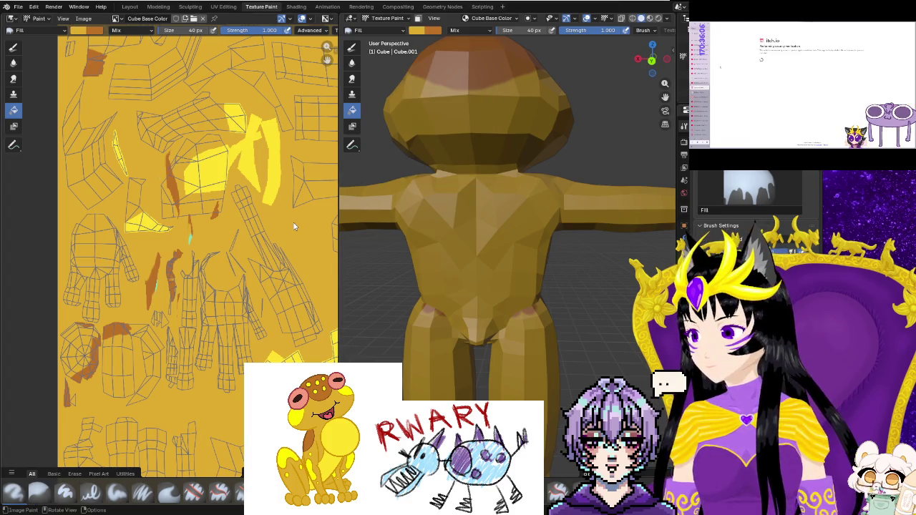
{"action": "scroll", "coordinate": [282, 224], "scroll_direction": "down", "scroll_amount": 1}
{"action": "left_click", "coordinate": [240, 340]}
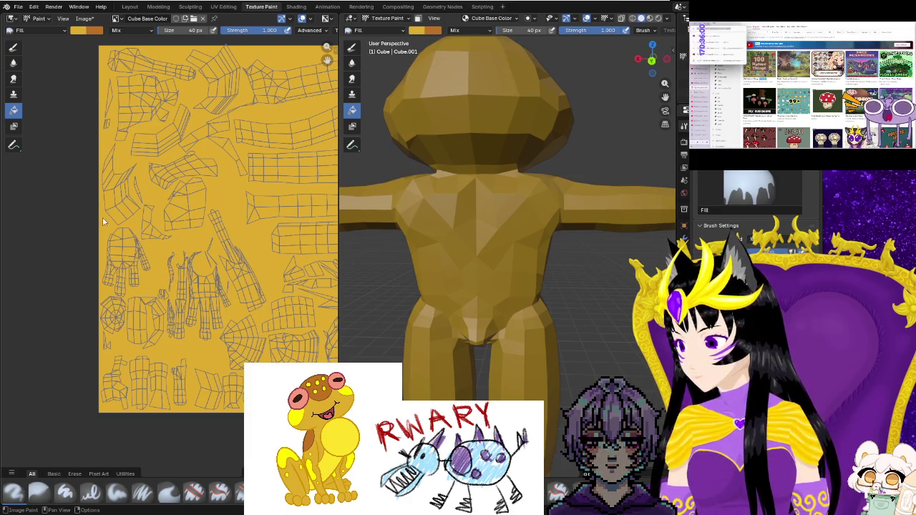
{"action": "scroll", "coordinate": [179, 287], "scroll_direction": "up", "scroll_amount": 2}
Choose a brown paint colour and paint a brown band across the frog's head.
{"action": "scroll", "coordinate": [249, 339], "scroll_direction": "up", "scroll_amount": 1}
{"action": "mouse_move", "coordinate": [582, 372]}
{"action": "middle_mouse_down"}
{"action": "mouse_move", "coordinate": [487, 375]}
{"action": "mouse_move", "coordinate": [420, 85]}
{"action": "middle_mouse_up"}
{"action": "left_click", "coordinate": [432, 33]}
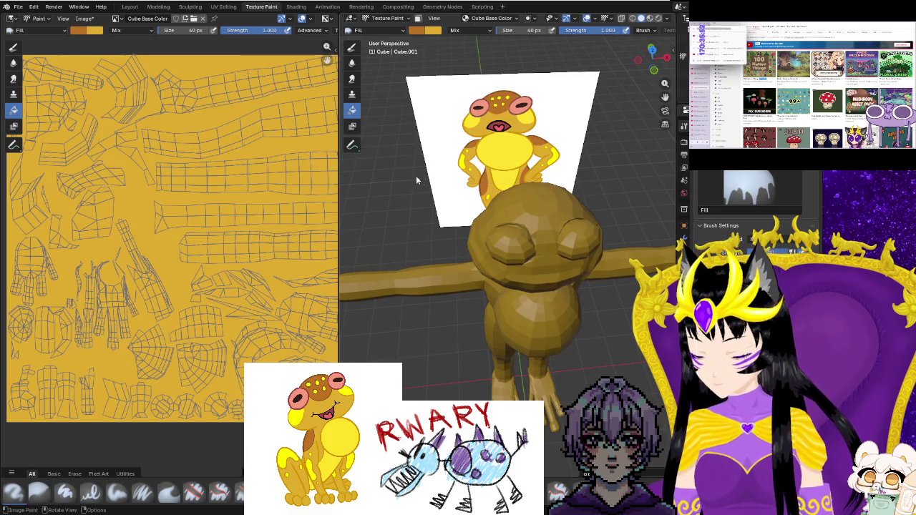
{"action": "middle_click_drag", "start_coordinate": [387, 79], "coordinate": [560, 216]}
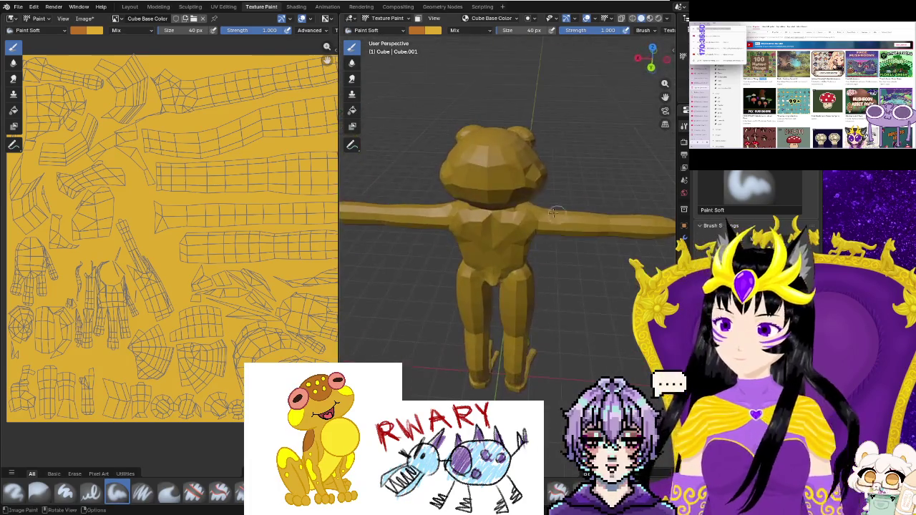
{"action": "scroll", "coordinate": [487, 151], "scroll_direction": "up", "scroll_amount": 3}
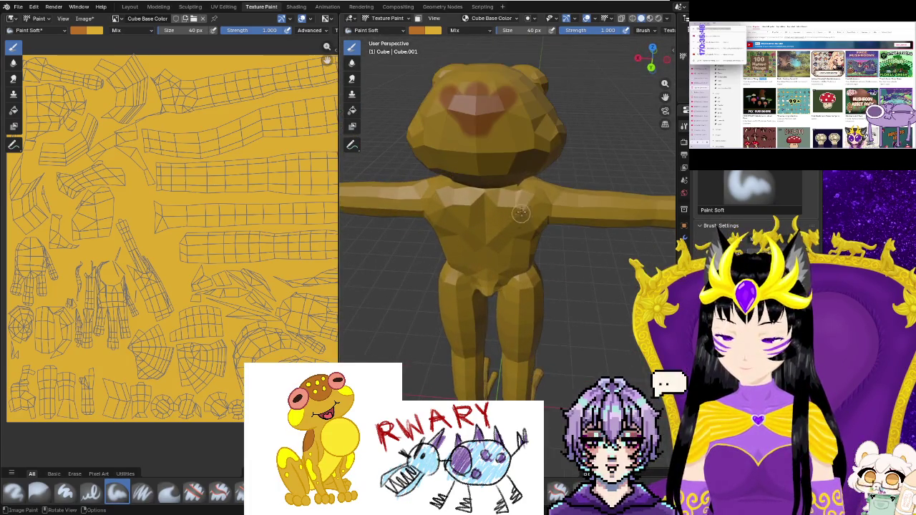
{"action": "mouse_move", "coordinate": [488, 151]}
{"action": "middle_mouse_down"}
{"action": "mouse_move", "coordinate": [467, 346]}
{"action": "mouse_move", "coordinate": [464, 312]}
{"action": "middle_mouse_up"}
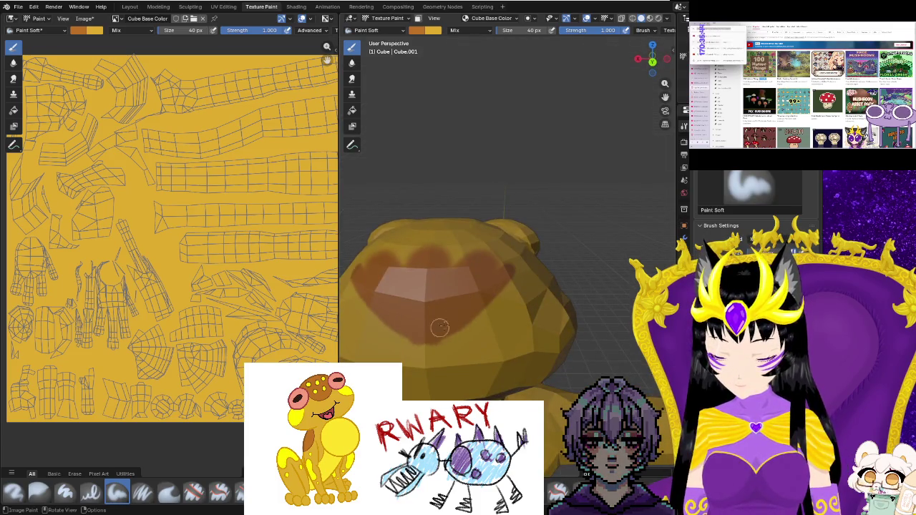
{"action": "middle_click_drag", "start_coordinate": [534, 270], "coordinate": [473, 257]}
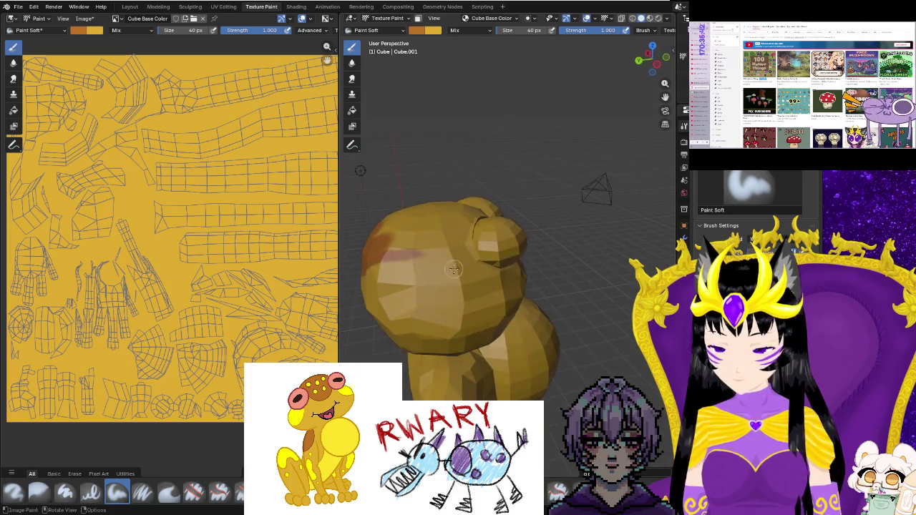
{"action": "left_click_drag", "start_coordinate": [376, 254], "coordinate": [479, 252]}
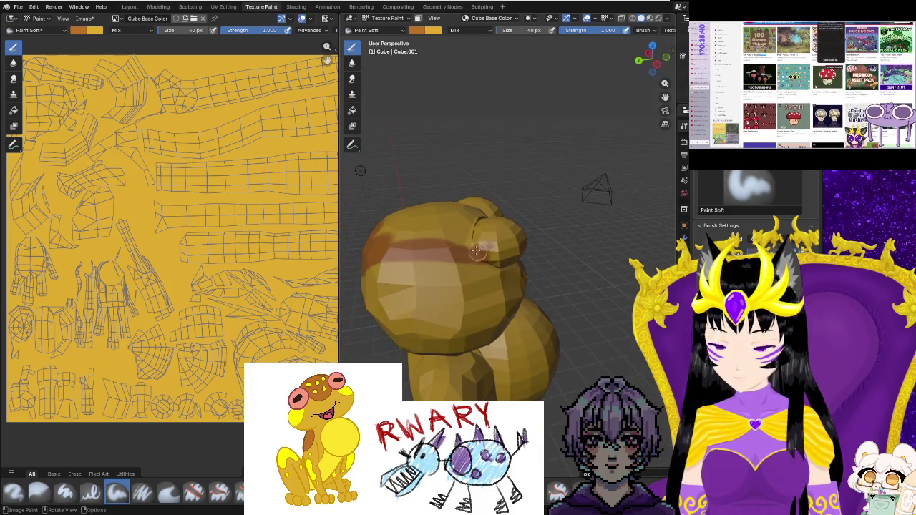
Paint a brown X marking across the frog's back and return to UV Editing.
{"action": "middle_click_drag", "start_coordinate": [386, 236], "coordinate": [512, 336]}
{"action": "mouse_move", "coordinate": [464, 323]}
{"action": "left_mouse_down"}
{"action": "mouse_move", "coordinate": [514, 318]}
{"action": "mouse_move", "coordinate": [455, 364]}
{"action": "mouse_move", "coordinate": [465, 329]}
{"action": "left_mouse_up"}
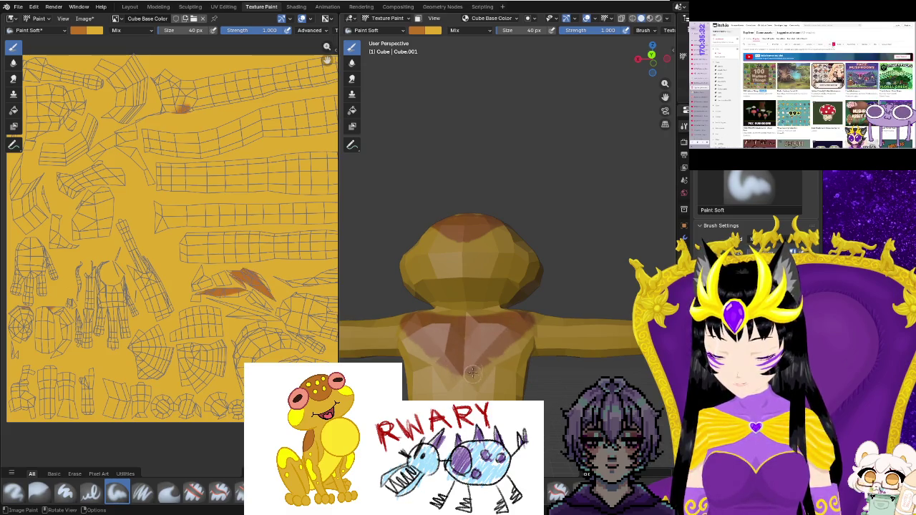
{"action": "middle_click_drag", "start_coordinate": [472, 374], "coordinate": [503, 313], "text": "shift"}
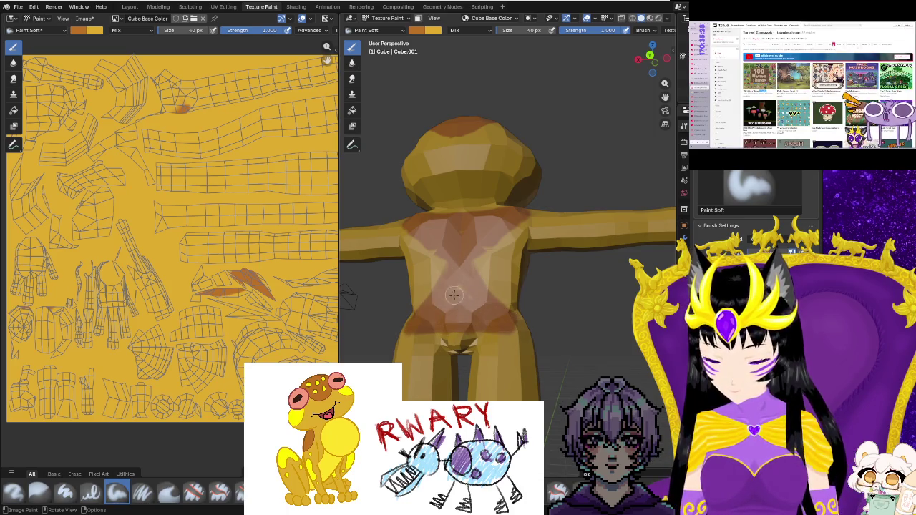
{"action": "left_click_drag", "start_coordinate": [470, 297], "coordinate": [489, 326]}
{"action": "middle_click_drag", "start_coordinate": [489, 326], "coordinate": [509, 337]}
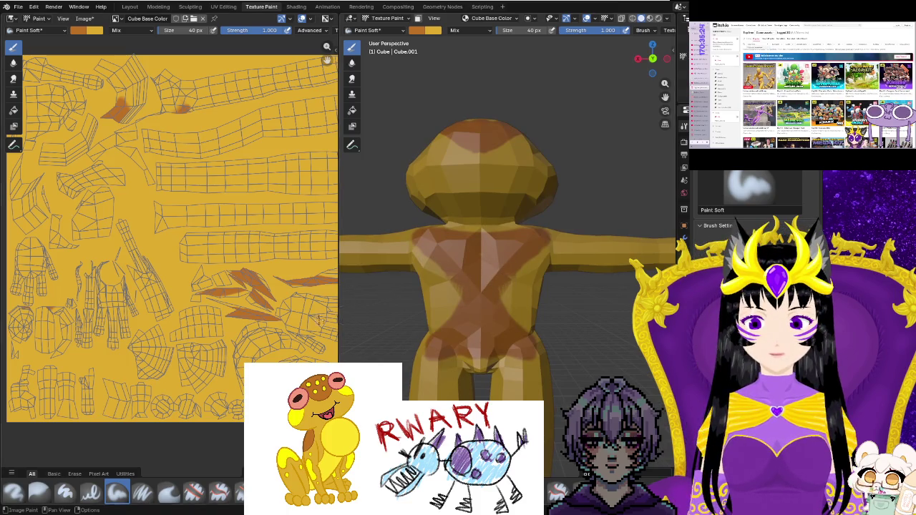
{"action": "scroll", "coordinate": [209, 301], "scroll_direction": "up", "scroll_amount": 5}
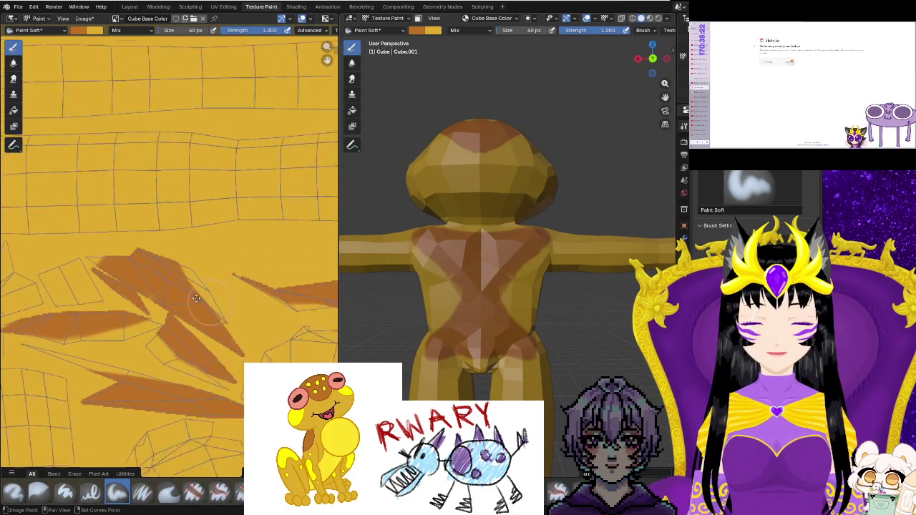
{"action": "middle_click_drag", "start_coordinate": [209, 302], "coordinate": [102, 272]}
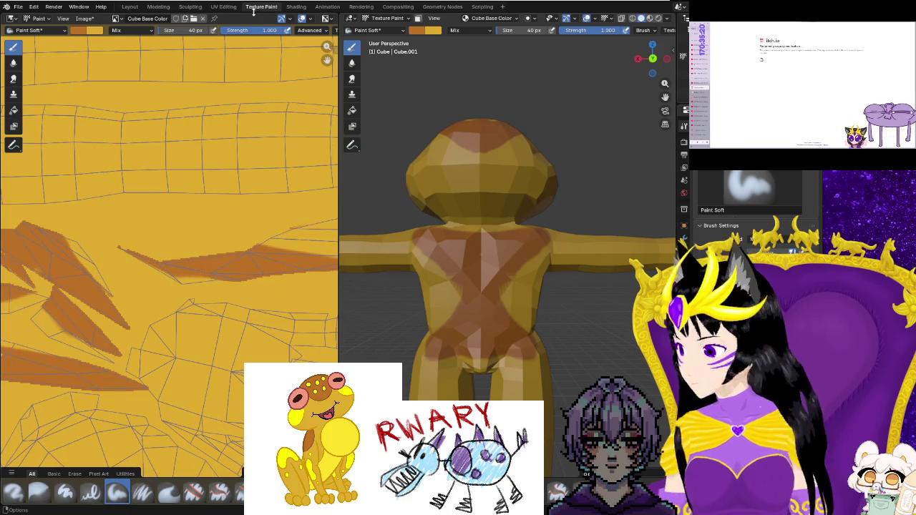
{"action": "left_click", "coordinate": [223, 7]}
Select the faces on the frog's back and move their UV islands.
{"action": "scroll", "coordinate": [191, 290], "scroll_direction": "up", "scroll_amount": 3}
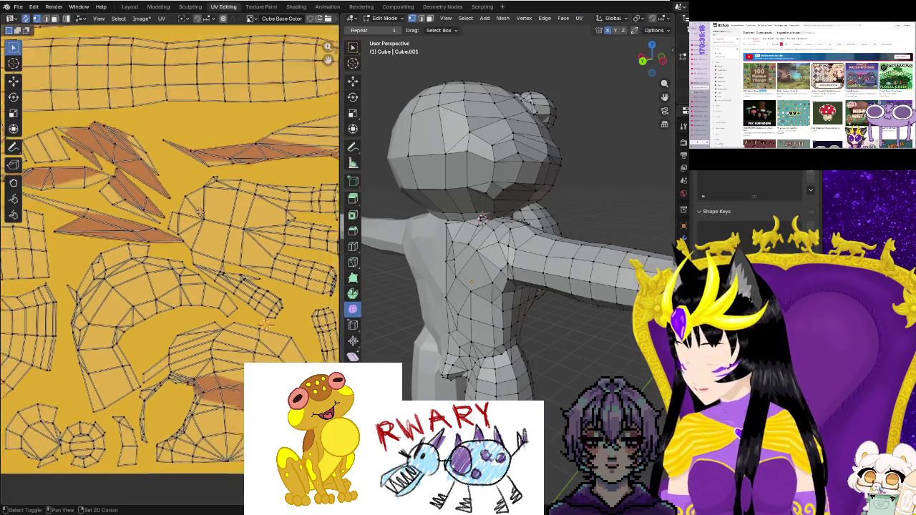
{"action": "scroll", "coordinate": [191, 290], "scroll_direction": "up", "scroll_amount": 3}
{"action": "scroll", "coordinate": [179, 282], "scroll_direction": "up", "scroll_amount": 2, "text": "shift"}
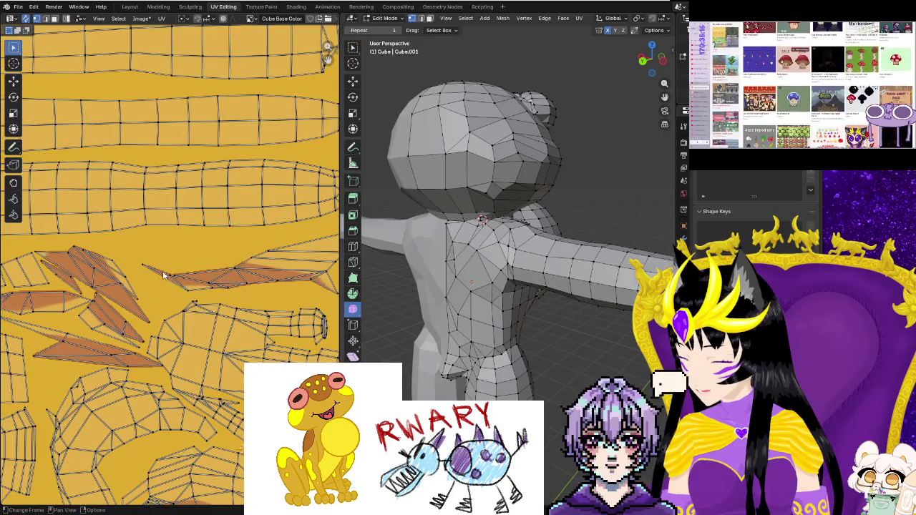
{"action": "left_click_drag", "start_coordinate": [439, 240], "coordinate": [483, 286]}
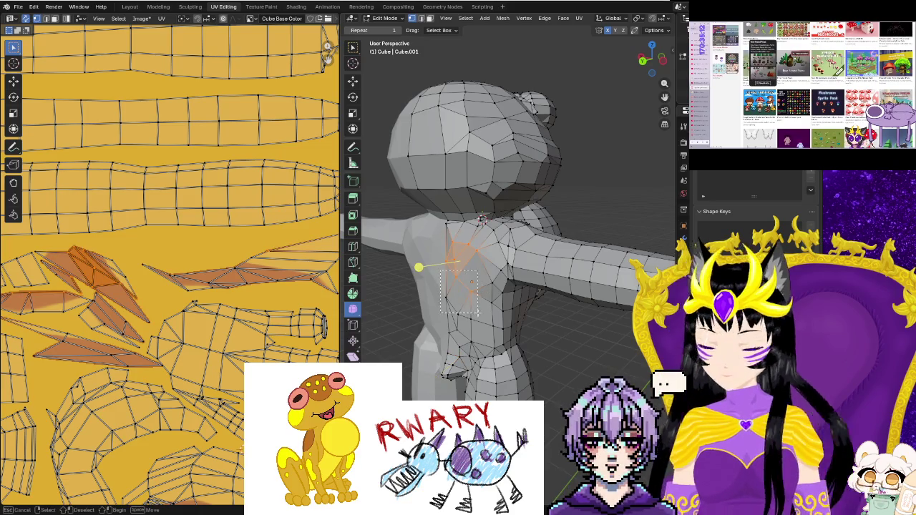
{"action": "scroll", "coordinate": [184, 288], "scroll_direction": "up", "scroll_amount": 2}
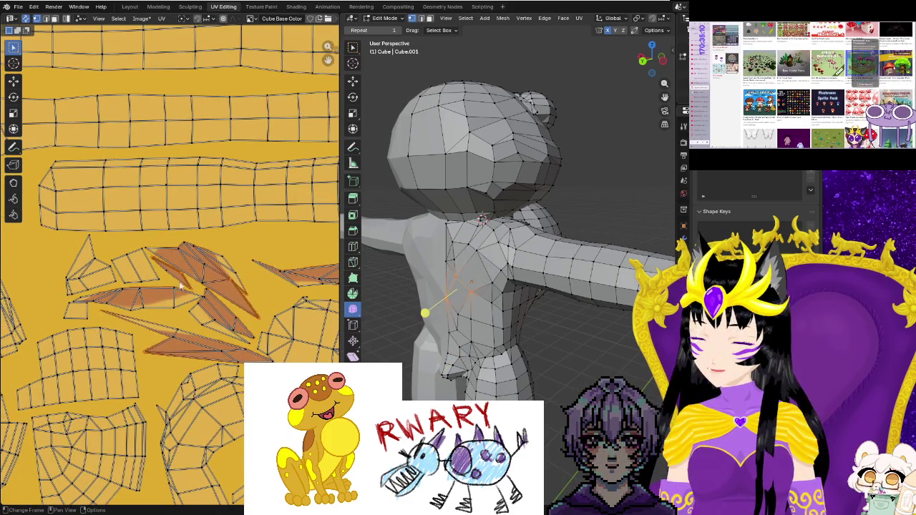
{"action": "scroll", "coordinate": [185, 288], "scroll_direction": "up", "scroll_amount": 1}
{"action": "scroll", "coordinate": [164, 280], "scroll_direction": "up", "scroll_amount": 1}
{"action": "scroll", "coordinate": [147, 272], "scroll_direction": "up", "scroll_amount": 1}
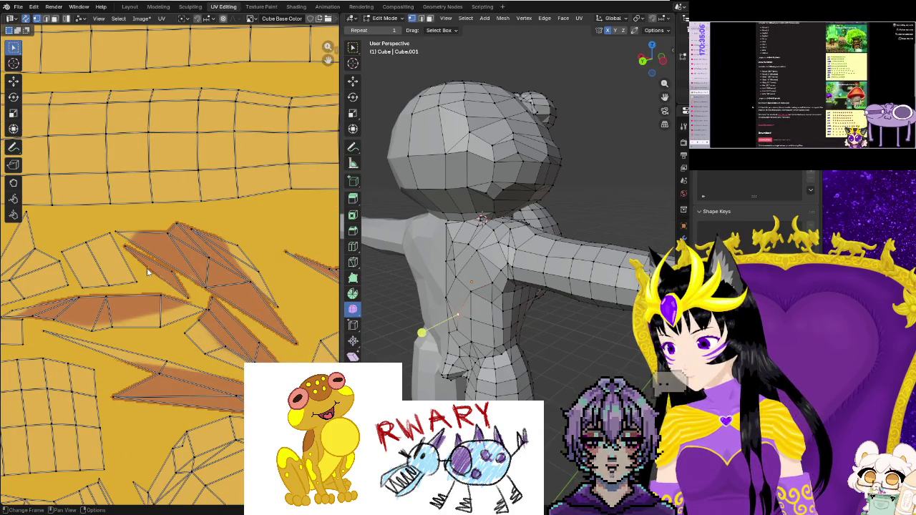
{"action": "key", "text": "g"}
{"action": "left_click", "coordinate": [162, 285]}
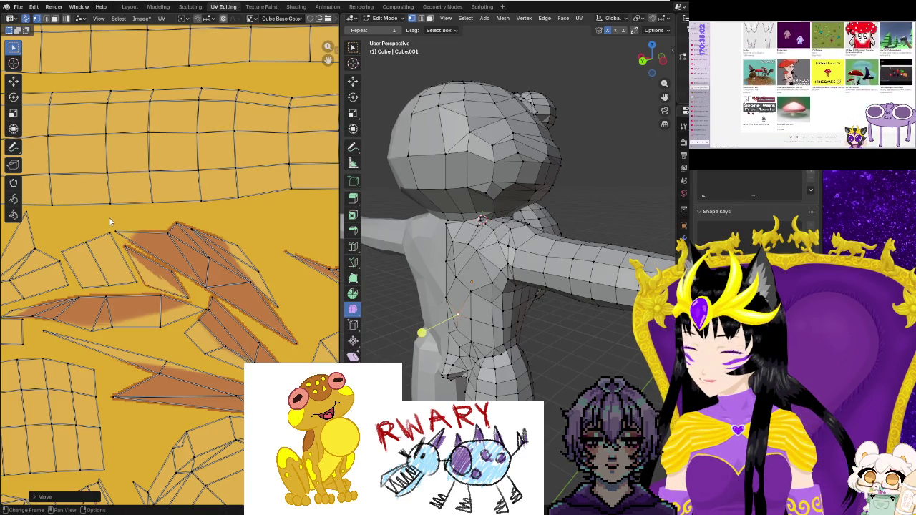
In face select mode, enlarge, rotate and reposition the UV faces under the brown marking.
{"action": "key", "text": "3"}
{"action": "left_click_drag", "start_coordinate": [147, 215], "coordinate": [266, 303]}
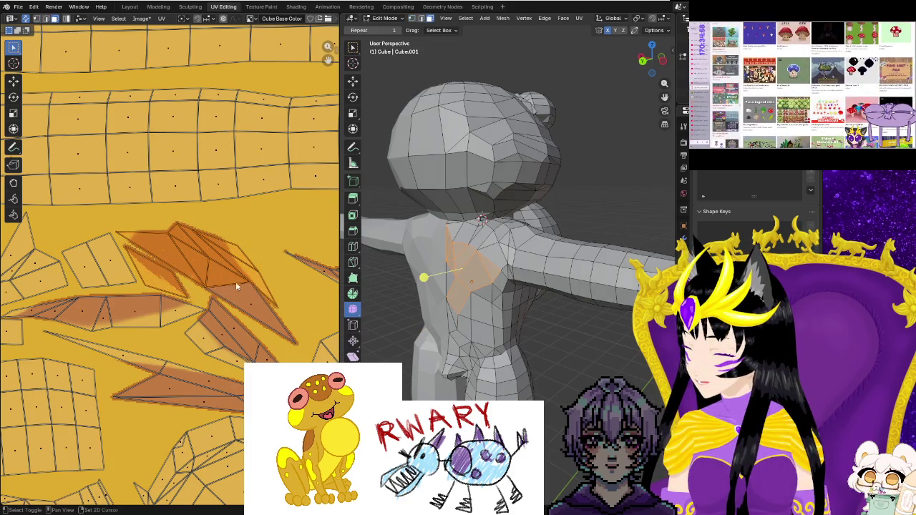
{"action": "key", "text": "s"}
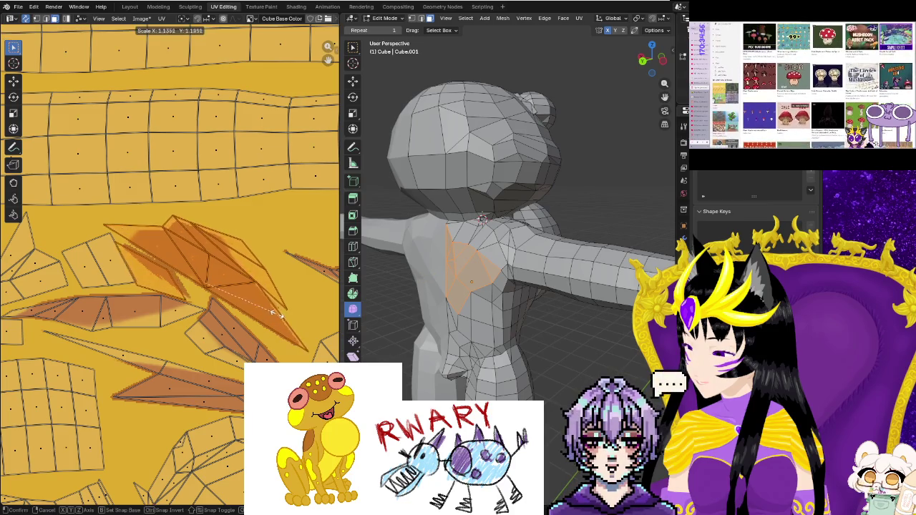
{"action": "left_click", "coordinate": [274, 313]}
{"action": "key", "text": "g"}
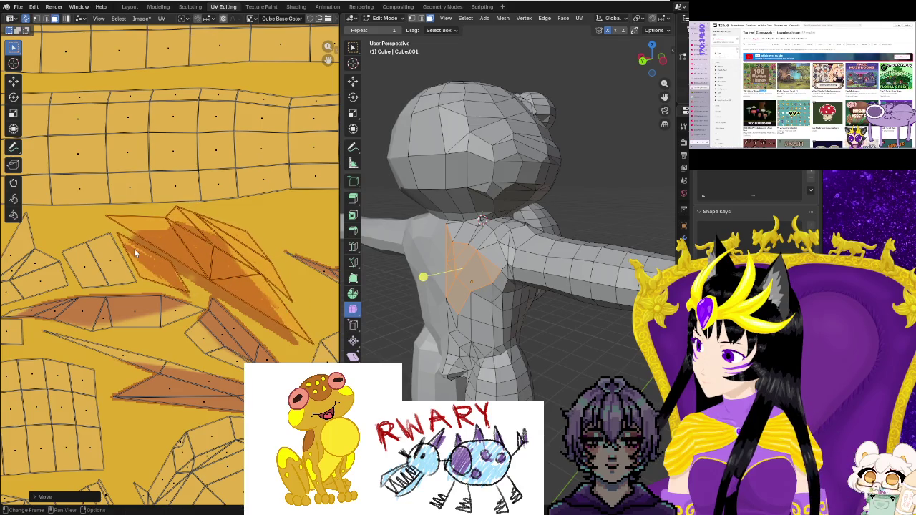
{"action": "key", "text": "r"}
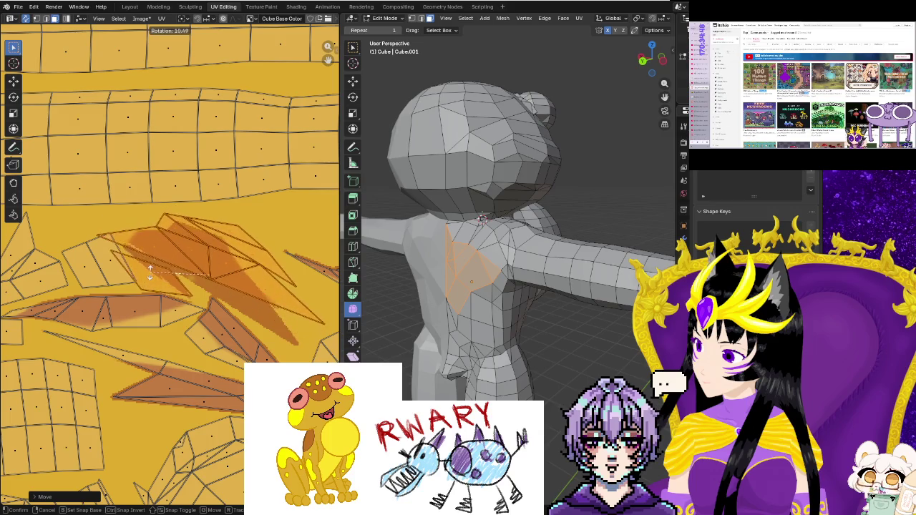
{"action": "key", "text": "g"}
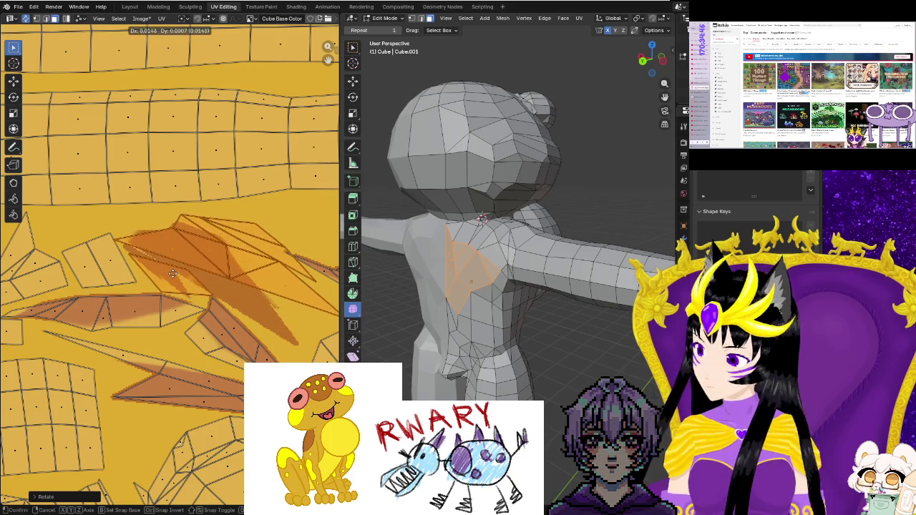
{"action": "left_click", "coordinate": [177, 273]}
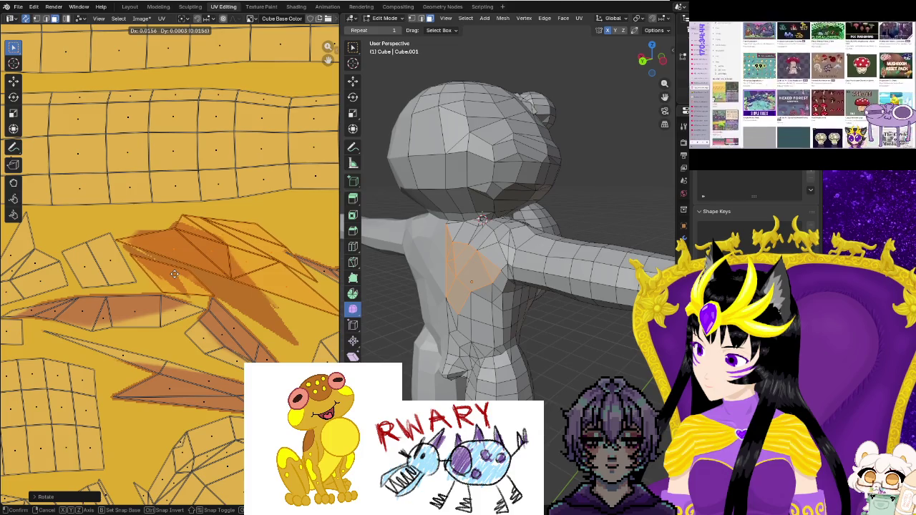
Move the UV geometry of a face next to the brown marking.
{"action": "middle_click_drag", "start_coordinate": [268, 309], "coordinate": [232, 266]}
{"action": "left_click", "coordinate": [232, 267]}
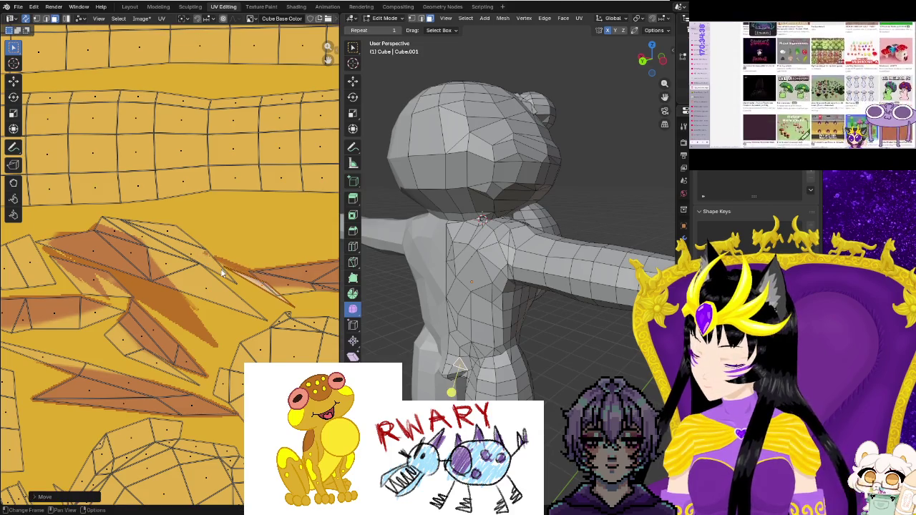
{"action": "left_click", "coordinate": [37, 19]}
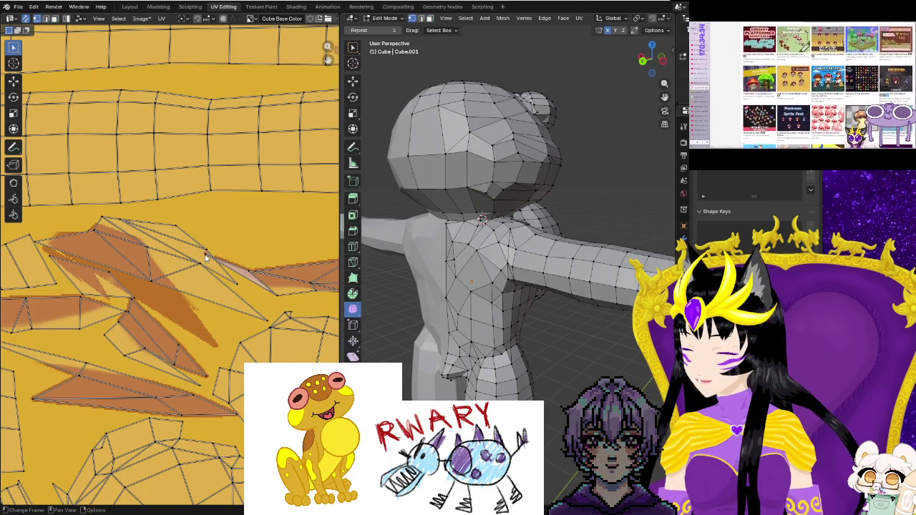
{"action": "key", "text": "g"}
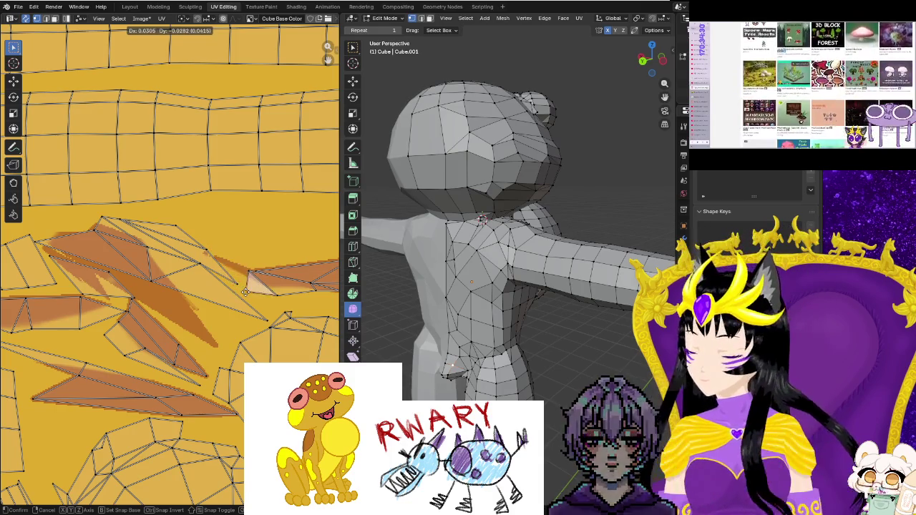
{"action": "left_click", "coordinate": [241, 292]}
{"action": "middle_click_drag", "start_coordinate": [435, 375], "coordinate": [358, 365]}
{"action": "scroll", "coordinate": [172, 365], "scroll_direction": "down", "scroll_amount": 1}
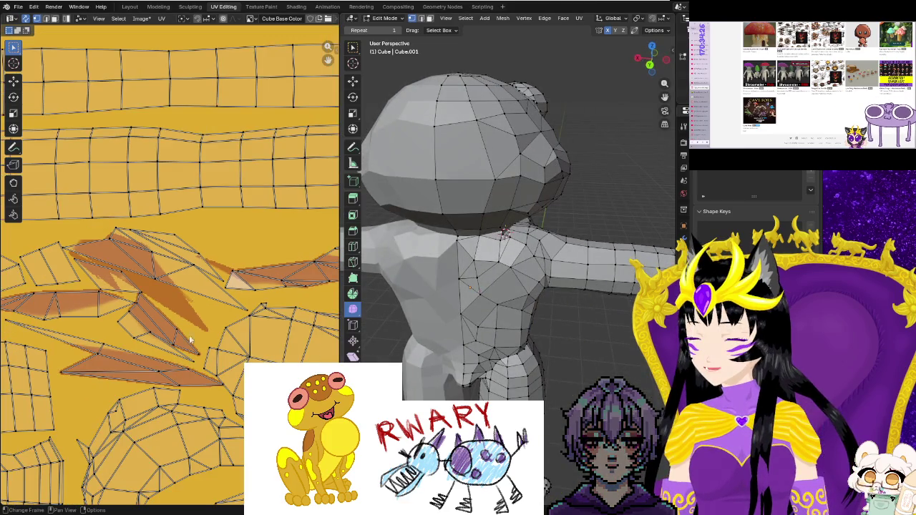
Nudge UV vertices at the marking's edge, then return to Texture Paint.
{"action": "left_click", "coordinate": [151, 282]}
{"action": "key", "text": "g"}
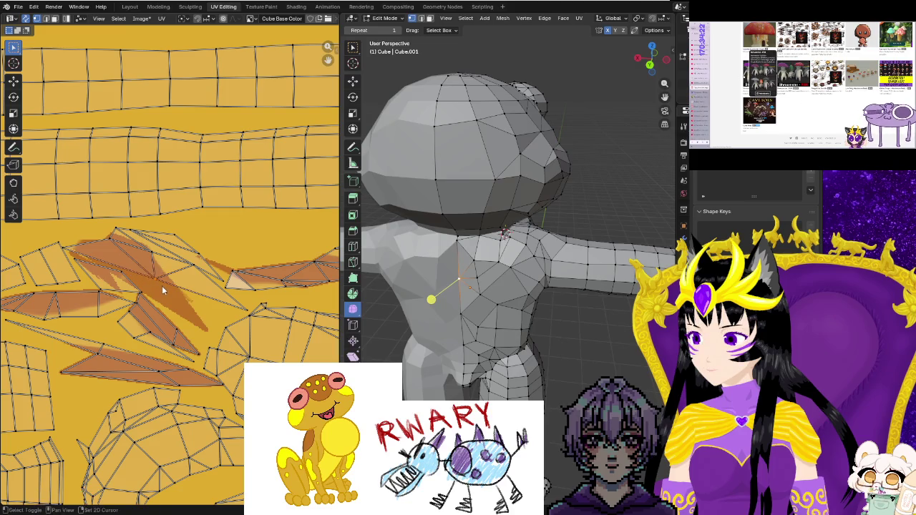
{"action": "left_click", "coordinate": [161, 286]}
{"action": "key", "text": "g"}
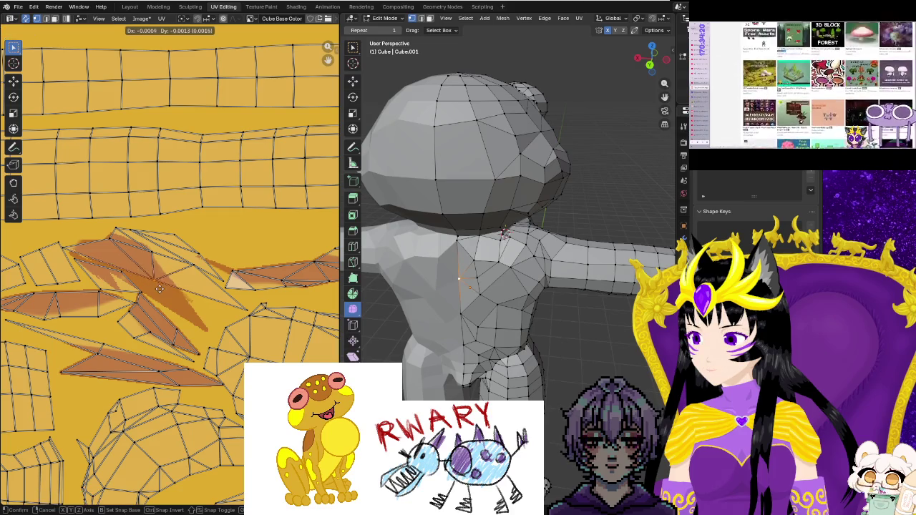
{"action": "left_click", "coordinate": [245, 313]}
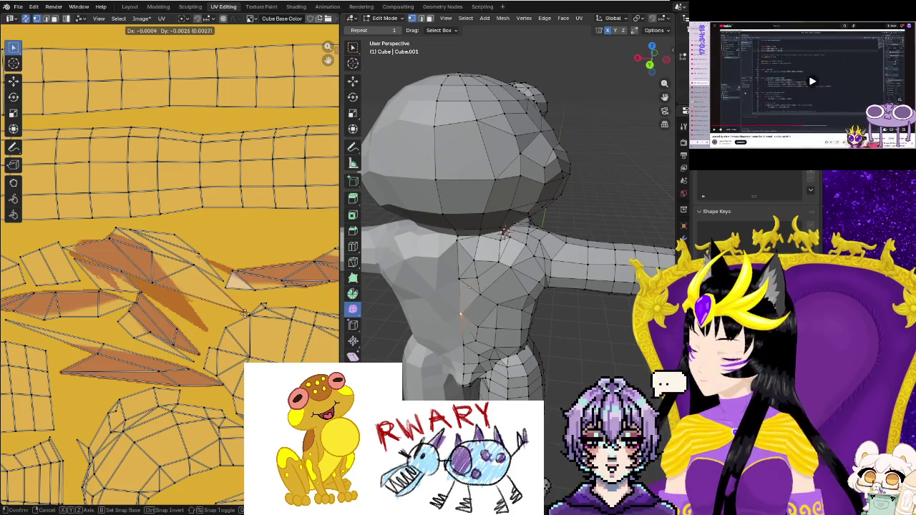
{"action": "left_click", "coordinate": [229, 306]}
{"action": "left_click", "coordinate": [178, 316]}
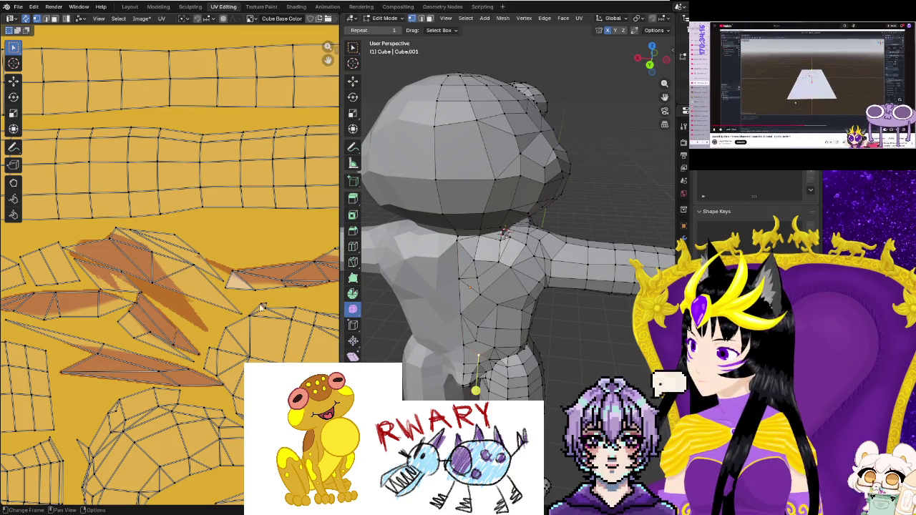
{"action": "left_click", "coordinate": [261, 6]}
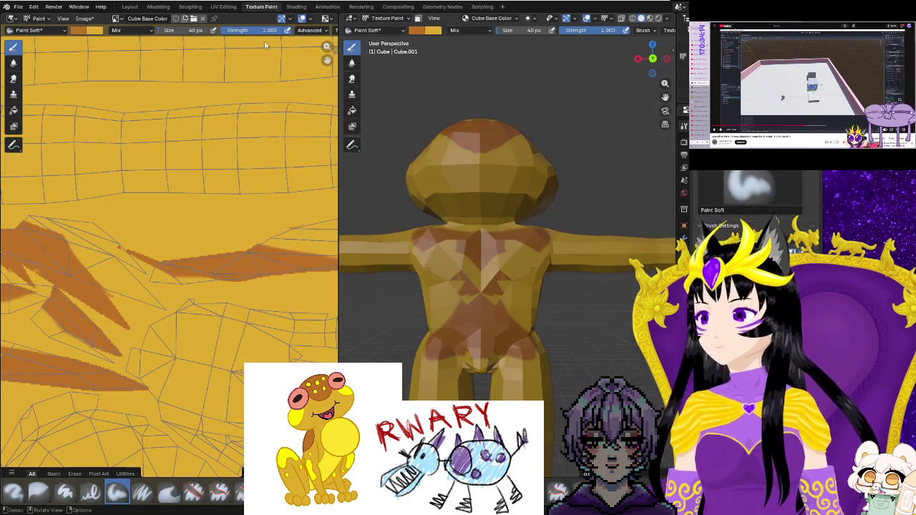
Paint two brown strokes down the torso's centre and orbit to view the side.
{"action": "left_click_drag", "start_coordinate": [502, 275], "coordinate": [474, 296]}
{"action": "mouse_move", "coordinate": [501, 255]}
{"action": "left_mouse_down"}
{"action": "mouse_move", "coordinate": [464, 289]}
{"action": "mouse_move", "coordinate": [492, 298]}
{"action": "left_mouse_up"}
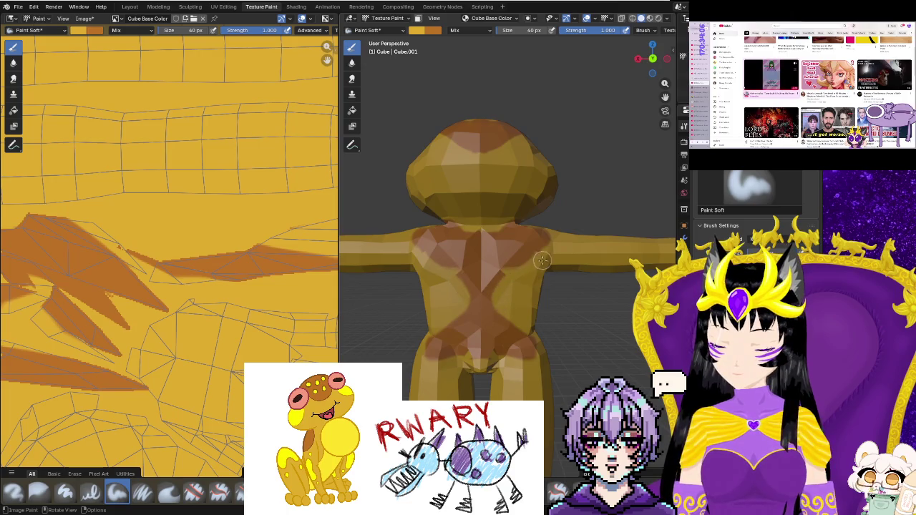
{"action": "scroll", "coordinate": [529, 279], "scroll_direction": "up", "scroll_amount": 1}
{"action": "scroll", "coordinate": [512, 299], "scroll_direction": "up", "scroll_amount": 2}
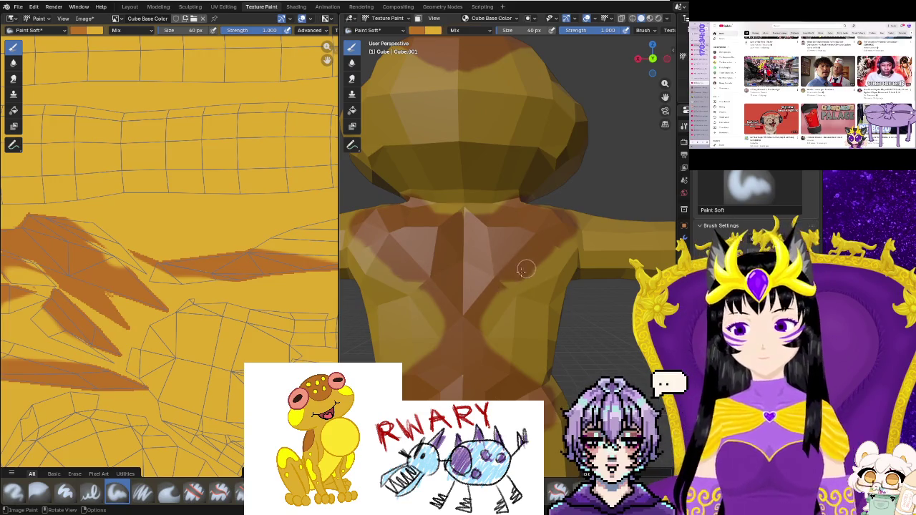
{"action": "mouse_move", "coordinate": [548, 311]}
{"action": "middle_mouse_down"}
{"action": "mouse_move", "coordinate": [438, 306]}
{"action": "mouse_move", "coordinate": [450, 340]}
{"action": "mouse_move", "coordinate": [505, 329]}
{"action": "middle_mouse_up"}
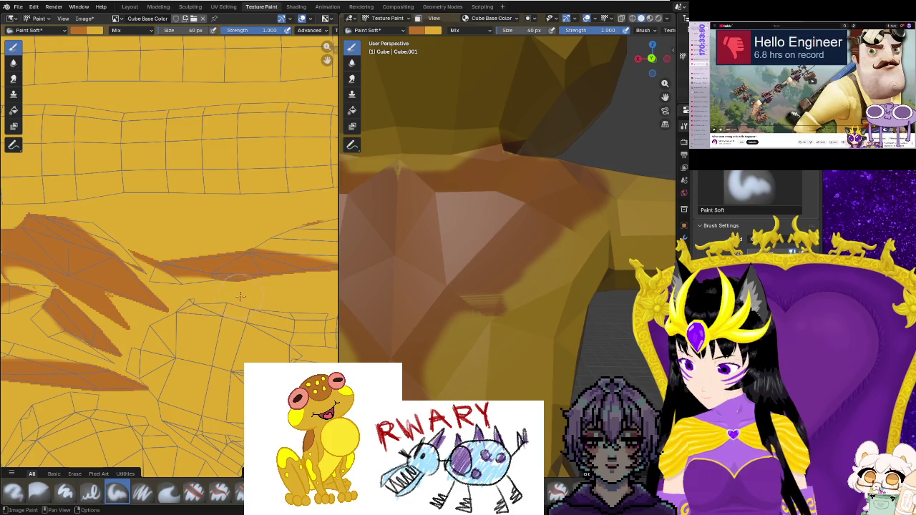
Back in UV Editing, zoom into the layout's right side and reposition the brown island's edge.
{"action": "left_click", "coordinate": [224, 6]}
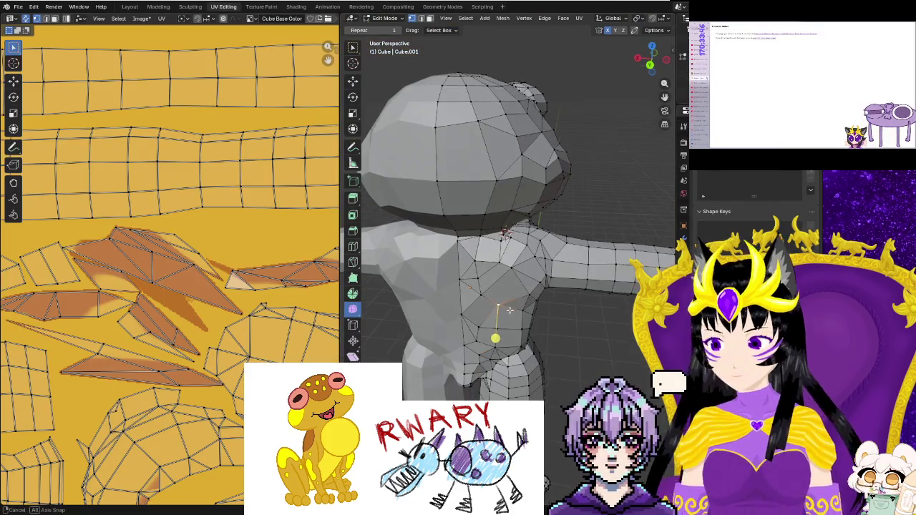
{"action": "middle_click_drag", "start_coordinate": [509, 309], "coordinate": [493, 286]}
{"action": "left_click", "coordinate": [261, 7]}
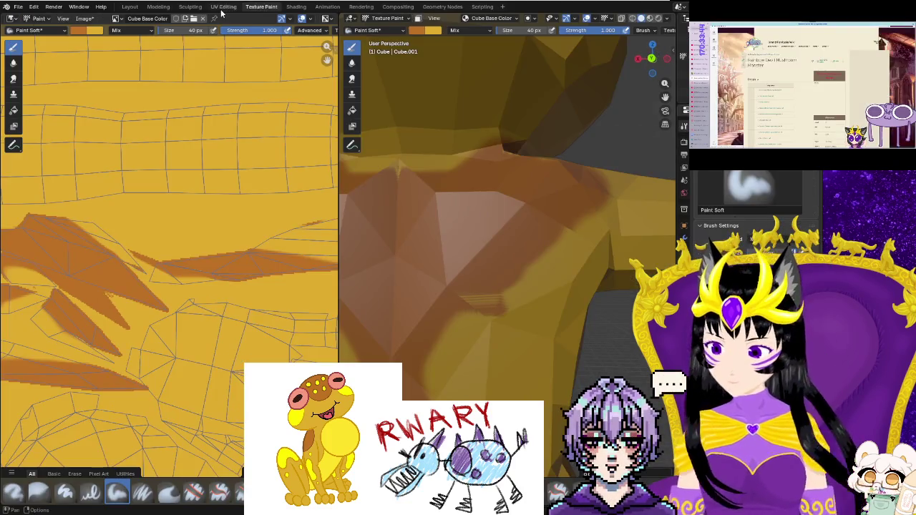
{"action": "key", "text": "ctrl+Page_Up"}
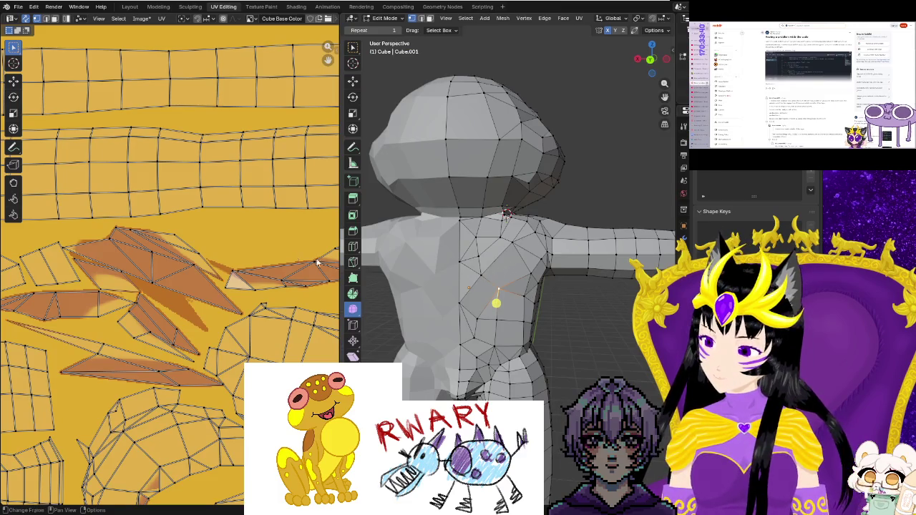
{"action": "middle_click_drag", "start_coordinate": [332, 265], "coordinate": [215, 257]}
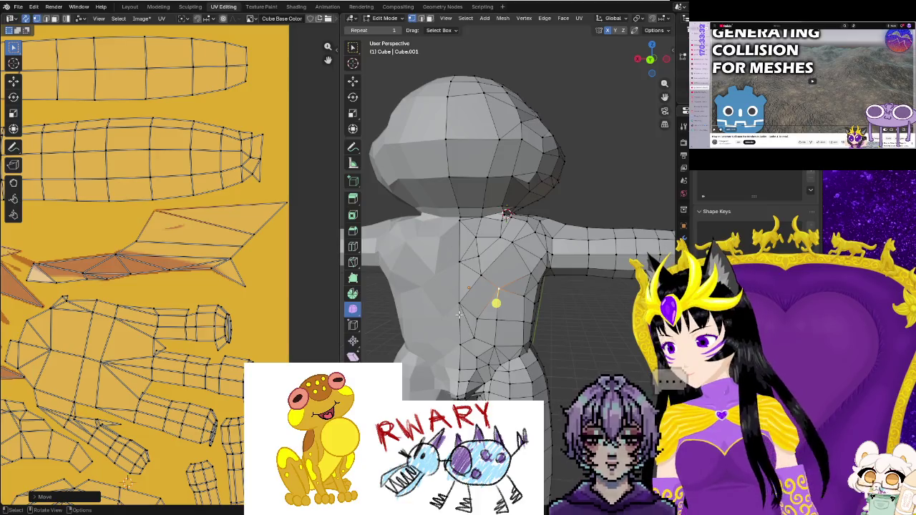
{"action": "scroll", "coordinate": [282, 334], "scroll_direction": "up", "scroll_amount": 1}
{"action": "scroll", "coordinate": [282, 334], "scroll_direction": "up", "scroll_amount": 2}
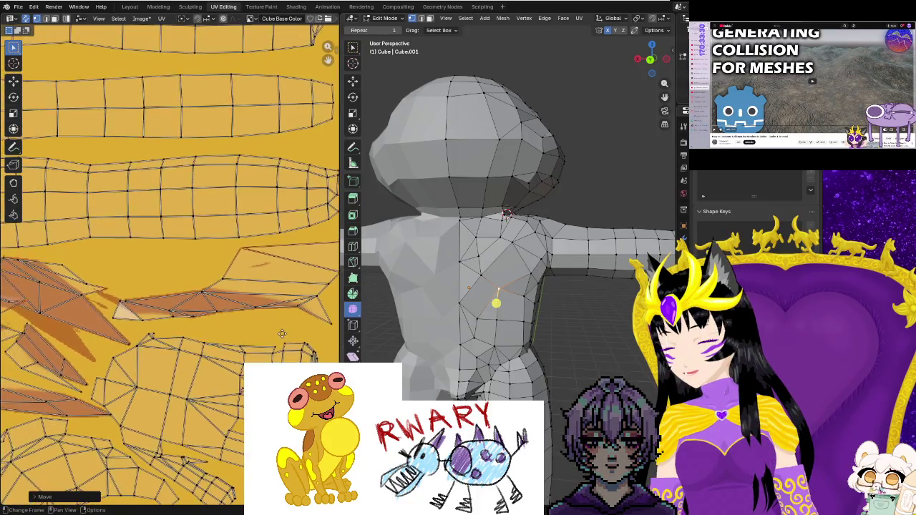
{"action": "scroll", "coordinate": [286, 300], "scroll_direction": "right", "scroll_amount": 2, "text": "ctrl"}
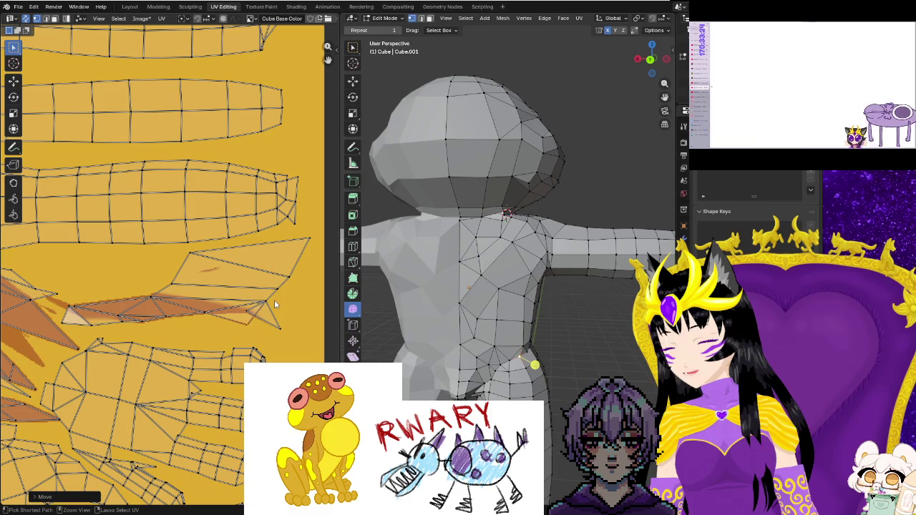
{"action": "left_click", "coordinate": [274, 299]}
{"action": "left_click", "coordinate": [80, 19]}
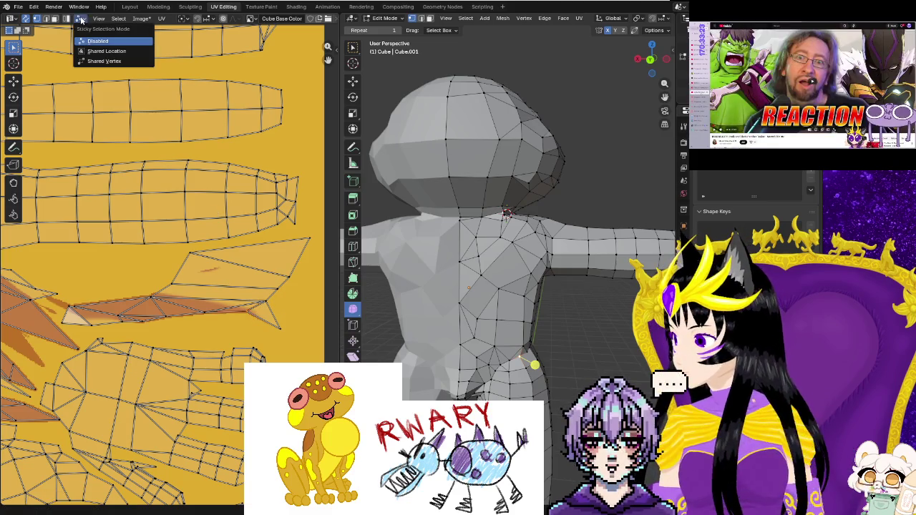
Close the sticky selection options and pull the back island's tip vertices onto the brown paint.
{"action": "left_click", "coordinate": [91, 57]}
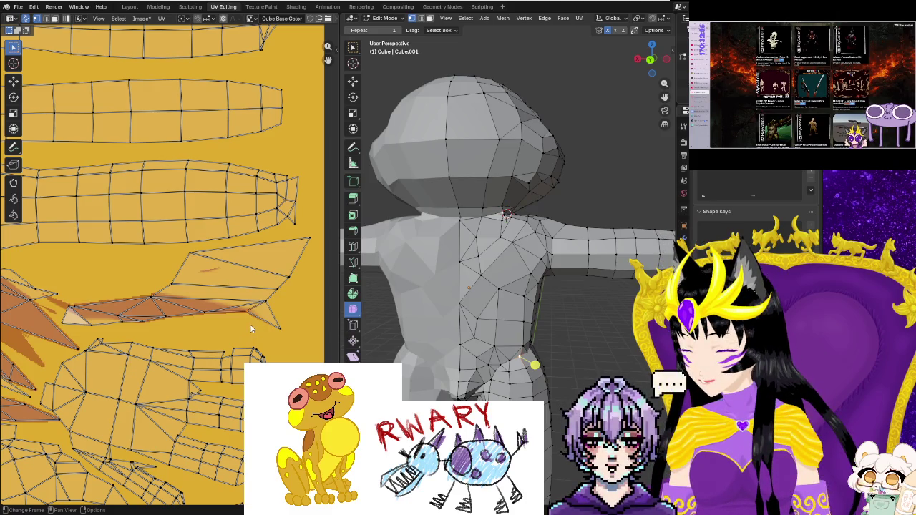
{"action": "key", "text": "g"}
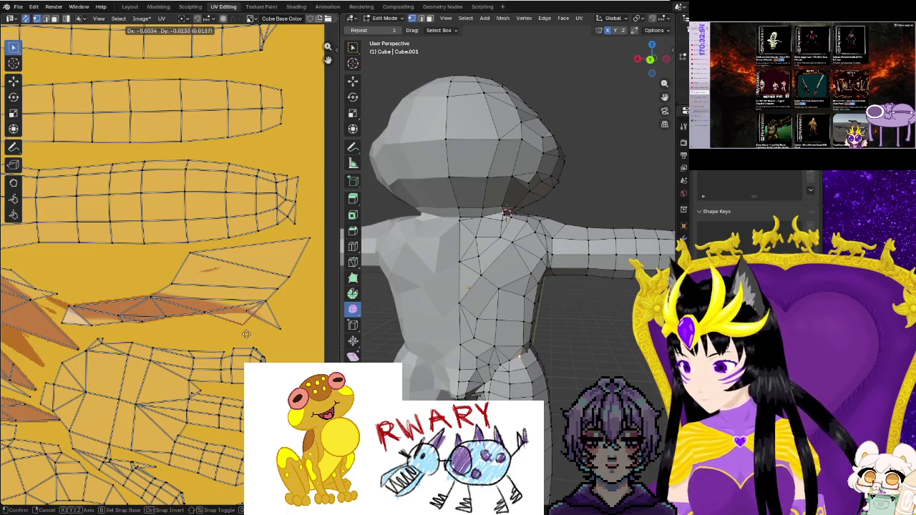
{"action": "left_click", "coordinate": [246, 333]}
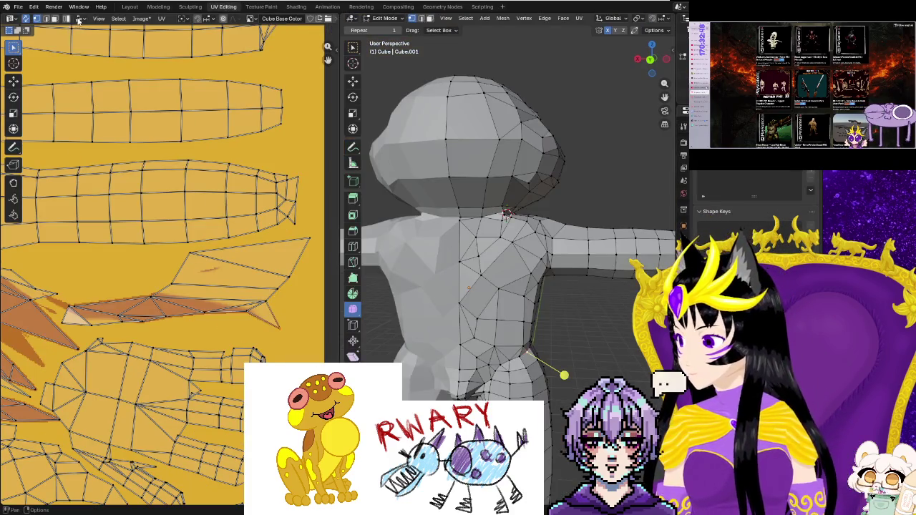
{"action": "left_click", "coordinate": [77, 19]}
{"action": "left_click", "coordinate": [90, 49]}
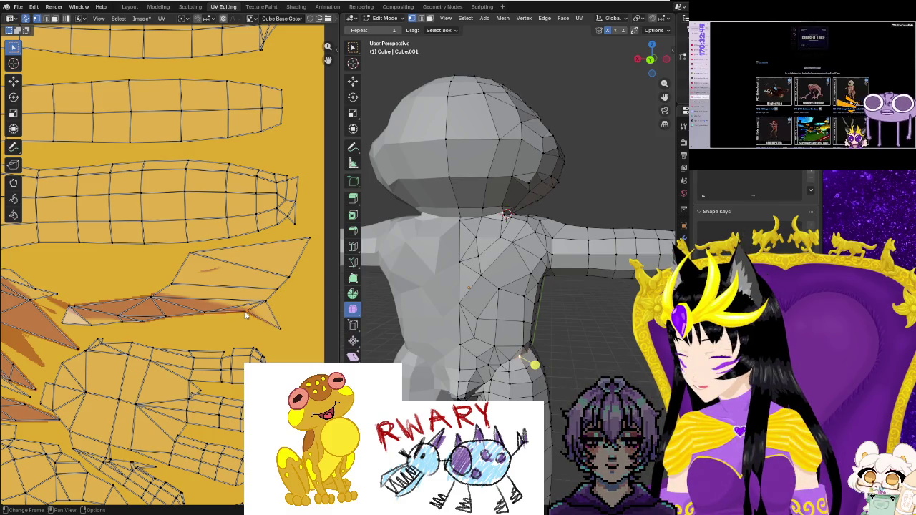
{"action": "left_click_drag", "start_coordinate": [281, 334], "coordinate": [285, 338]}
{"action": "key", "text": "g"}
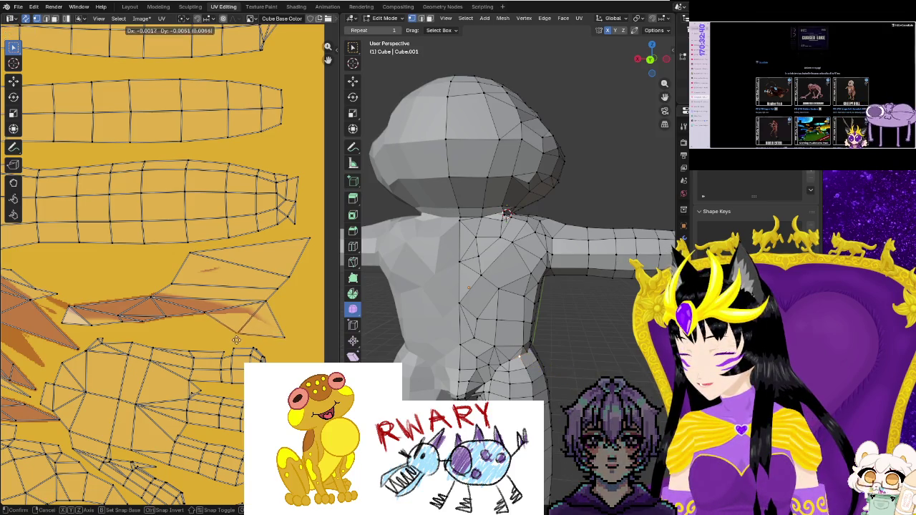
{"action": "left_click", "coordinate": [242, 335]}
Reposition the upper-right vertices of the back UV island along the brown marking.
{"action": "key", "text": "g"}
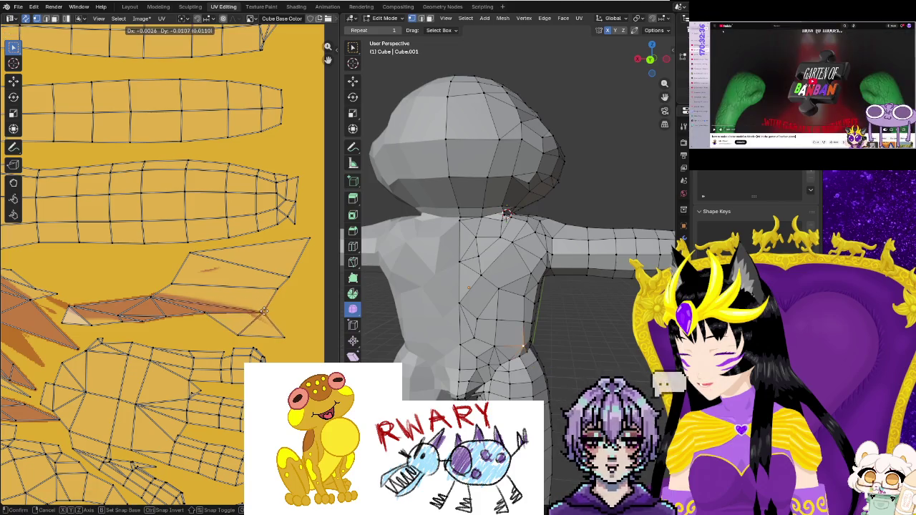
{"action": "left_click", "coordinate": [266, 308]}
{"action": "key", "text": "g"}
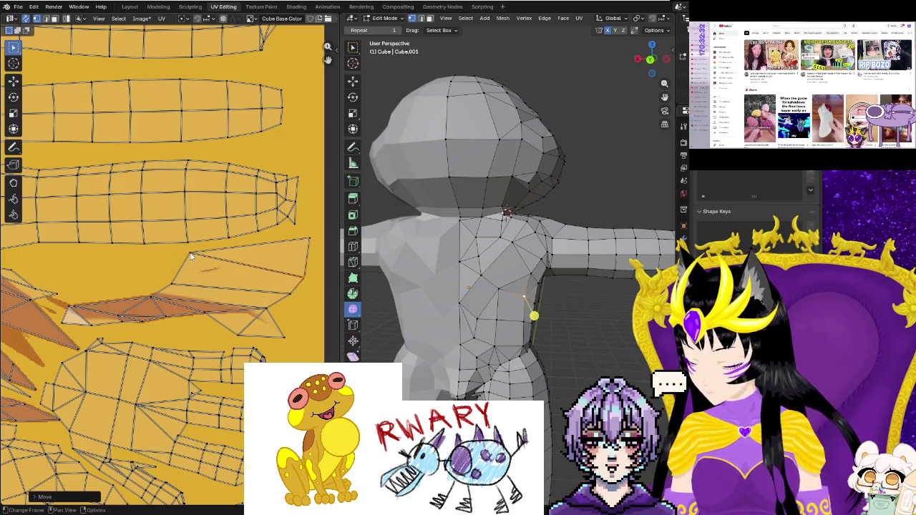
{"action": "left_click", "coordinate": [300, 286]}
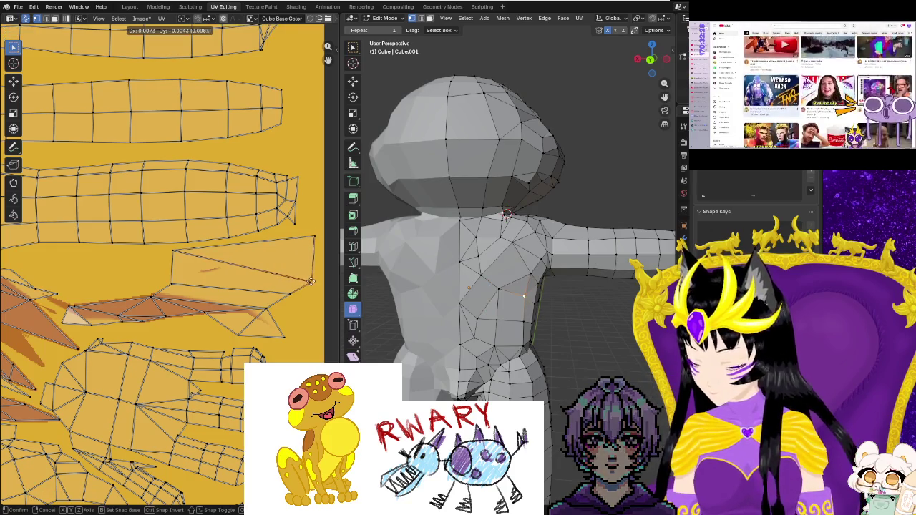
{"action": "key", "text": "g"}
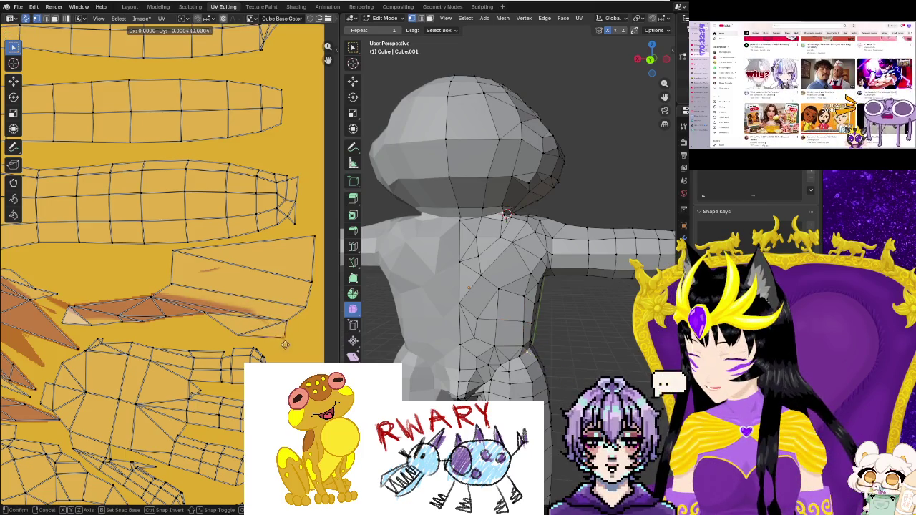
{"action": "left_click", "coordinate": [288, 325]}
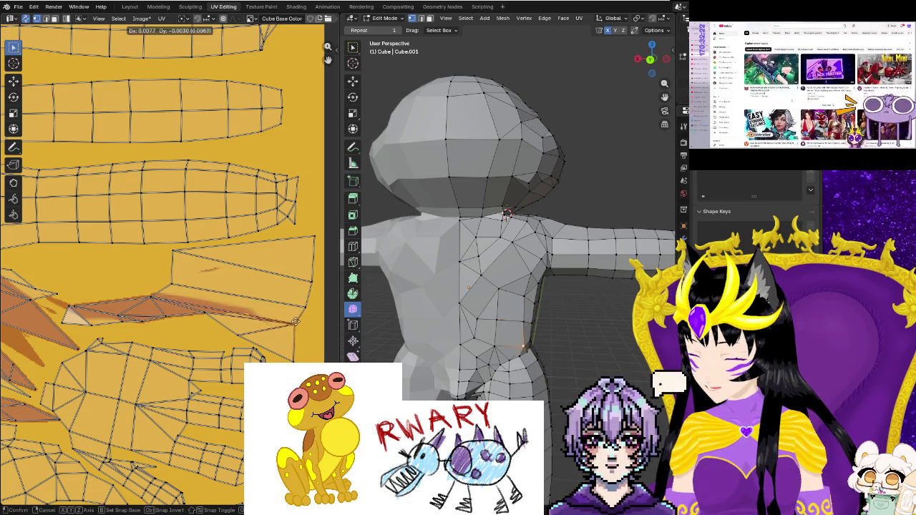
Move the middle edge vertices of the back island onto the brown marking.
{"action": "left_click", "coordinate": [240, 340]}
{"action": "key", "text": "g"}
{"action": "left_click", "coordinate": [200, 318]}
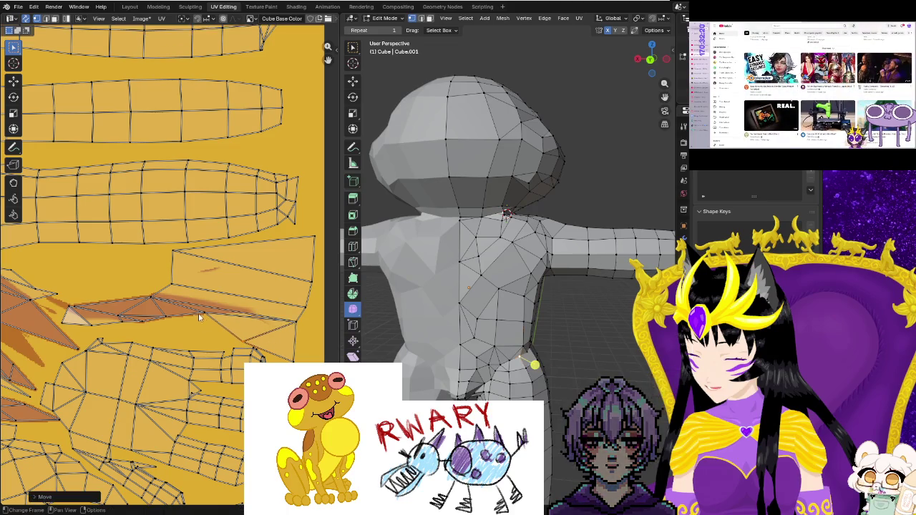
{"action": "key", "text": "g"}
{"action": "left_click", "coordinate": [210, 330]}
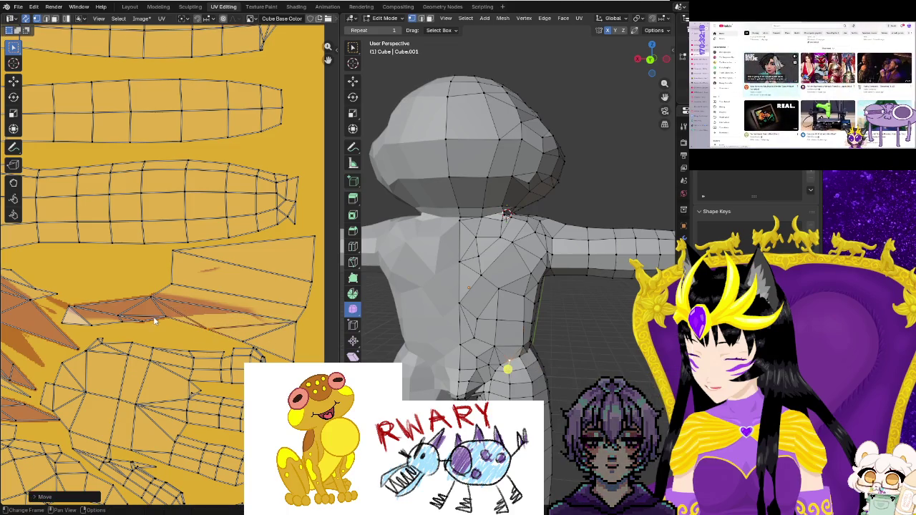
{"action": "key", "text": "g"}
Shift the left-side vertices of the back island to fit the brown paint.
{"action": "left_click", "coordinate": [147, 329]}
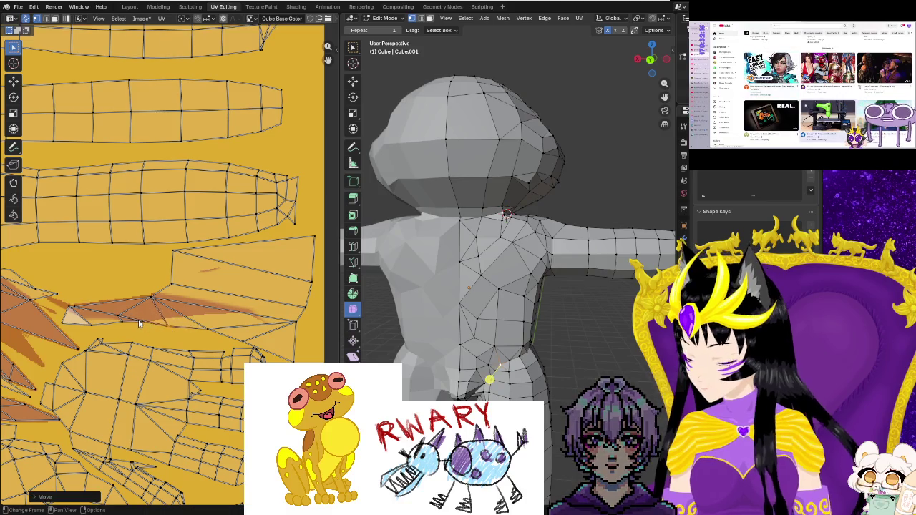
{"action": "key", "text": "g"}
{"action": "left_click", "coordinate": [123, 328]}
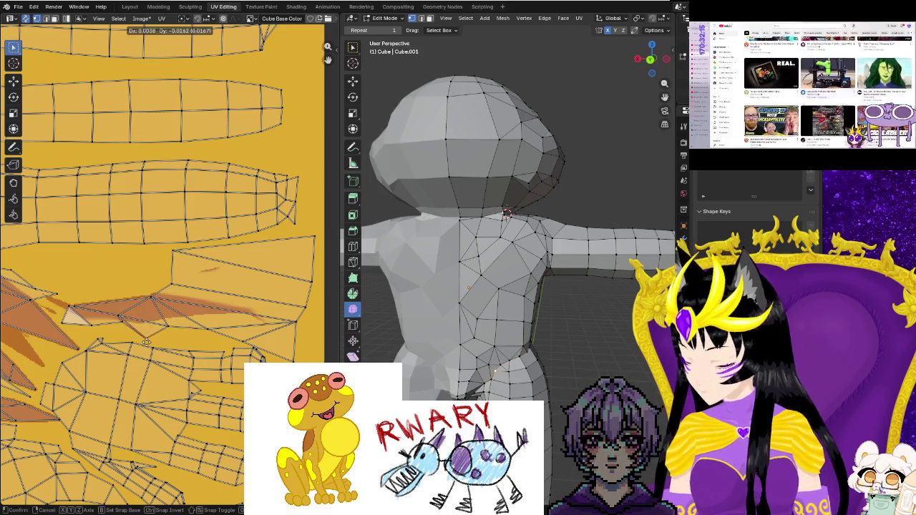
{"action": "key", "text": "g"}
{"action": "left_click", "coordinate": [106, 332]}
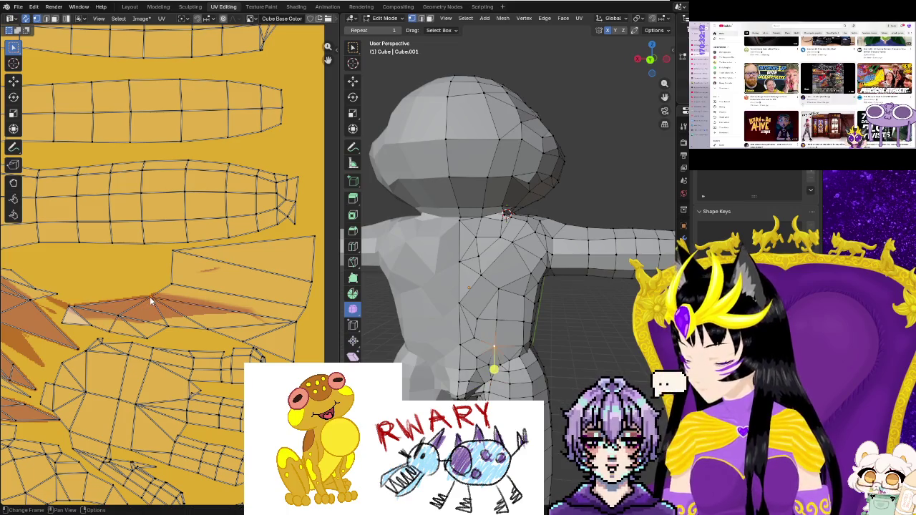
{"action": "key", "text": "g"}
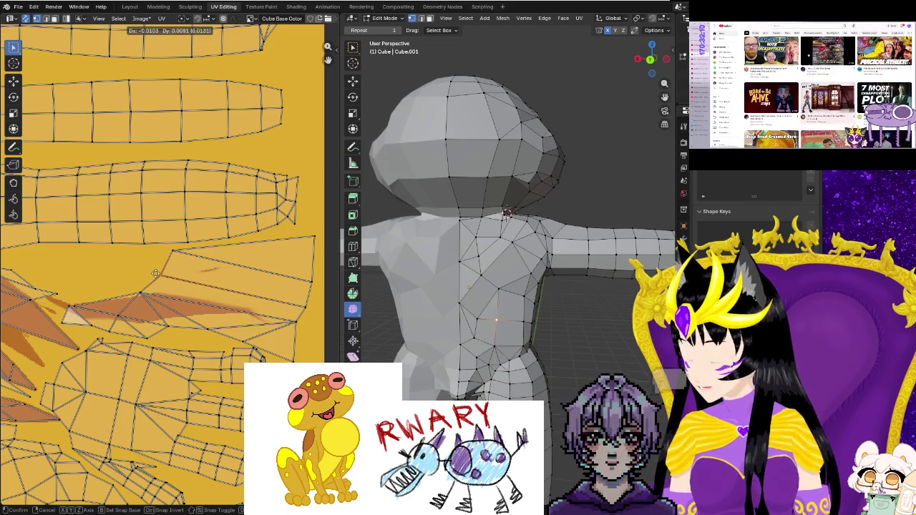
{"action": "left_click", "coordinate": [72, 309]}
{"action": "left_click", "coordinate": [74, 309]}
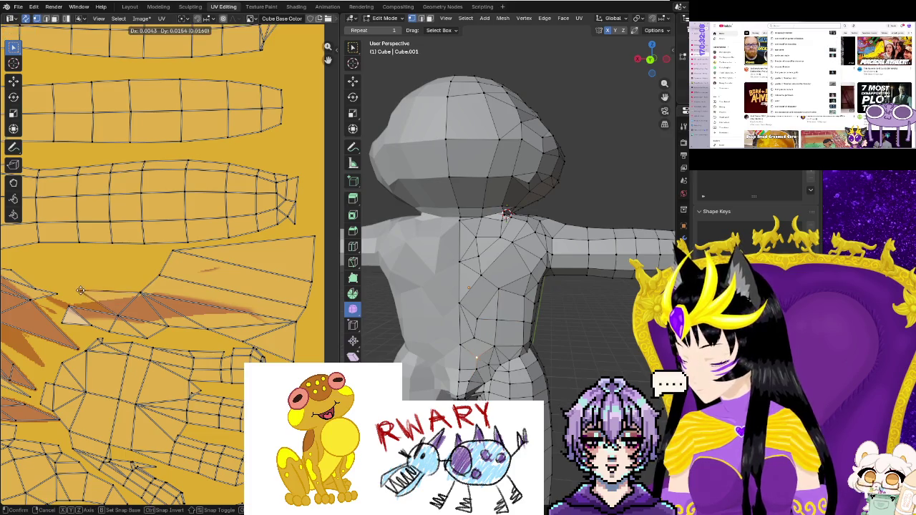
{"action": "key", "text": "g"}
{"action": "left_click", "coordinate": [63, 296]}
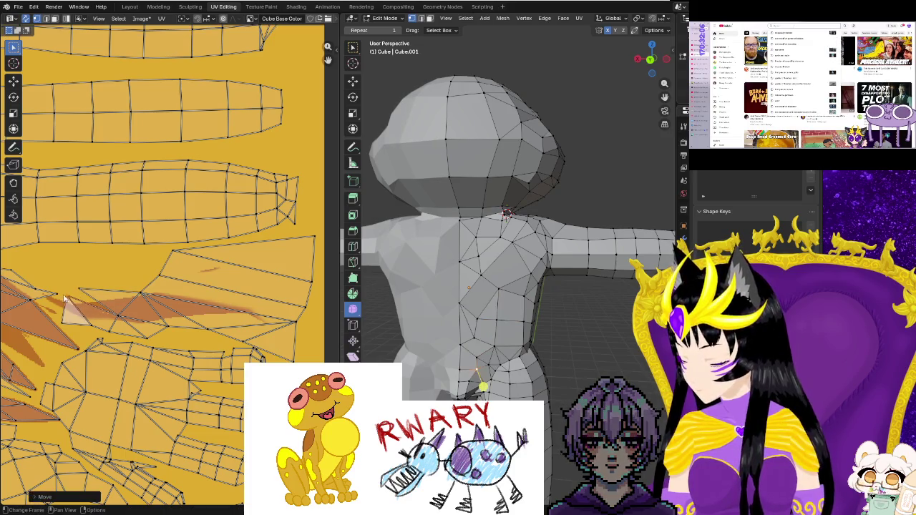
{"action": "key", "text": "g"}
{"action": "left_click", "coordinate": [62, 326]}
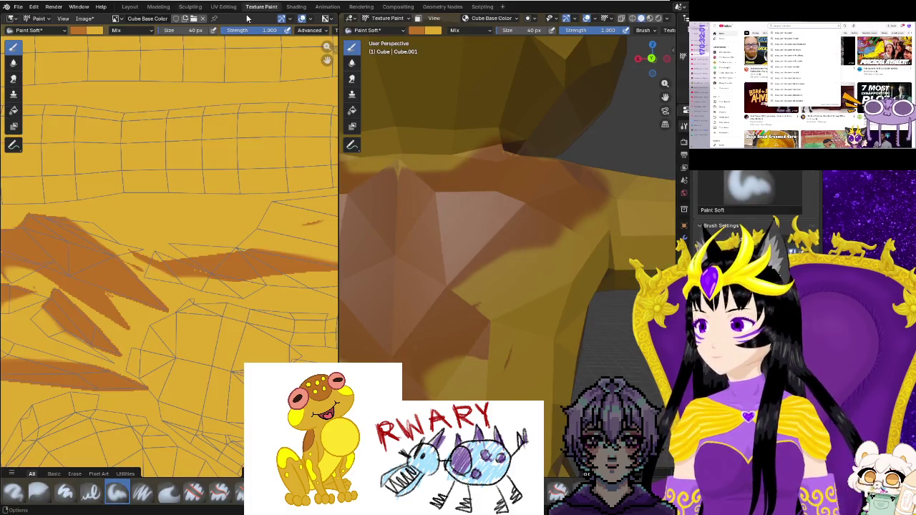
{"action": "left_click", "coordinate": [261, 6]}
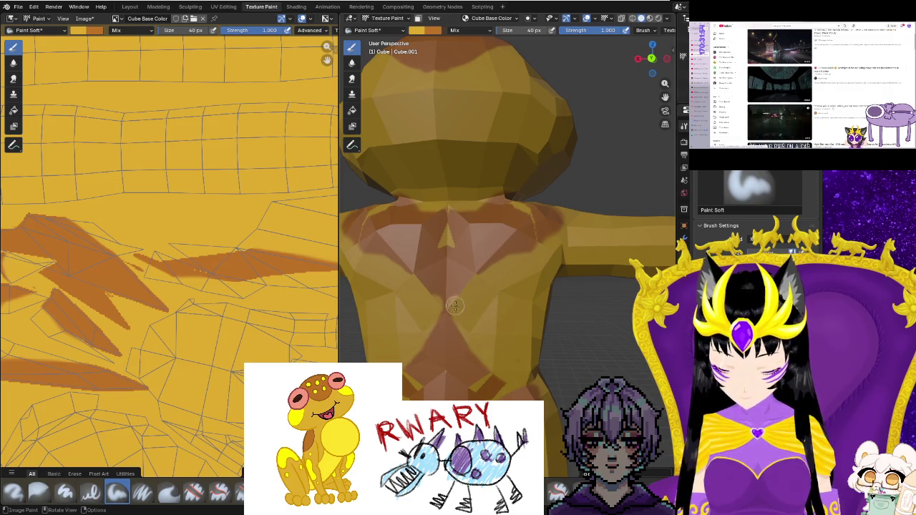
Undo the last two brown strokes on the back texture.
{"action": "key", "text": "ctrl+z"}
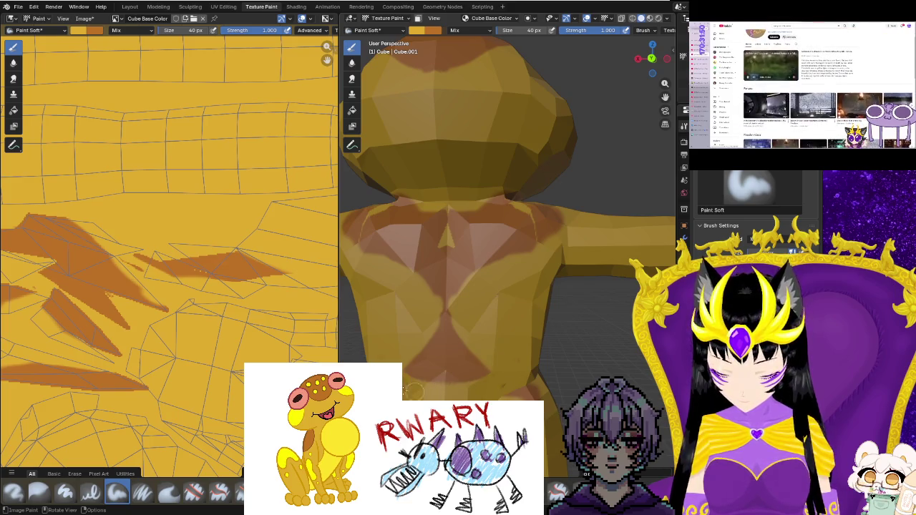
{"action": "key", "text": "ctrl+z"}
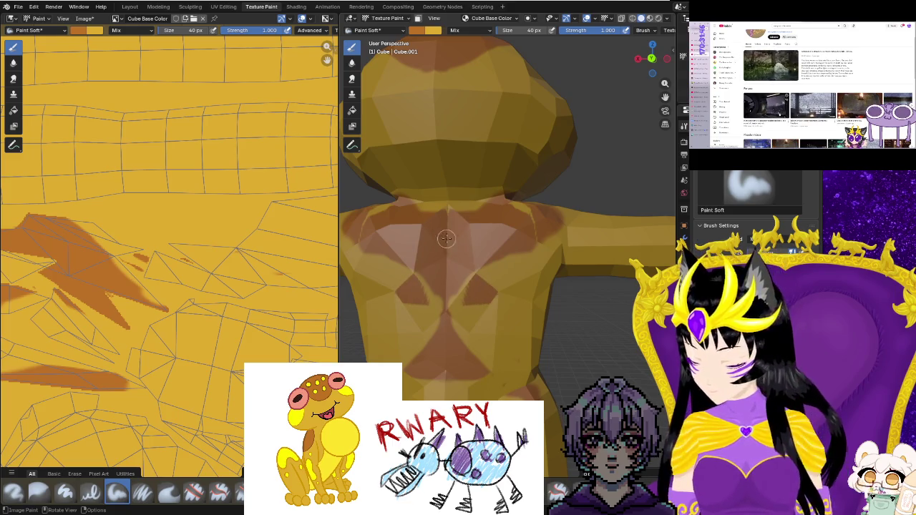
{"action": "scroll", "coordinate": [140, 298], "scroll_direction": "down", "scroll_amount": 2}
{"action": "scroll", "coordinate": [141, 298], "scroll_direction": "up", "scroll_amount": 2}
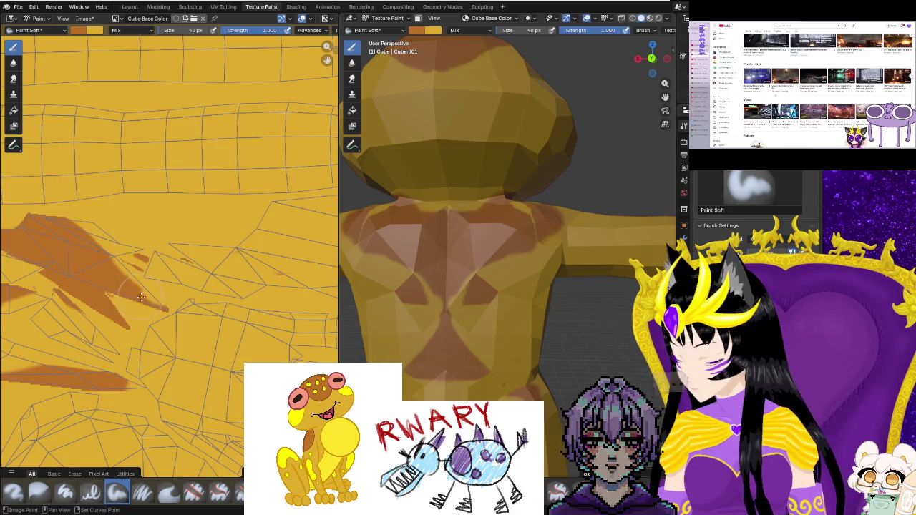
{"action": "middle_click_drag", "start_coordinate": [141, 298], "coordinate": [329, 262]}
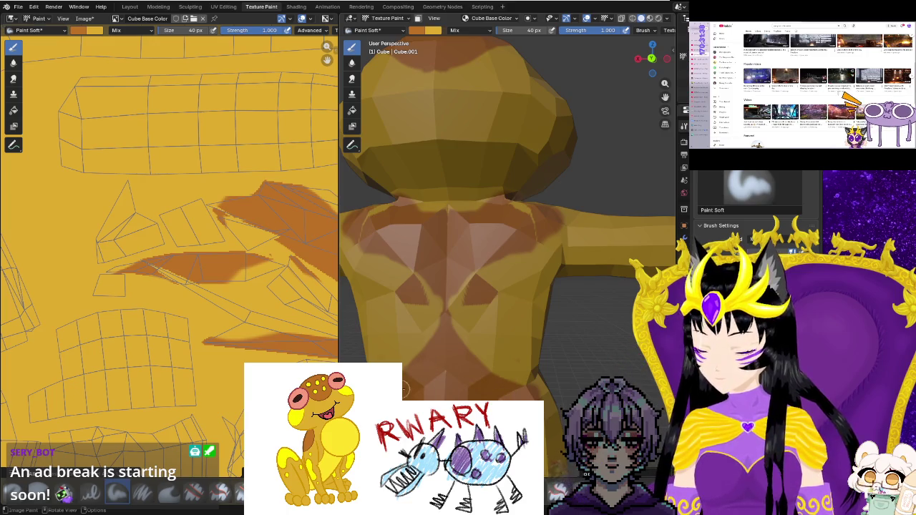
{"action": "middle_click_drag", "start_coordinate": [404, 389], "coordinate": [420, 379]}
Sample the brown paint colour from the model as the brush colour.
{"action": "right_click", "coordinate": [475, 306]}
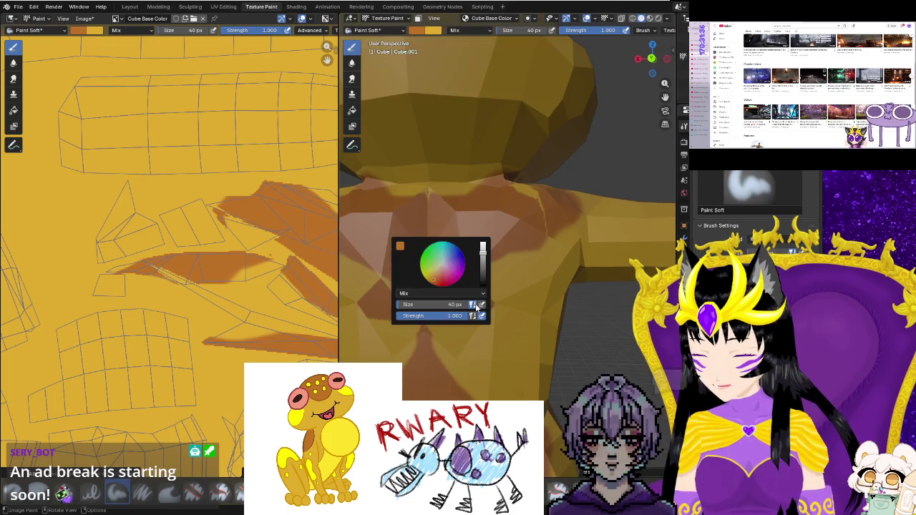
{"action": "key", "text": "s"}
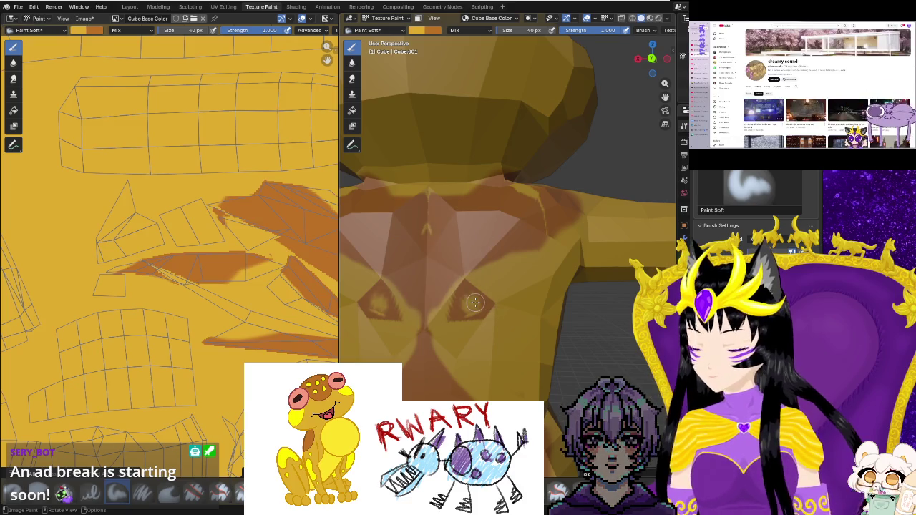
{"action": "scroll", "coordinate": [230, 263], "scroll_direction": "up", "scroll_amount": 2}
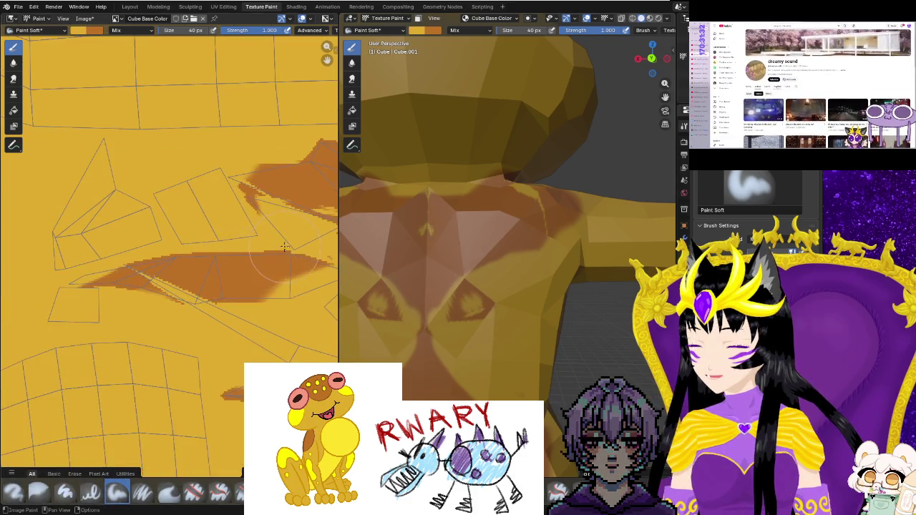
{"action": "scroll", "coordinate": [208, 276], "scroll_direction": "up", "scroll_amount": 2}
{"action": "scroll", "coordinate": [186, 287], "scroll_direction": "up", "scroll_amount": 2}
{"action": "scroll", "coordinate": [163, 300], "scroll_direction": "up", "scroll_amount": 1}
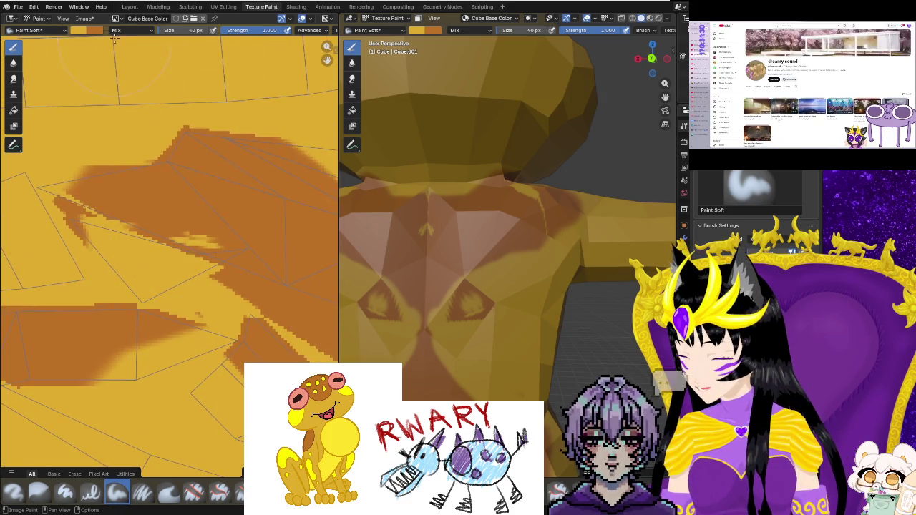
{"action": "left_click", "coordinate": [224, 7]}
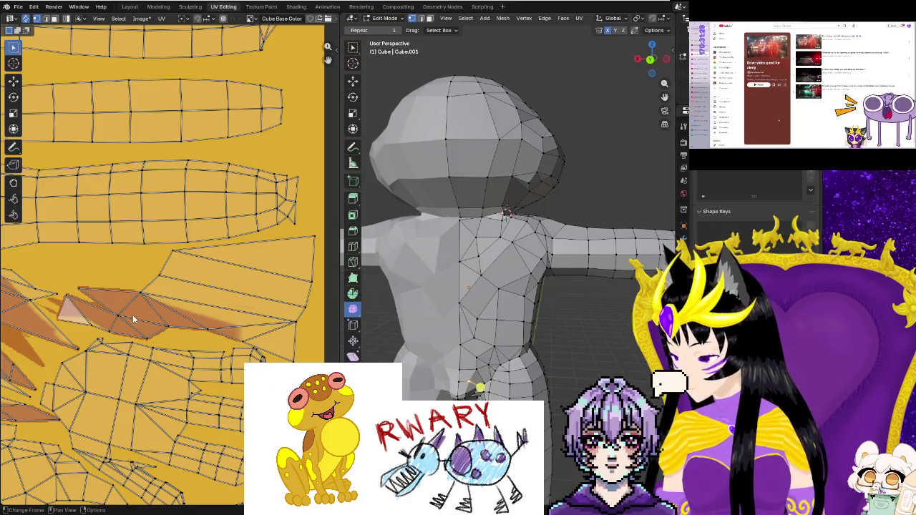
Zoom into the UV editor and nudge the selected back-island UVs slightly down under the brown paint.
{"action": "scroll", "coordinate": [133, 317], "scroll_direction": "up", "scroll_amount": 2}
{"action": "scroll", "coordinate": [133, 317], "scroll_direction": "up", "scroll_amount": 2}
{"action": "scroll", "coordinate": [157, 245], "scroll_direction": "up", "scroll_amount": 2}
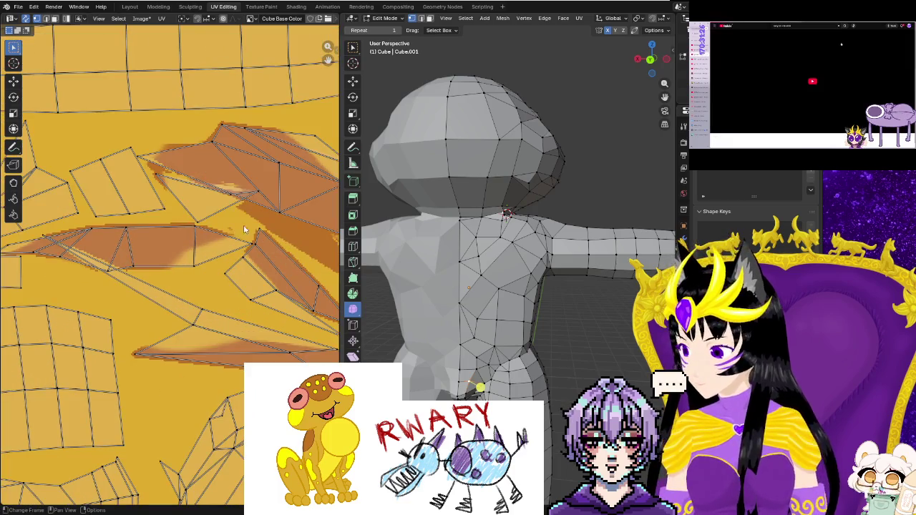
{"action": "key", "text": "g"}
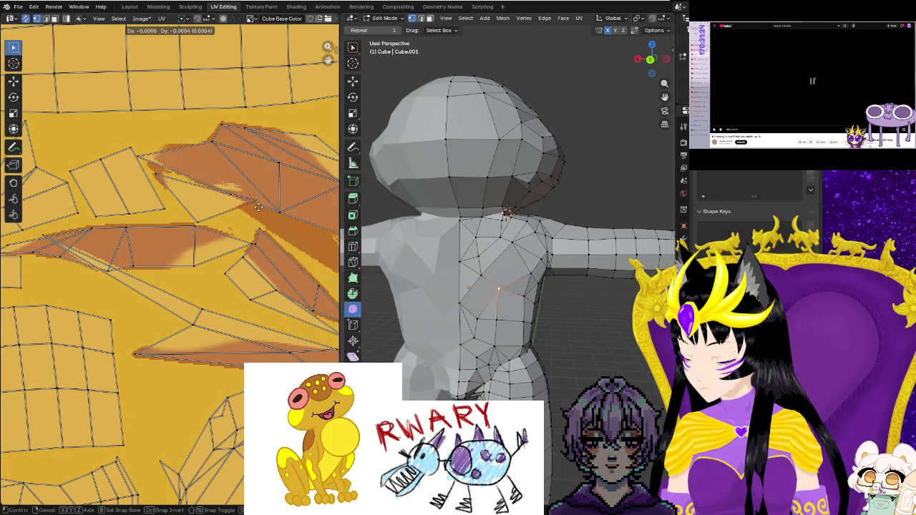
{"action": "left_click", "coordinate": [266, 220]}
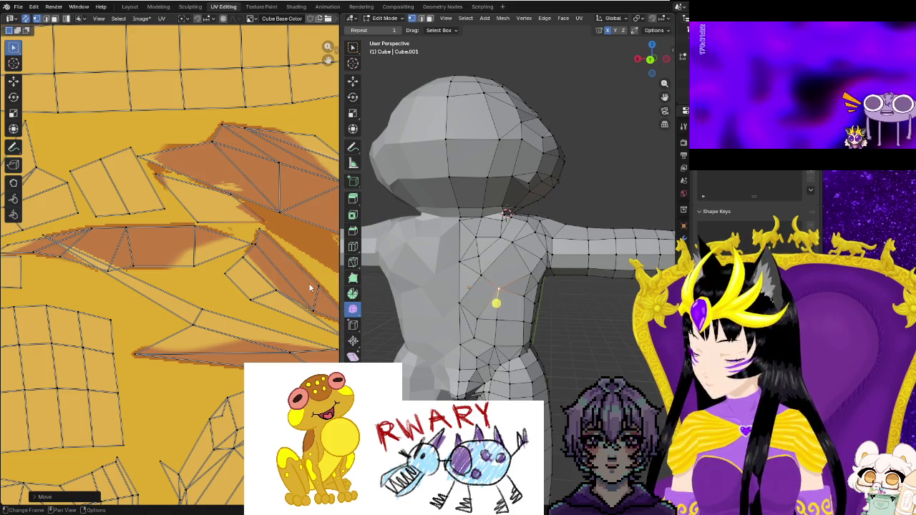
{"action": "scroll", "coordinate": [314, 283], "scroll_direction": "up", "scroll_amount": 2}
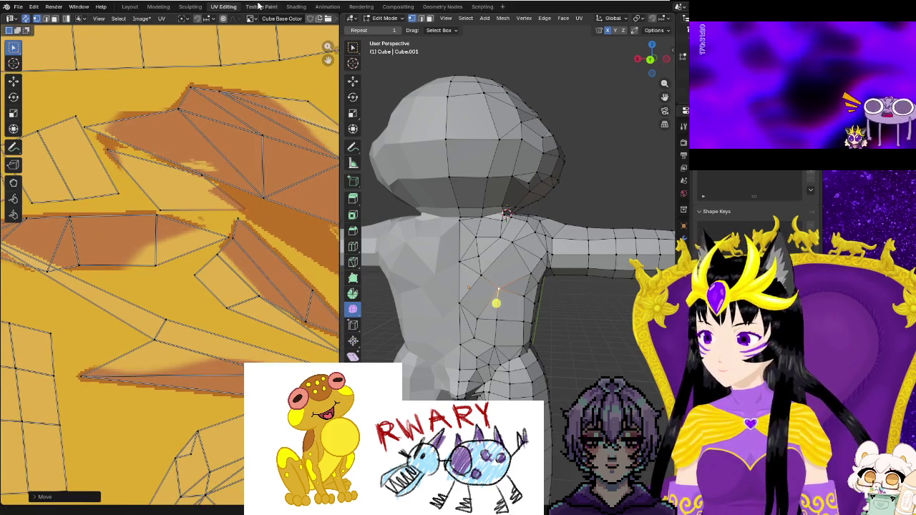
{"action": "left_click", "coordinate": [259, 5]}
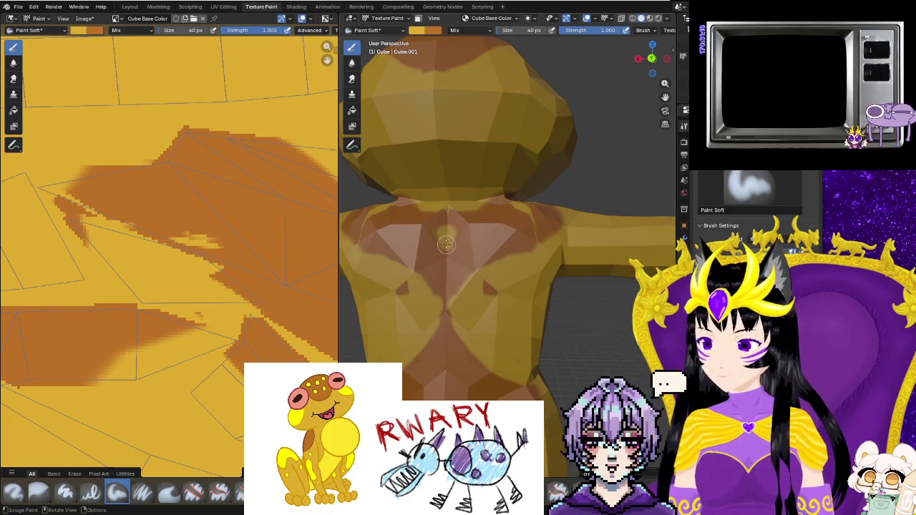
Paint mirrored diagonal brown stripes across the frog's back, discarding an initial stray dab.
{"action": "left_click", "coordinate": [445, 244]}
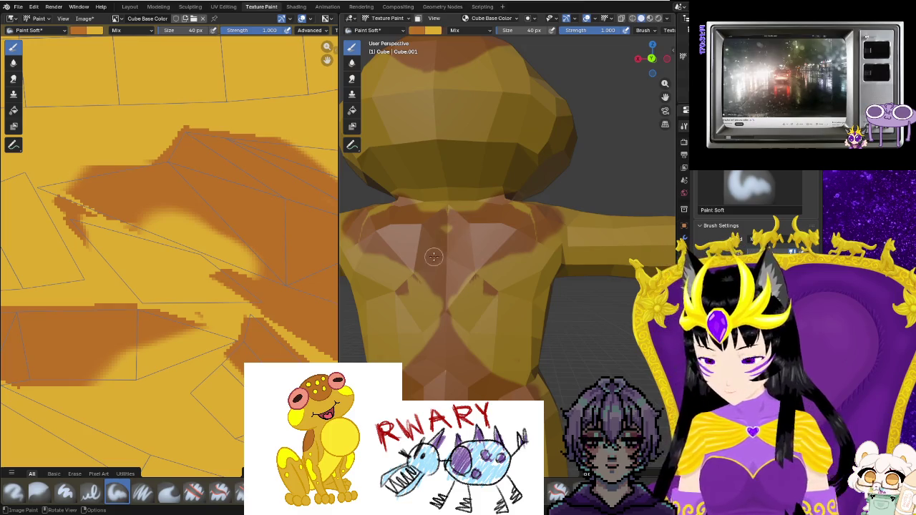
{"action": "key", "text": "ctrl+z"}
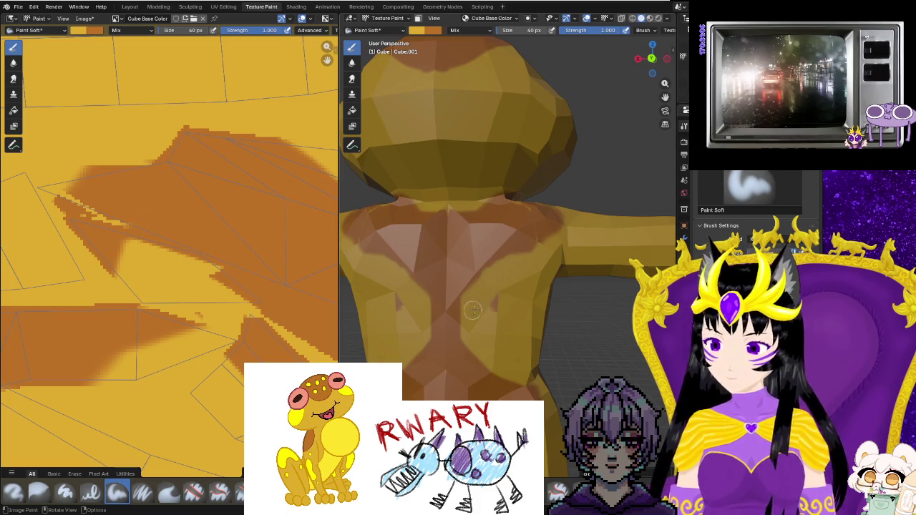
{"action": "middle_click_drag", "start_coordinate": [516, 292], "coordinate": [427, 325]}
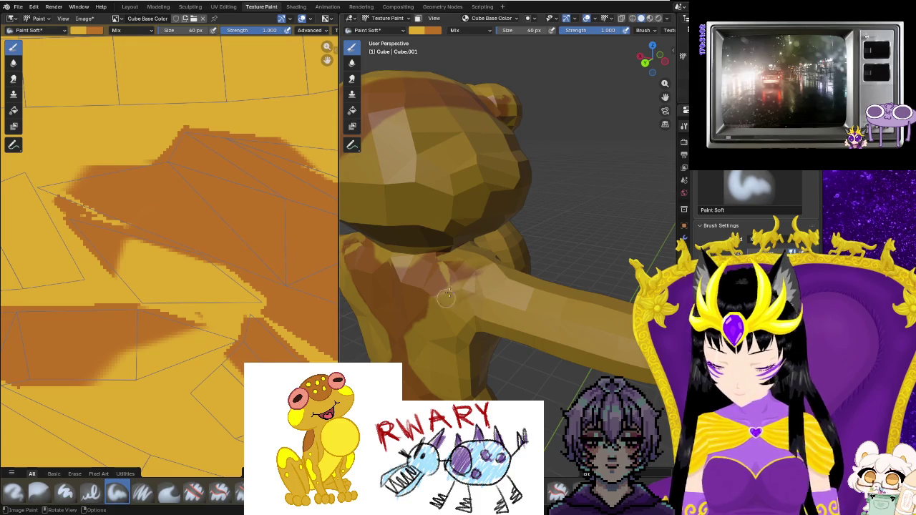
{"action": "middle_click_drag", "start_coordinate": [476, 277], "coordinate": [567, 220]}
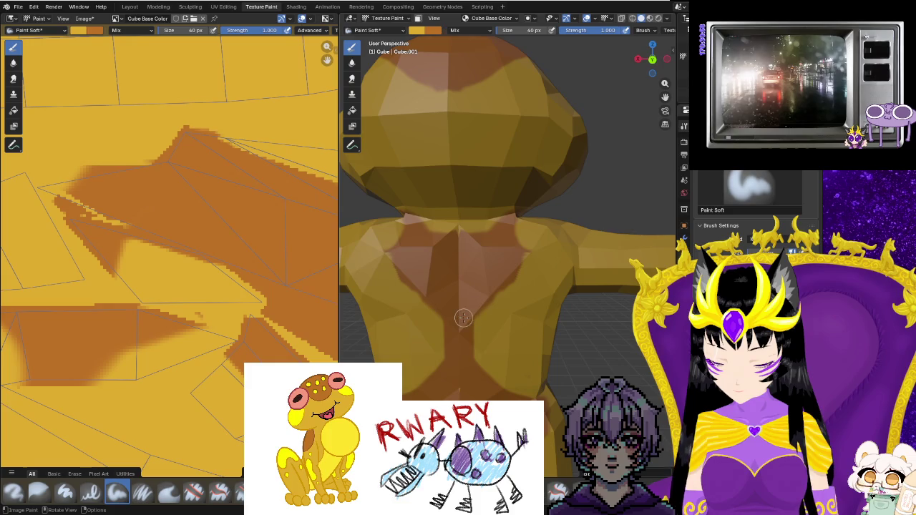
{"action": "mouse_move", "coordinate": [457, 325]}
{"action": "left_mouse_down"}
{"action": "mouse_move", "coordinate": [555, 242]}
{"action": "mouse_move", "coordinate": [462, 351]}
{"action": "mouse_move", "coordinate": [489, 324]}
{"action": "left_mouse_up"}
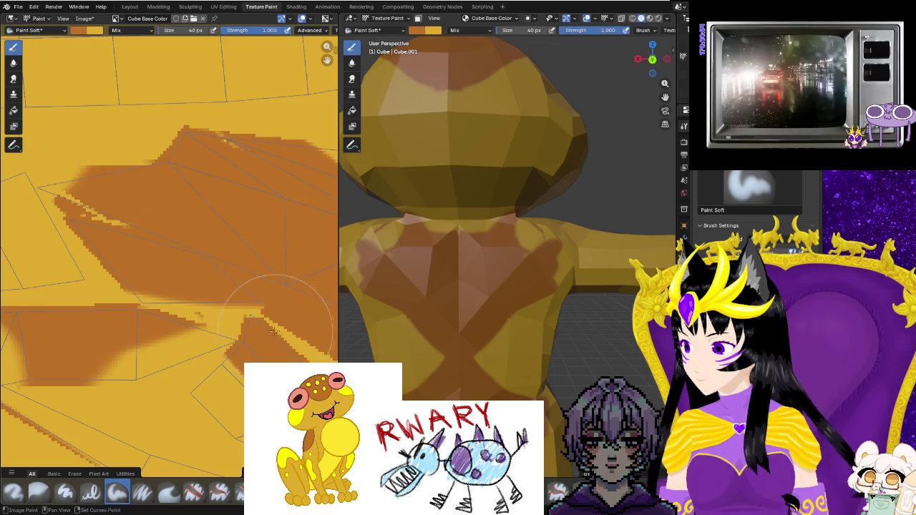
Pan and zoom the image editor to inspect the painted strokes and other UV islands.
{"action": "middle_click_drag", "start_coordinate": [270, 329], "coordinate": [209, 272]}
{"action": "mouse_move", "coordinate": [256, 312]}
{"action": "middle_mouse_down"}
{"action": "mouse_move", "coordinate": [147, 262]}
{"action": "mouse_move", "coordinate": [164, 258]}
{"action": "mouse_move", "coordinate": [220, 378]}
{"action": "mouse_move", "coordinate": [225, 309]}
{"action": "middle_mouse_up"}
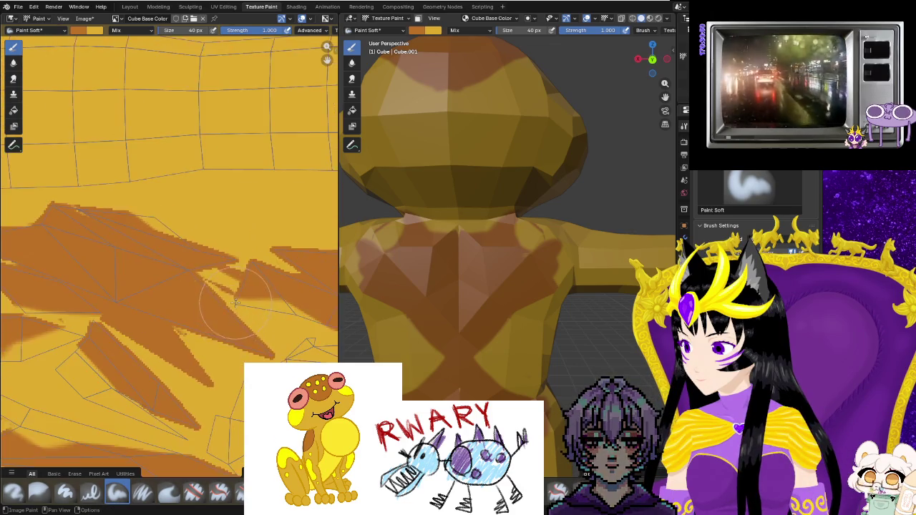
{"action": "scroll", "coordinate": [226, 310], "scroll_direction": "down", "scroll_amount": 1}
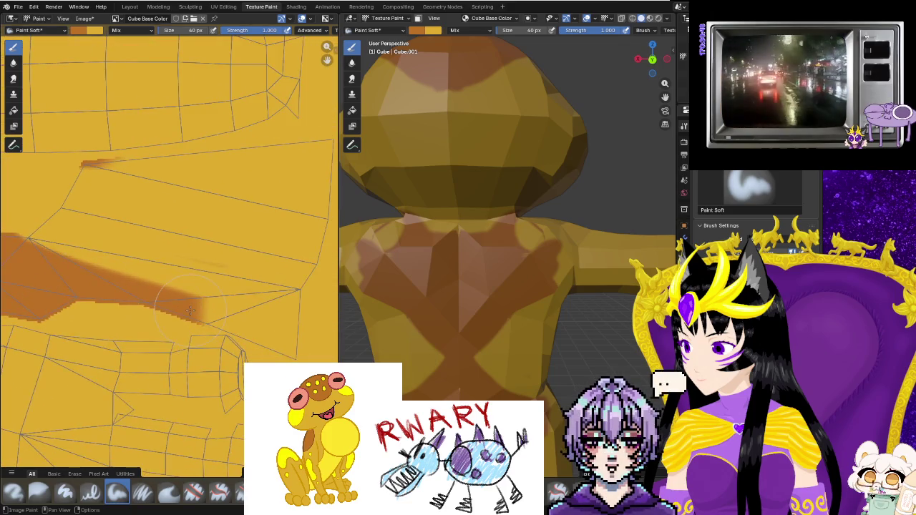
{"action": "scroll", "coordinate": [128, 316], "scroll_direction": "down", "scroll_amount": 1}
{"action": "scroll", "coordinate": [127, 316], "scroll_direction": "down", "scroll_amount": 1}
{"action": "scroll", "coordinate": [128, 316], "scroll_direction": "up", "scroll_amount": 1}
{"action": "scroll", "coordinate": [164, 304], "scroll_direction": "up", "scroll_amount": 1}
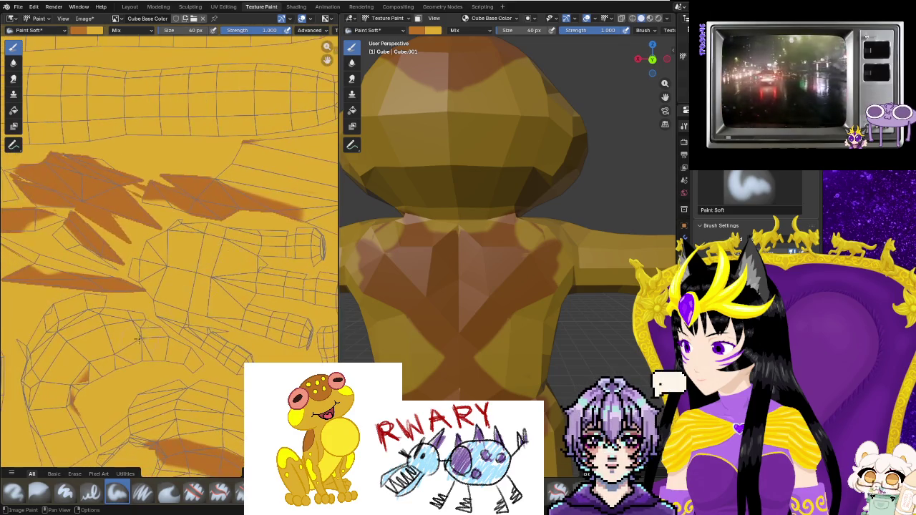
{"action": "scroll", "coordinate": [200, 292], "scroll_direction": "up", "scroll_amount": 1}
{"action": "scroll", "coordinate": [236, 281], "scroll_direction": "up", "scroll_amount": 1}
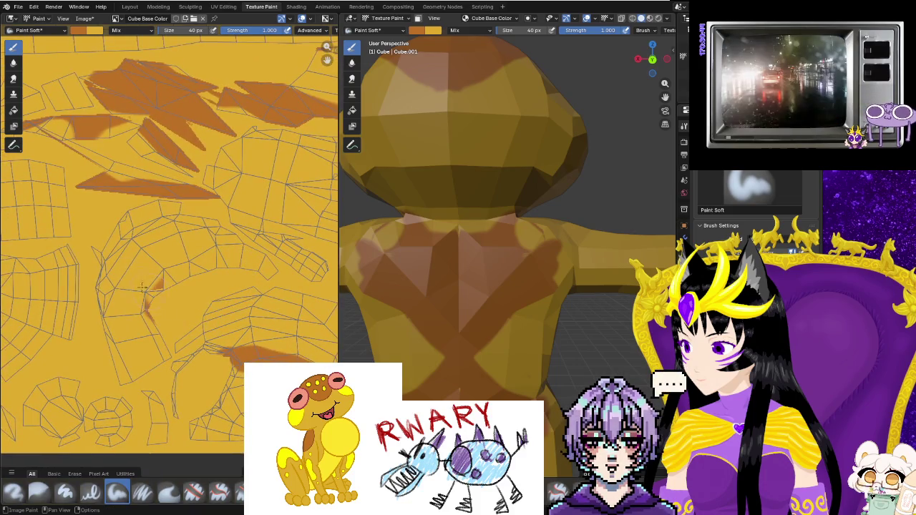
{"action": "middle_click_drag", "start_coordinate": [203, 322], "coordinate": [190, 355]}
{"action": "scroll", "coordinate": [190, 354], "scroll_direction": "up", "scroll_amount": 1}
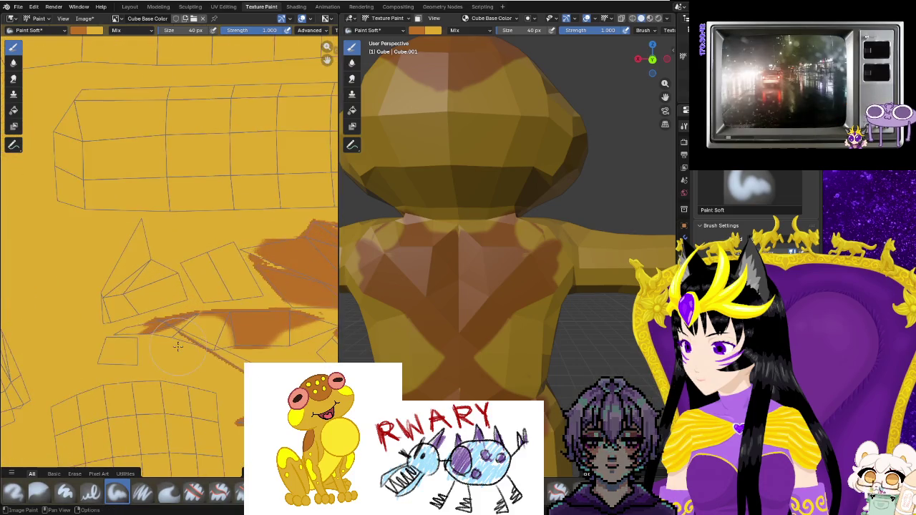
{"action": "scroll", "coordinate": [196, 300], "scroll_direction": "up", "scroll_amount": 1}
{"action": "scroll", "coordinate": [208, 232], "scroll_direction": "up", "scroll_amount": 1}
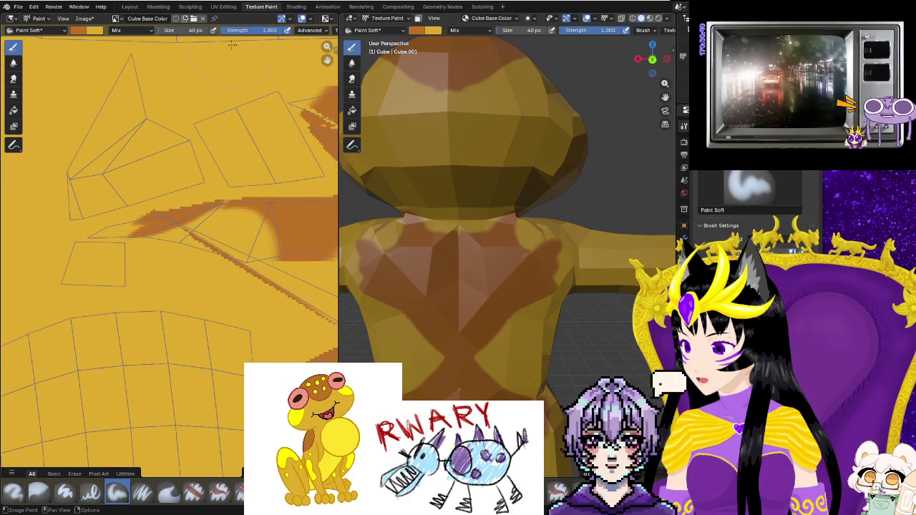
{"action": "key", "text": "ctrl+Page_Up"}
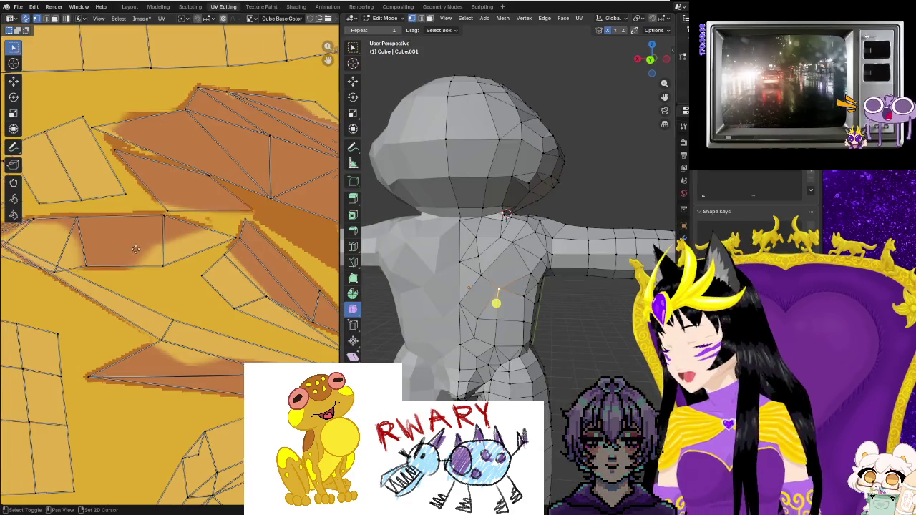
Pan to the shoulder islands and drag the sliver triangle's first vertices into new positions.
{"action": "middle_click_drag", "start_coordinate": [146, 179], "coordinate": [134, 229]}
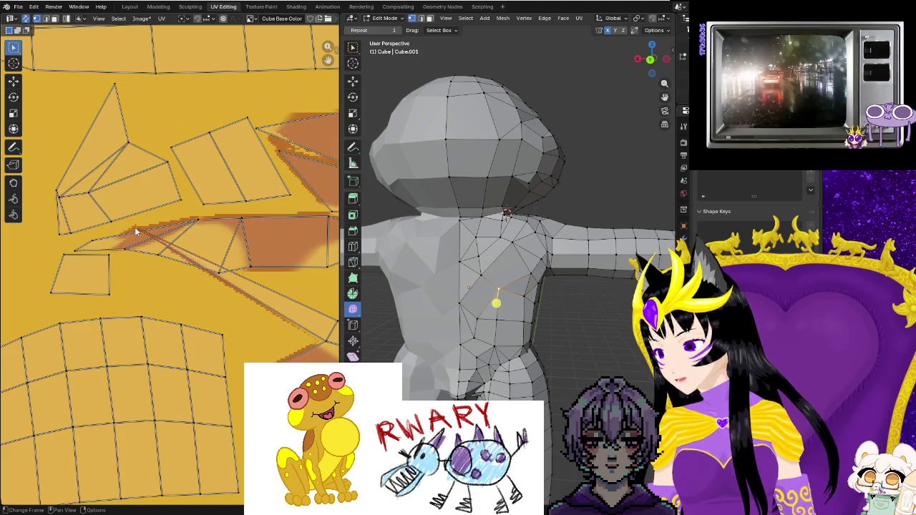
{"action": "key", "text": "g"}
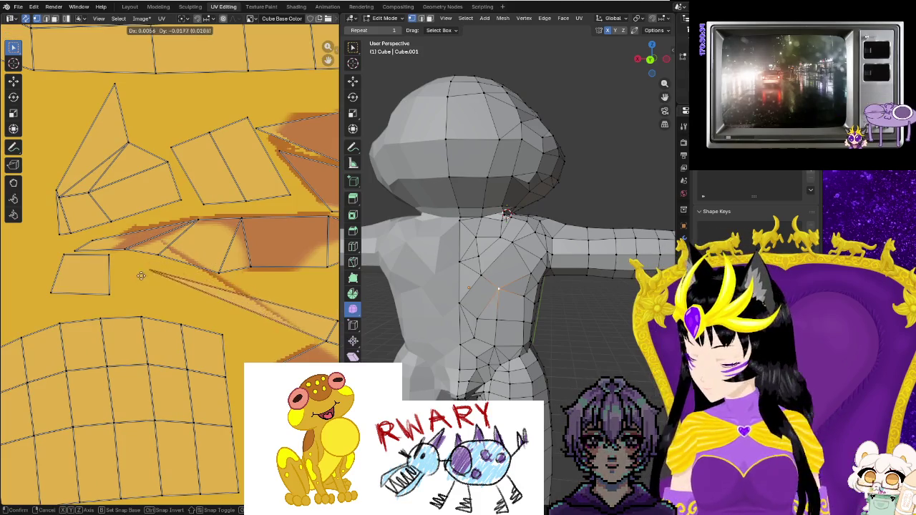
{"action": "left_click", "coordinate": [206, 313]}
{"action": "middle_click_drag", "start_coordinate": [206, 313], "coordinate": [134, 295]}
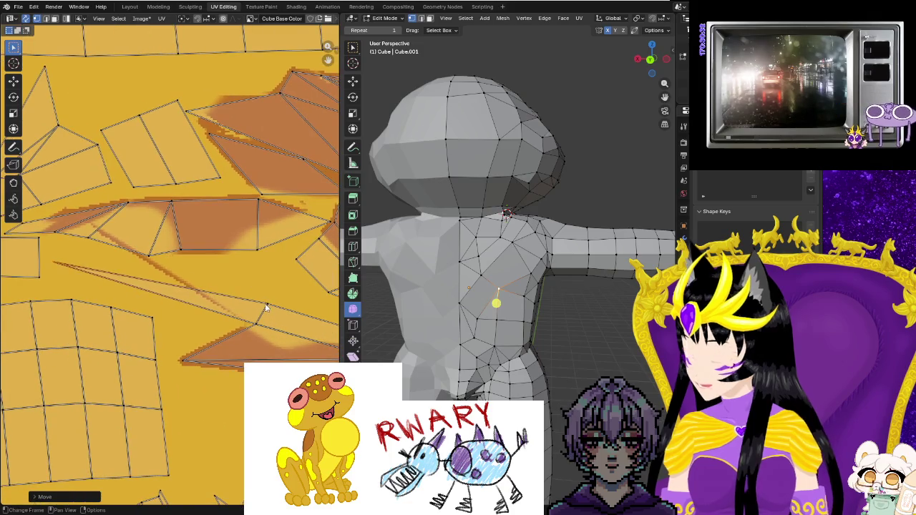
{"action": "left_click", "coordinate": [256, 325]}
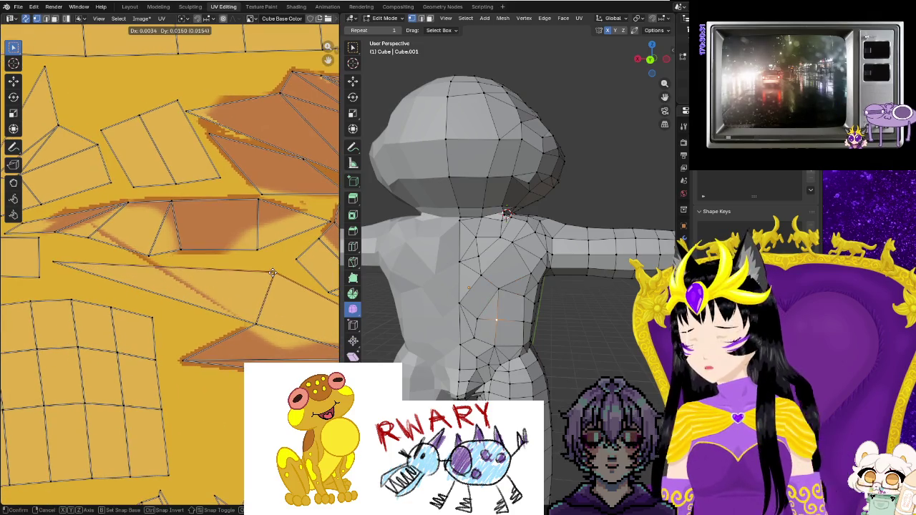
{"action": "left_click", "coordinate": [207, 326]}
{"action": "middle_click_drag", "start_coordinate": [208, 326], "coordinate": [165, 303]}
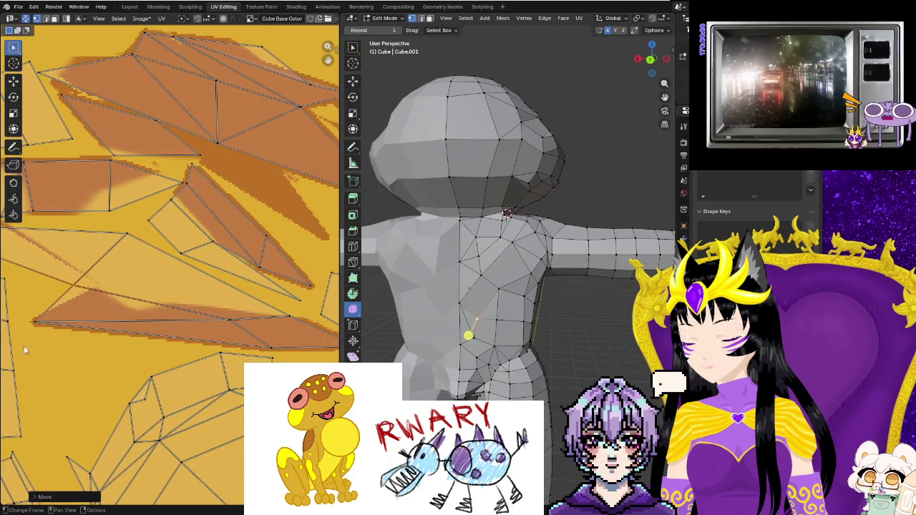
{"action": "left_click_drag", "start_coordinate": [33, 322], "coordinate": [38, 355]}
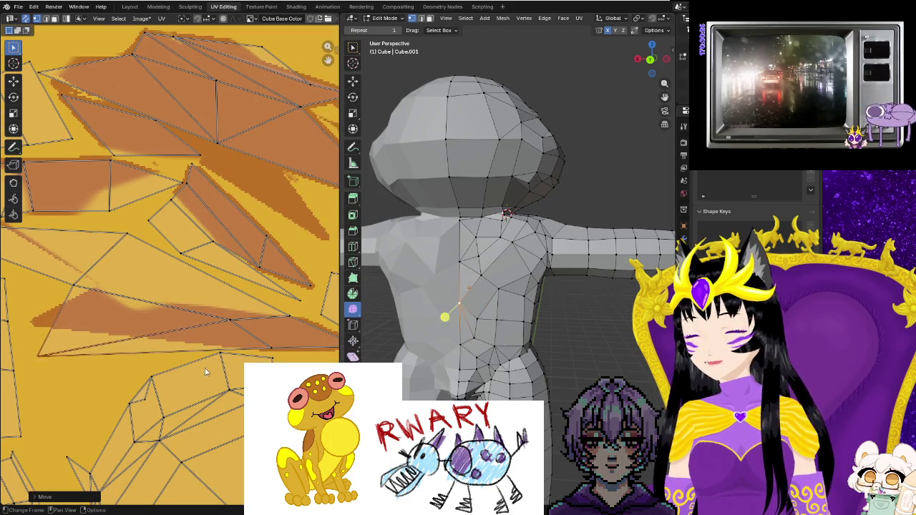
{"action": "middle_click_drag", "start_coordinate": [199, 372], "coordinate": [156, 278]}
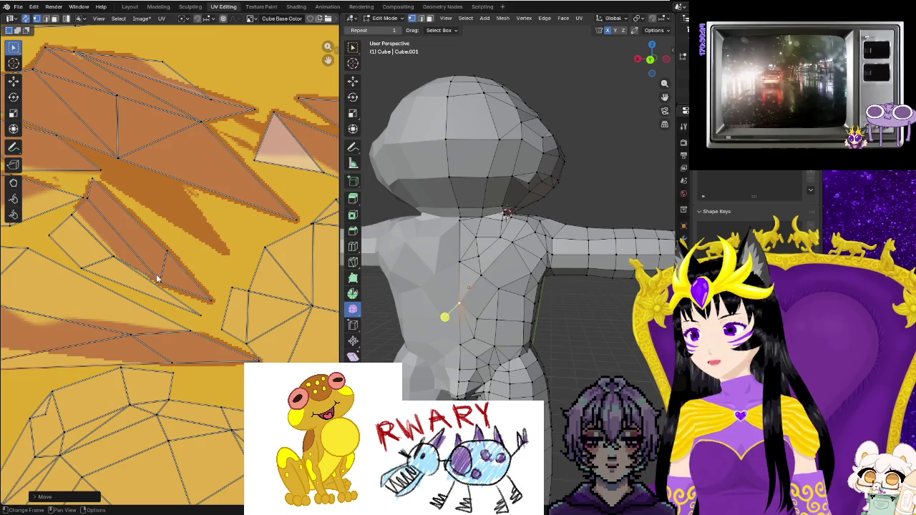
Move the sliver triangle's corner vertices to line up with the brown marking.
{"action": "left_click", "coordinate": [163, 279]}
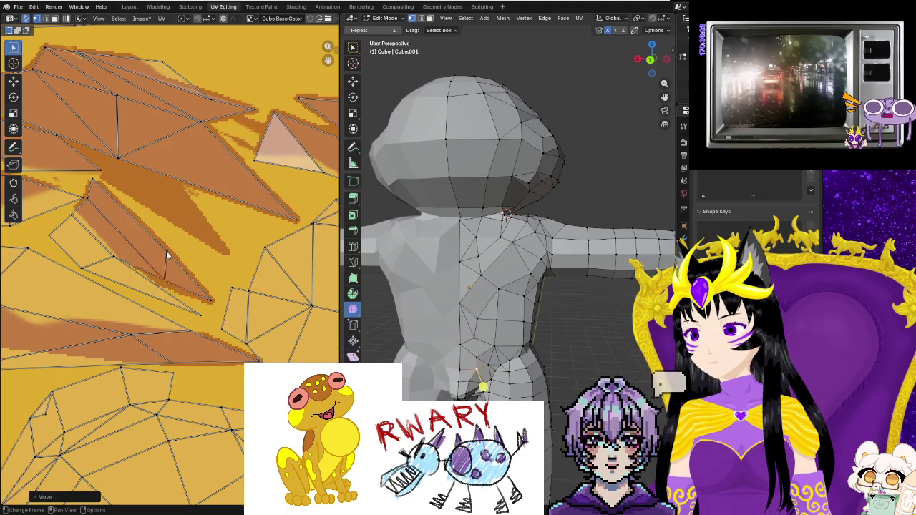
{"action": "key", "text": "g"}
{"action": "left_click", "coordinate": [204, 300]}
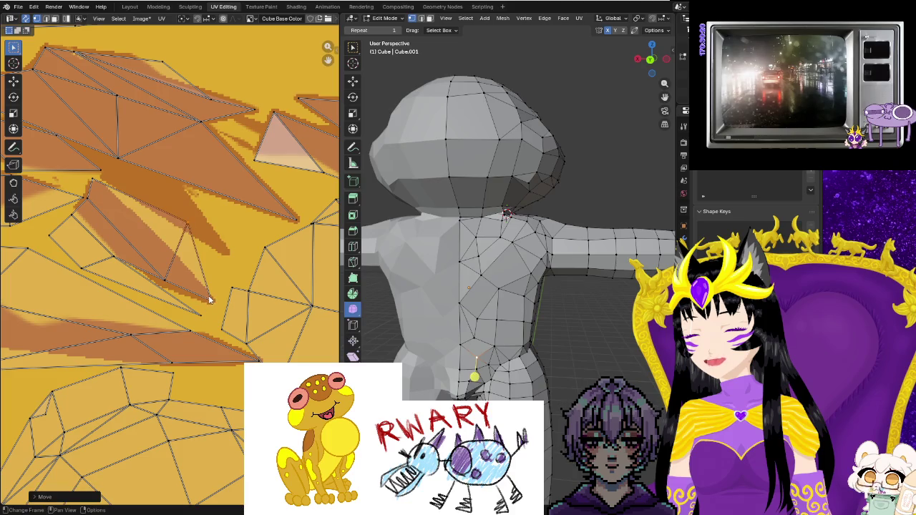
{"action": "key", "text": "g"}
{"action": "left_click", "coordinate": [243, 267]}
{"action": "key", "text": "g"}
{"action": "left_click", "coordinate": [188, 290]}
{"action": "key", "text": "g"}
{"action": "left_click", "coordinate": [156, 293]}
Nudge the remaining sliver-triangle vertices onto the brown painted edges.
{"action": "key", "text": "g"}
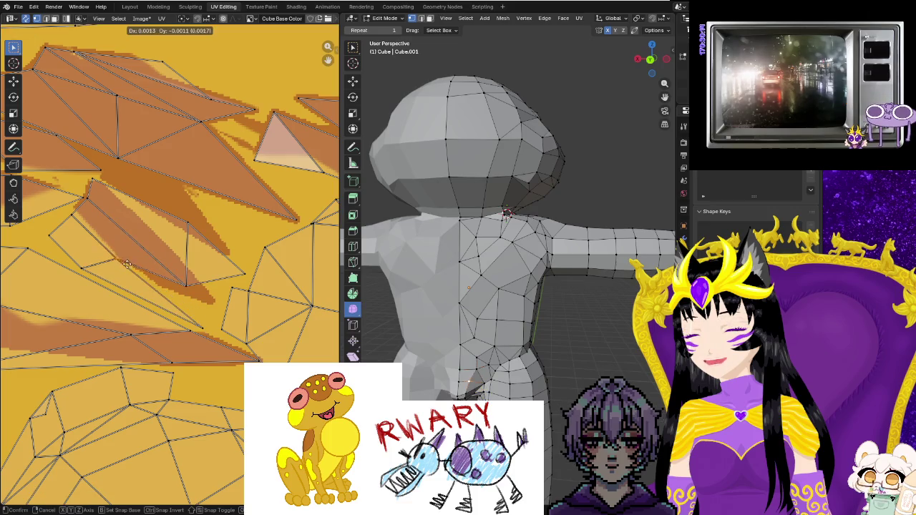
{"action": "left_click", "coordinate": [138, 270]}
{"action": "key", "text": "g"}
{"action": "left_click", "coordinate": [62, 224]}
{"action": "key", "text": "g"}
{"action": "left_click", "coordinate": [39, 244]}
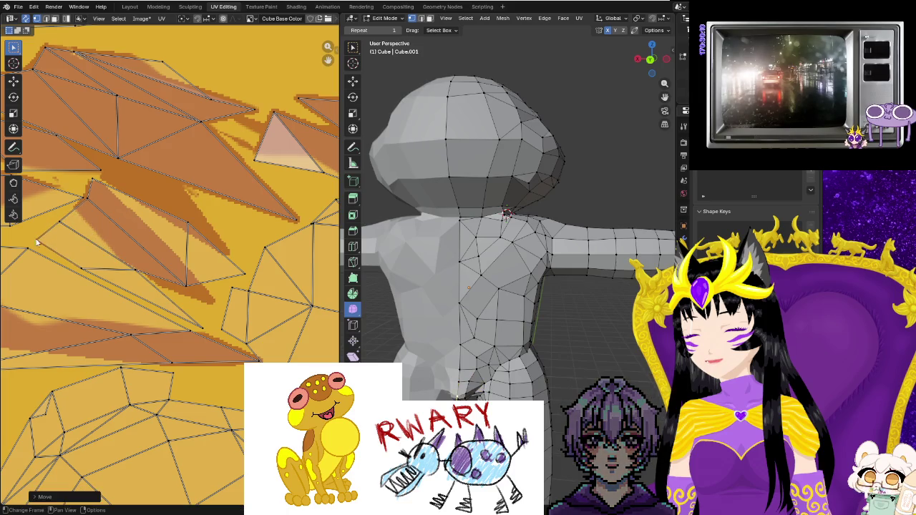
{"action": "scroll", "coordinate": [228, 286], "scroll_direction": "down", "scroll_amount": 2}
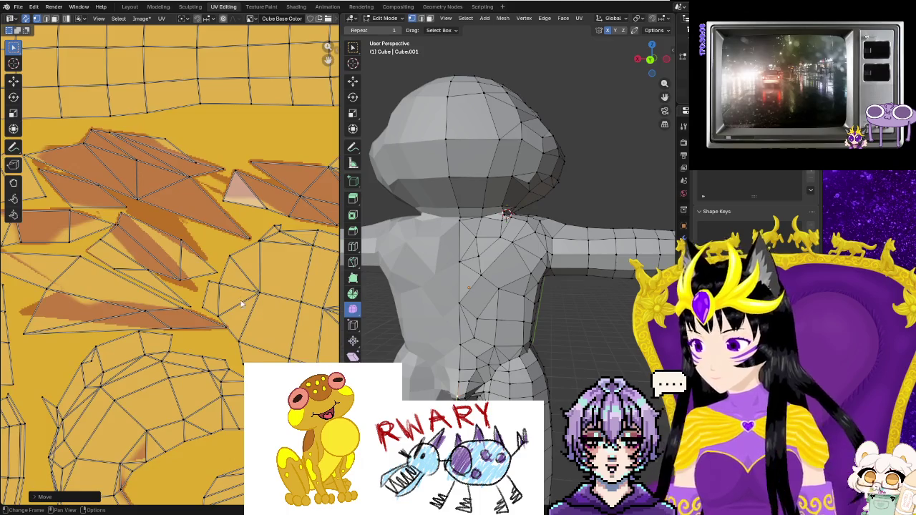
{"action": "scroll", "coordinate": [226, 336], "scroll_direction": "up", "scroll_amount": 2}
{"action": "key", "text": "g"}
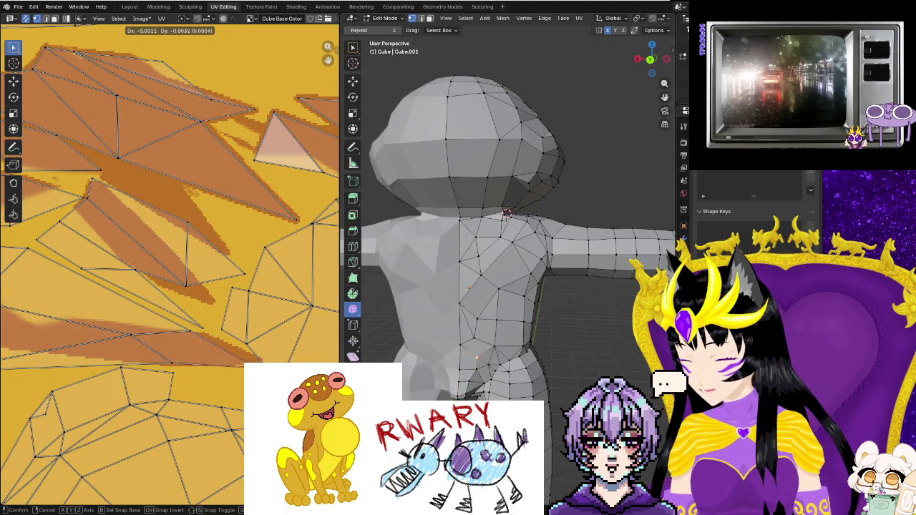
{"action": "left_click", "coordinate": [249, 360]}
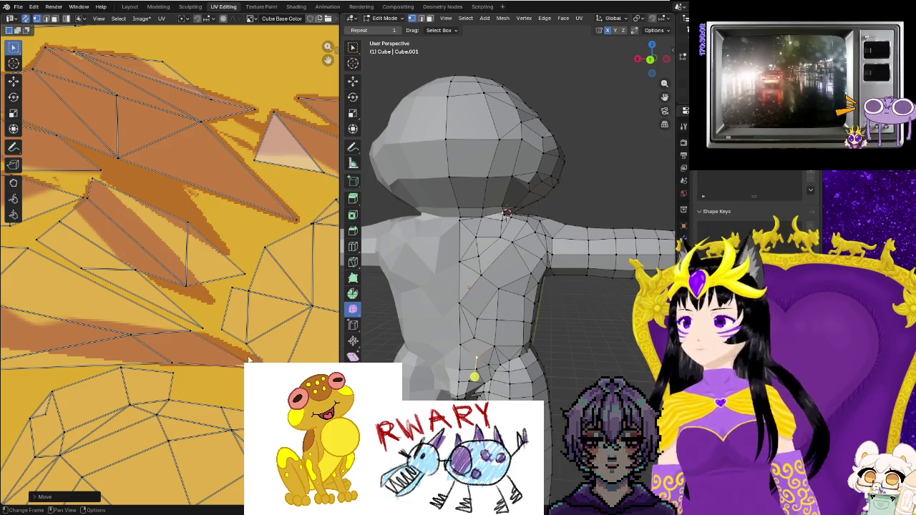
{"action": "scroll", "coordinate": [255, 255], "scroll_direction": "down", "scroll_amount": 3}
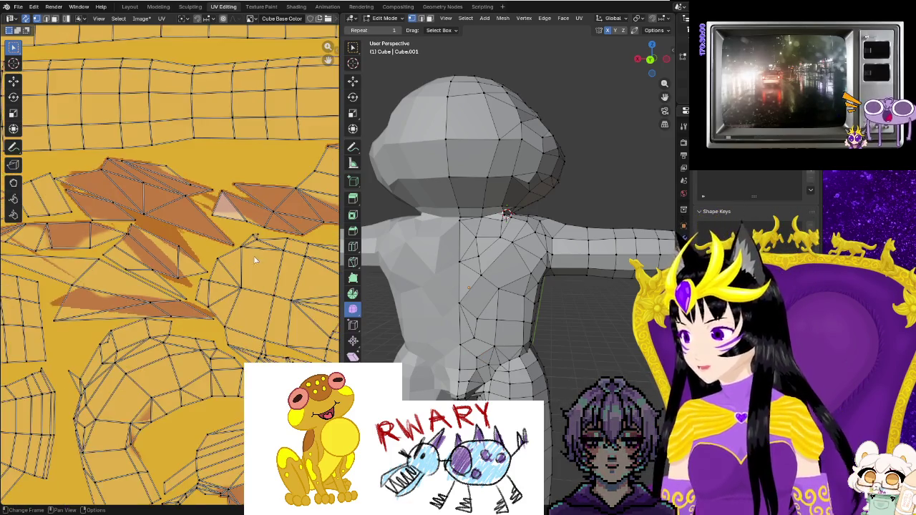
{"action": "scroll", "coordinate": [251, 238], "scroll_direction": "down", "scroll_amount": 2}
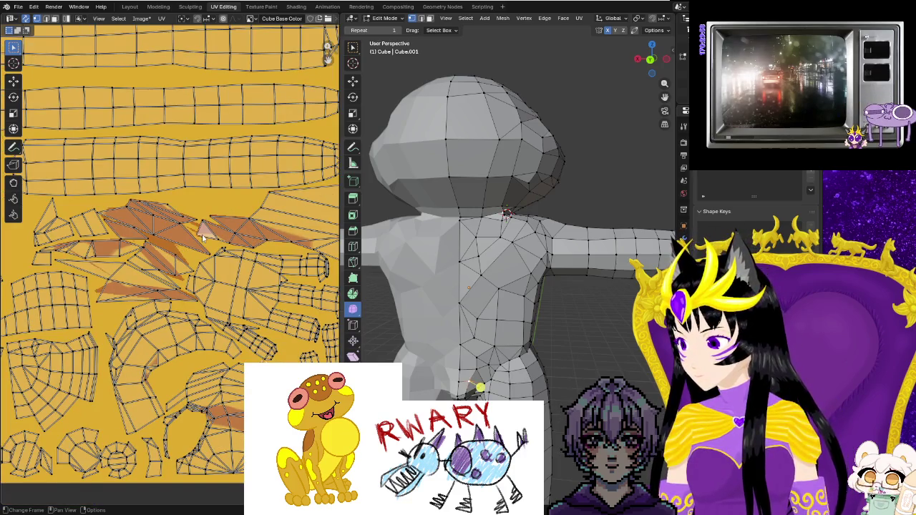
{"action": "scroll", "coordinate": [108, 301], "scroll_direction": "up", "scroll_amount": 1}
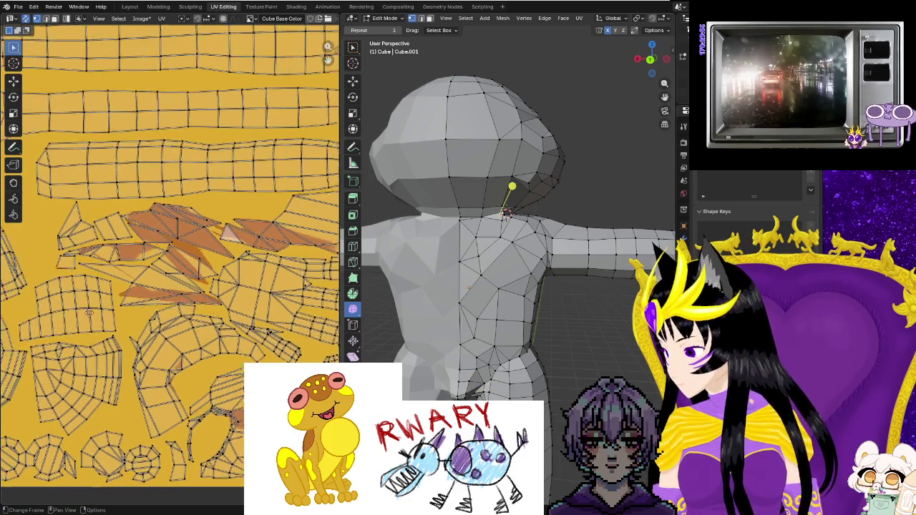
{"action": "scroll", "coordinate": [113, 311], "scroll_direction": "up", "scroll_amount": 2}
{"action": "scroll", "coordinate": [118, 322], "scroll_direction": "up", "scroll_amount": 1}
{"action": "scroll", "coordinate": [119, 322], "scroll_direction": "up", "scroll_amount": 2}
{"action": "scroll", "coordinate": [93, 308], "scroll_direction": "down", "scroll_amount": 3}
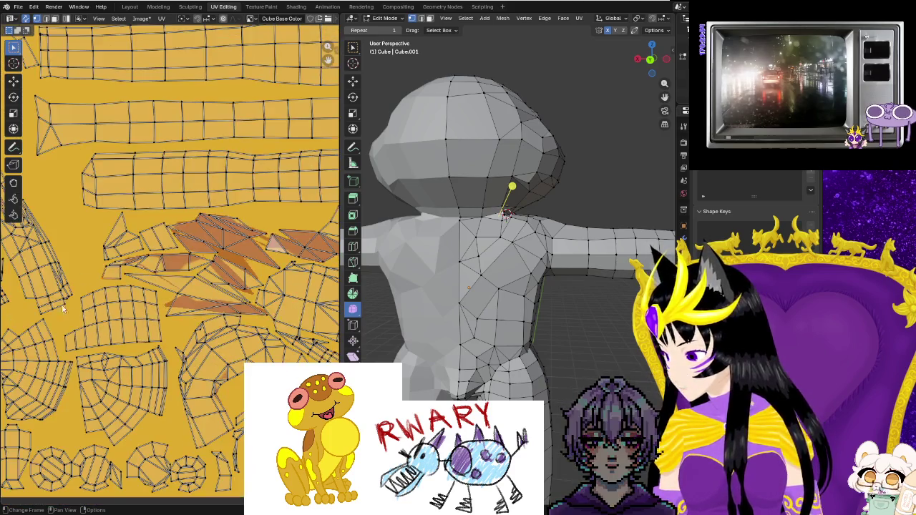
{"action": "scroll", "coordinate": [78, 287], "scroll_direction": "up", "scroll_amount": 1}
{"action": "scroll", "coordinate": [75, 276], "scroll_direction": "down", "scroll_amount": 3}
{"action": "scroll", "coordinate": [129, 294], "scroll_direction": "down", "scroll_amount": 2}
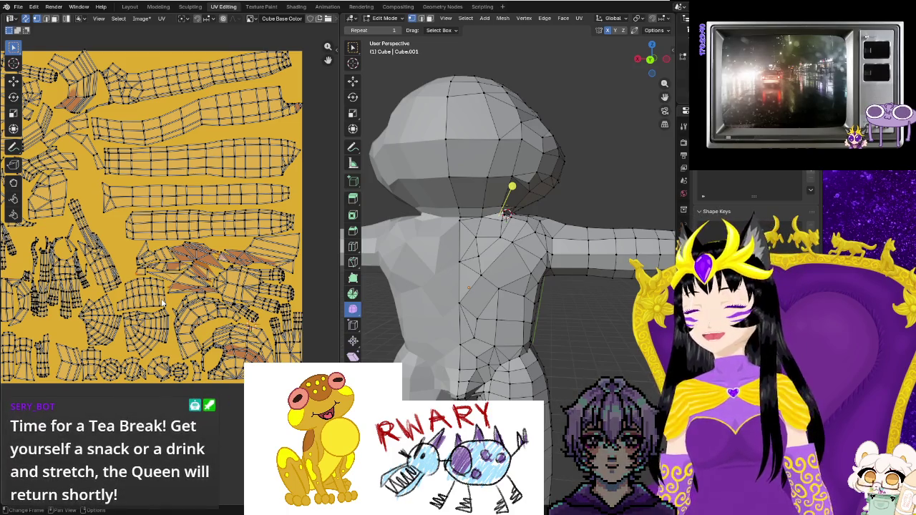
{"action": "middle_click_drag", "start_coordinate": [587, 372], "coordinate": [521, 370]}
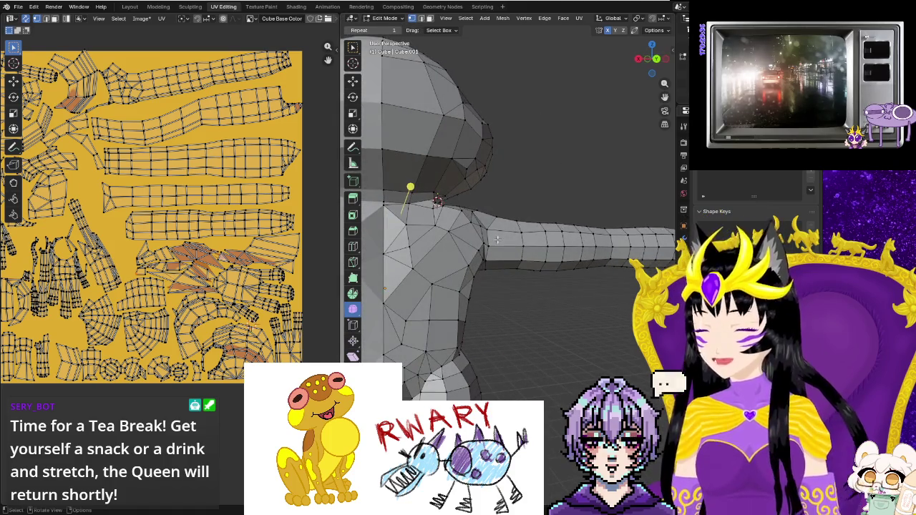
{"action": "key", "text": "ctrl+Page_Down"}
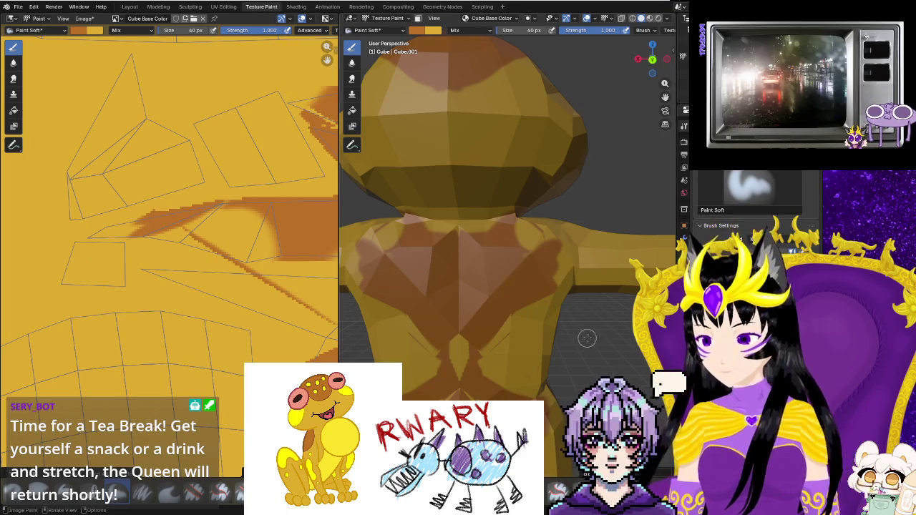
Paint yellow over the brown X, shoulder and lower-torso patches on the frog's back.
{"action": "middle_click_drag", "start_coordinate": [586, 337], "coordinate": [503, 243]}
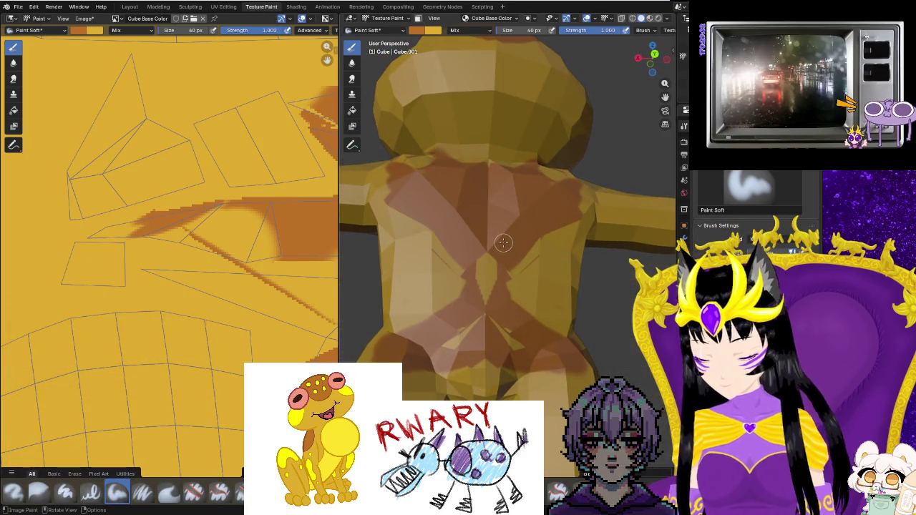
{"action": "left_click_drag", "start_coordinate": [524, 243], "coordinate": [531, 276]}
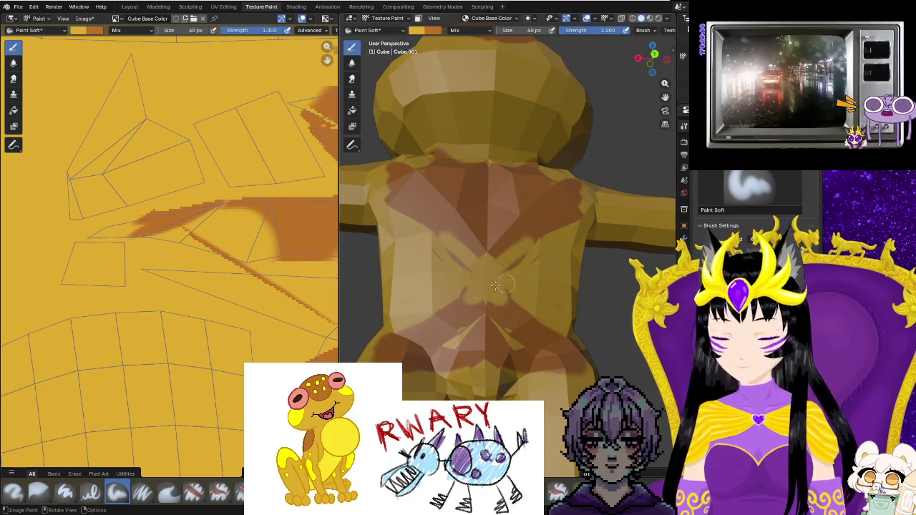
{"action": "mouse_move", "coordinate": [473, 251]}
{"action": "left_mouse_down"}
{"action": "mouse_move", "coordinate": [458, 207]}
{"action": "mouse_move", "coordinate": [377, 163]}
{"action": "left_mouse_up"}
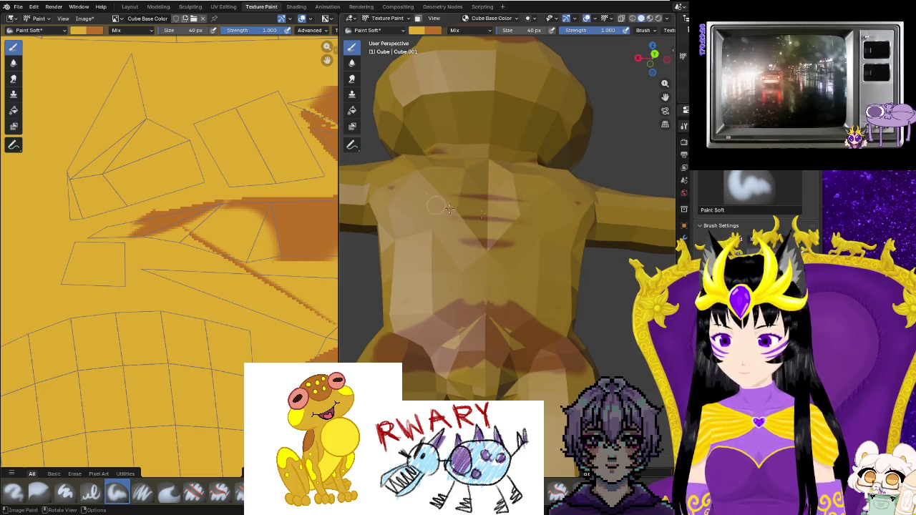
{"action": "mouse_move", "coordinate": [472, 286]}
{"action": "left_mouse_down"}
{"action": "mouse_move", "coordinate": [501, 329]}
{"action": "mouse_move", "coordinate": [561, 365]}
{"action": "left_mouse_up"}
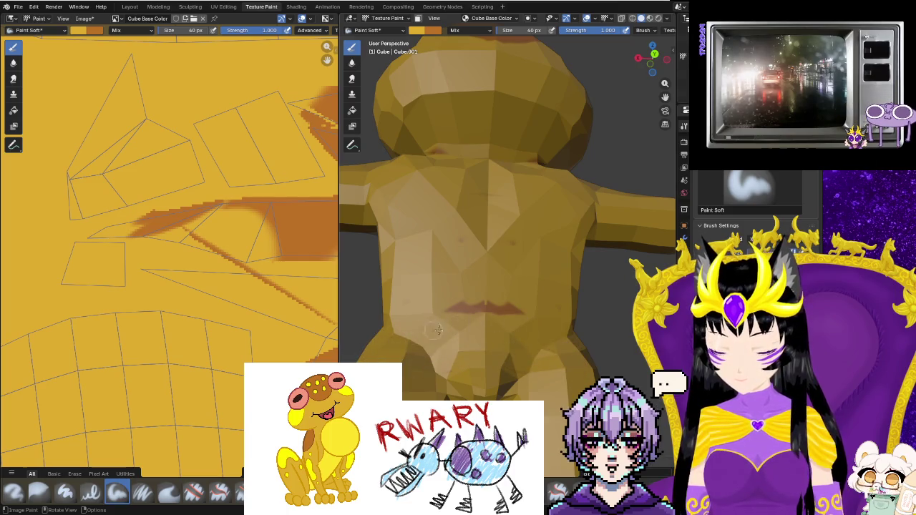
{"action": "left_click_drag", "start_coordinate": [432, 330], "coordinate": [493, 298]}
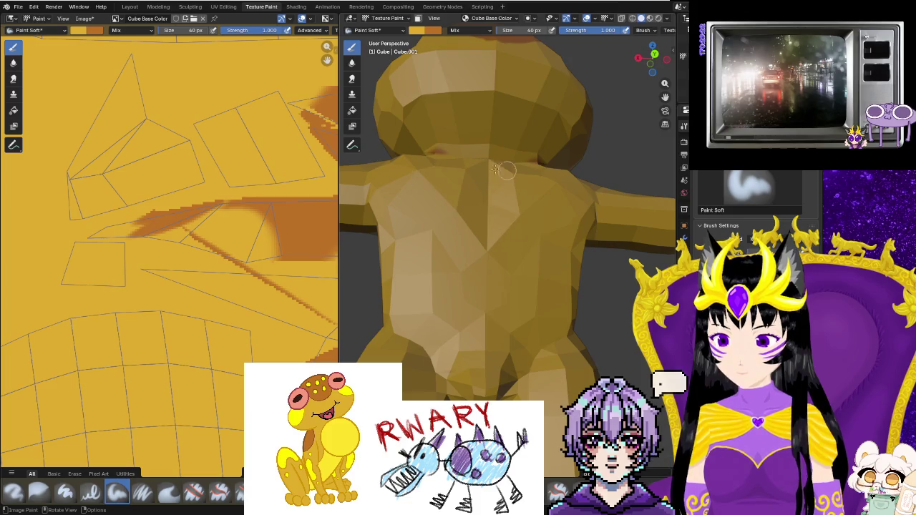
{"action": "left_click_drag", "start_coordinate": [507, 147], "coordinate": [517, 204]}
{"action": "middle_click_drag", "start_coordinate": [517, 205], "coordinate": [489, 249]}
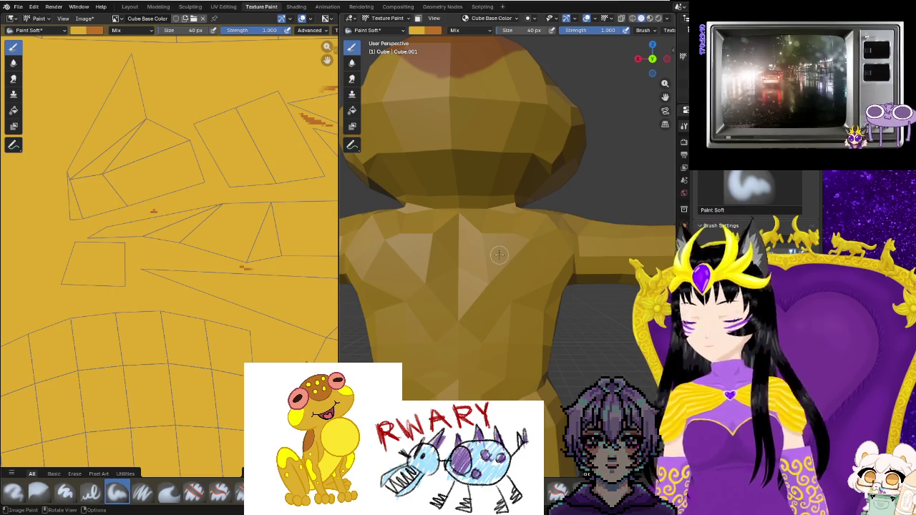
Paint mirrored brown strokes across the chest, undoing the first and last upper-chest strokes.
{"action": "left_click_drag", "start_coordinate": [531, 240], "coordinate": [455, 294]}
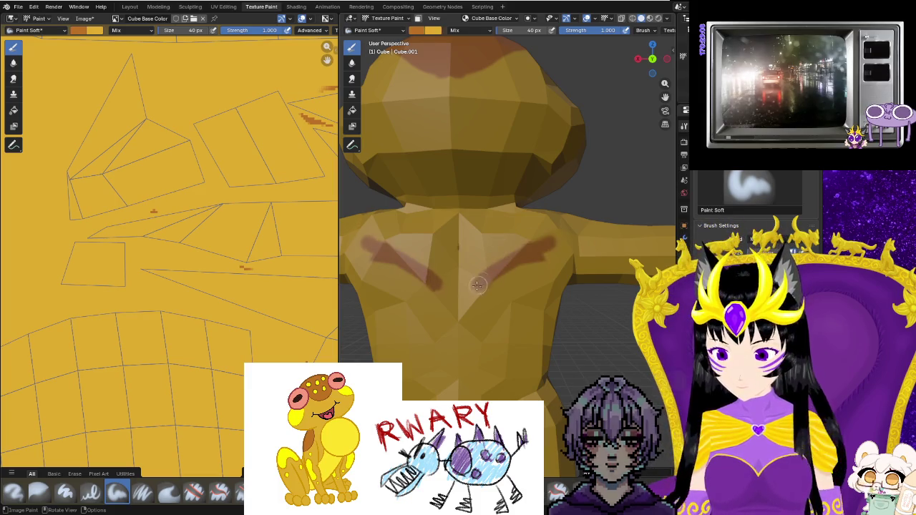
{"action": "key", "text": "ctrl+z"}
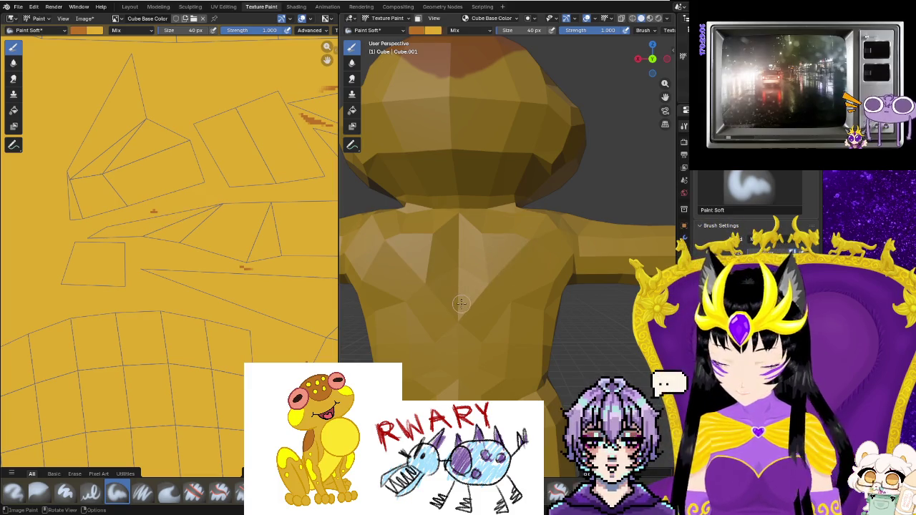
{"action": "left_click_drag", "start_coordinate": [460, 309], "coordinate": [550, 231]}
{"action": "left_click_drag", "start_coordinate": [496, 242], "coordinate": [489, 267]}
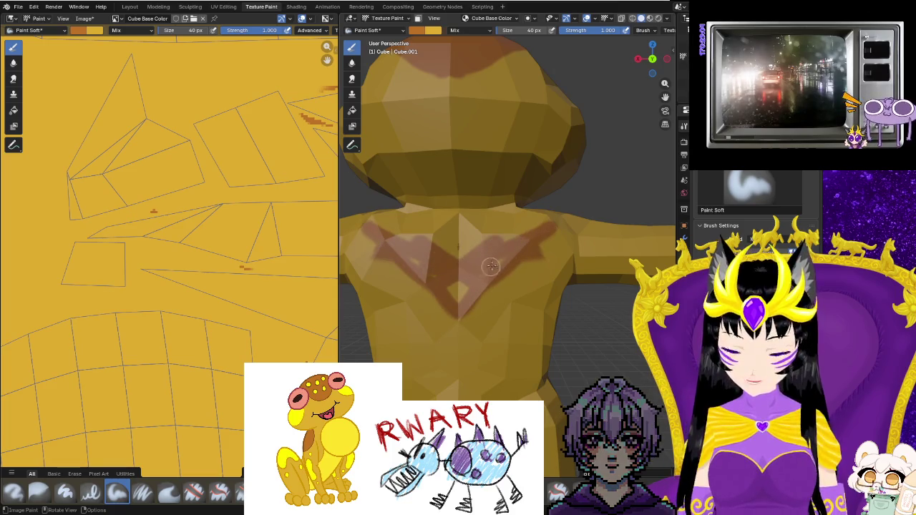
{"action": "left_click_drag", "start_coordinate": [462, 298], "coordinate": [555, 239]}
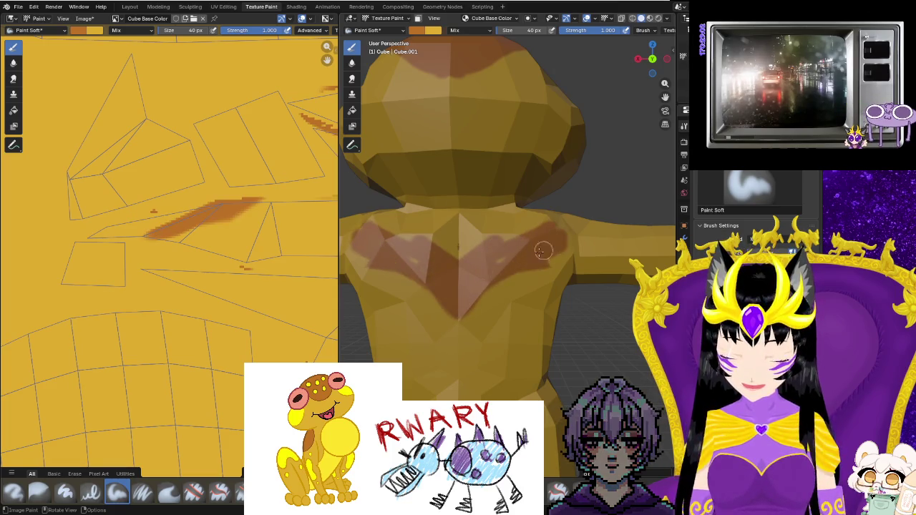
{"action": "left_click_drag", "start_coordinate": [404, 232], "coordinate": [537, 251]}
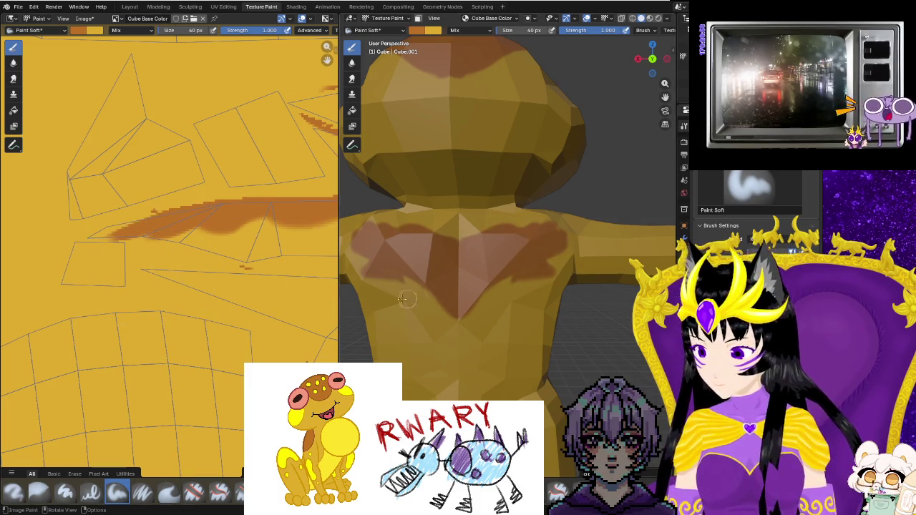
{"action": "scroll", "coordinate": [183, 284], "scroll_direction": "down", "scroll_amount": 2}
{"action": "scroll", "coordinate": [183, 284], "scroll_direction": "down", "scroll_amount": 1}
{"action": "scroll", "coordinate": [183, 284], "scroll_direction": "down", "scroll_amount": 1}
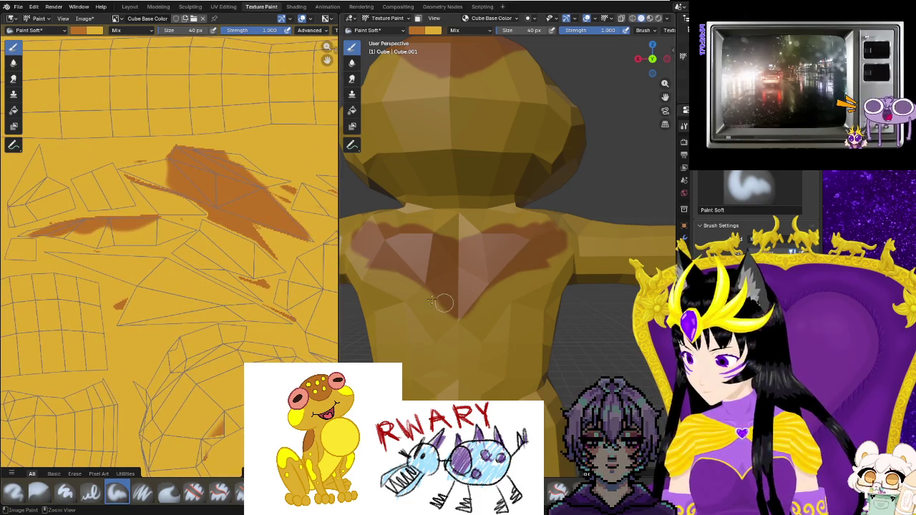
{"action": "key", "text": "ctrl+z"}
Try further brown chest strokes, undoing the bolder ones to leave a thin V marking.
{"action": "left_click_drag", "start_coordinate": [458, 315], "coordinate": [541, 269]}
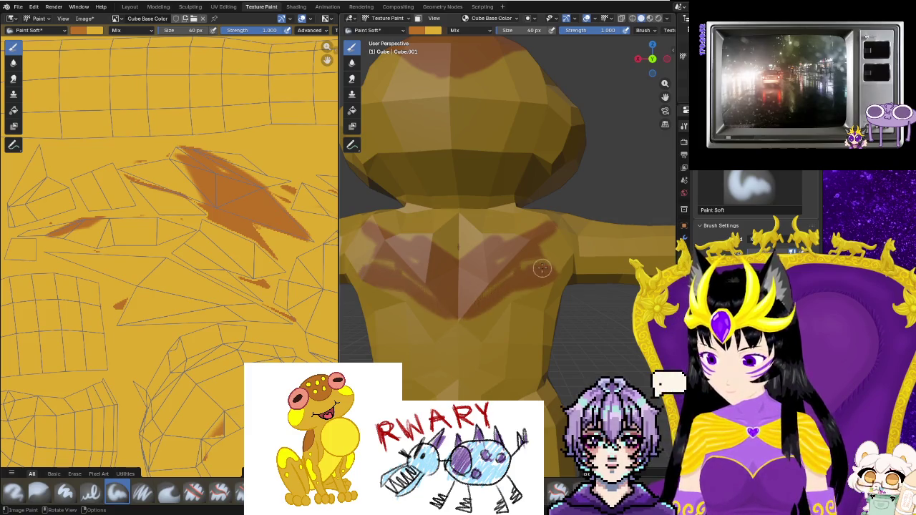
{"action": "key", "text": "ctrl+z"}
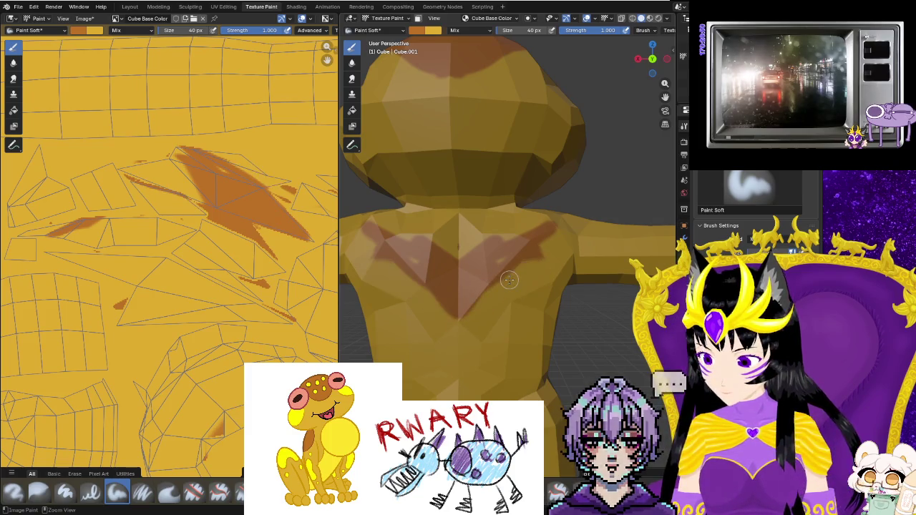
{"action": "left_click_drag", "start_coordinate": [493, 281], "coordinate": [524, 276]}
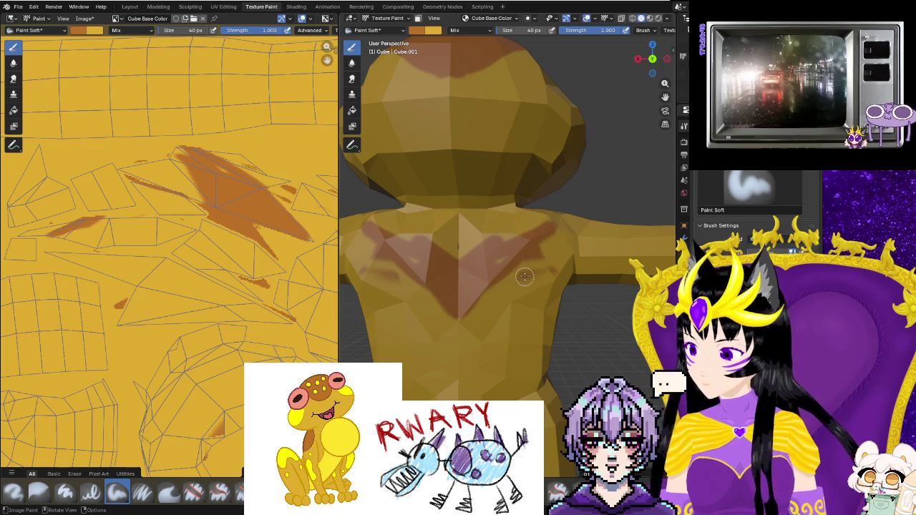
{"action": "left_click_drag", "start_coordinate": [543, 277], "coordinate": [486, 296]}
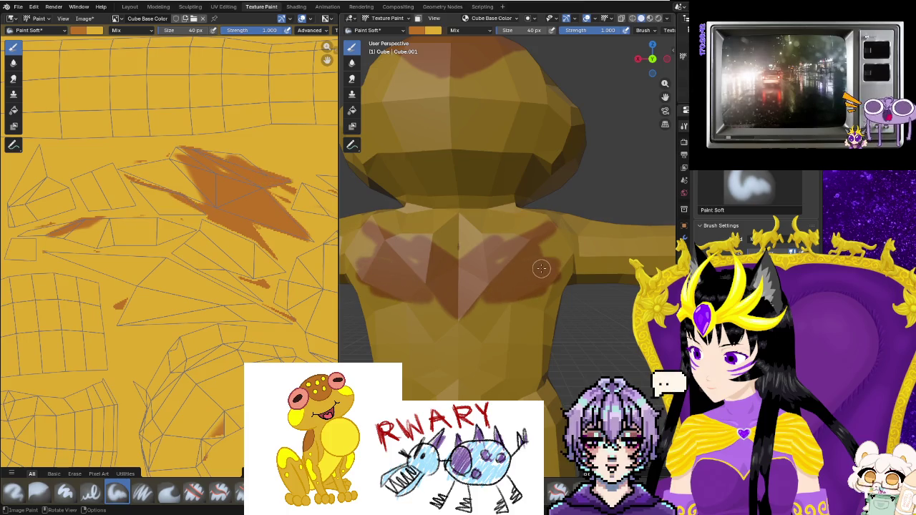
{"action": "left_click_drag", "start_coordinate": [491, 261], "coordinate": [399, 244]}
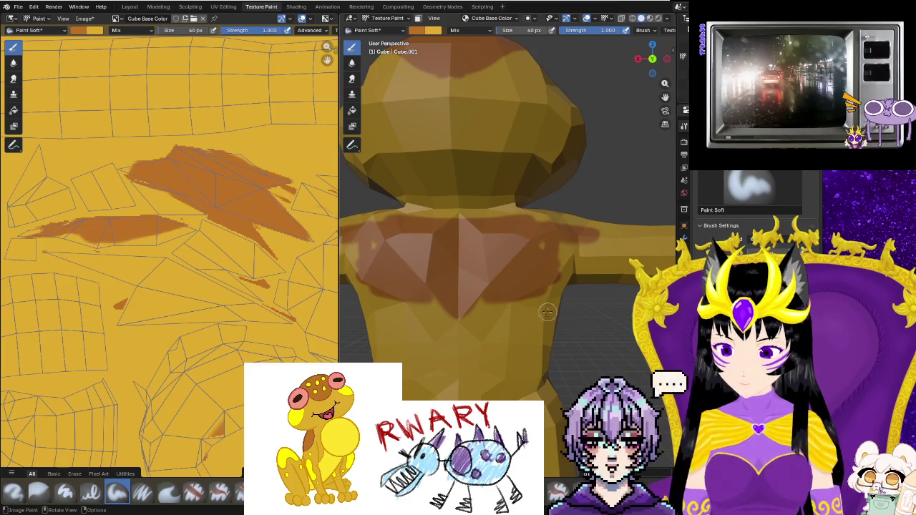
{"action": "key", "text": "ctrl+z"}
{"action": "key", "text": "ctrl+z"}
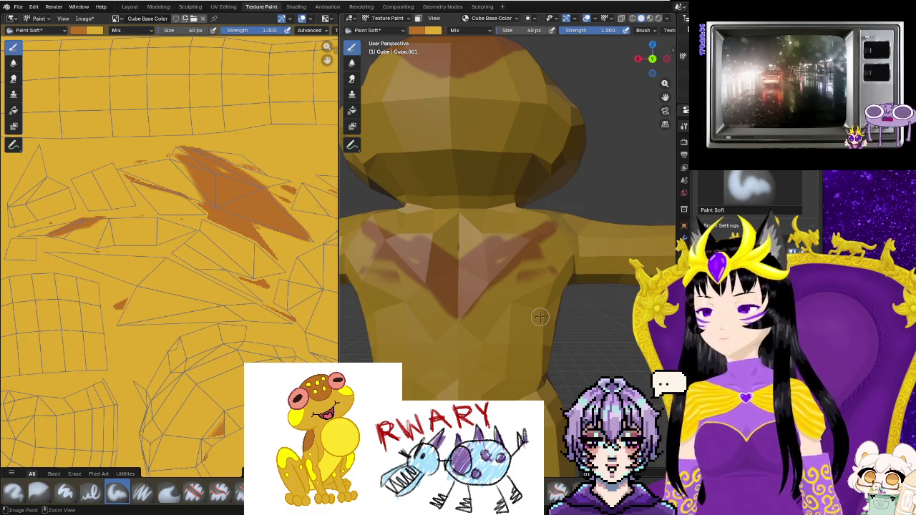
{"action": "left_click_drag", "start_coordinate": [454, 321], "coordinate": [567, 237]}
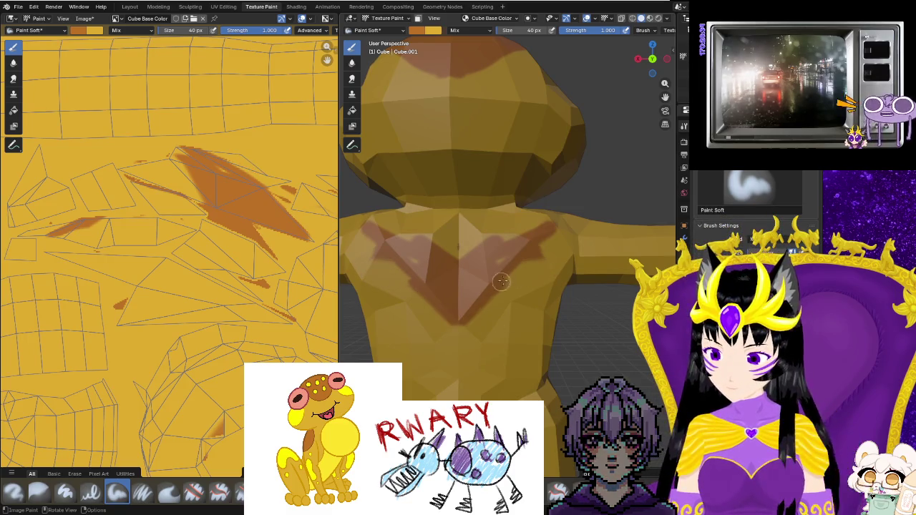
{"action": "key", "text": "ctrl+z"}
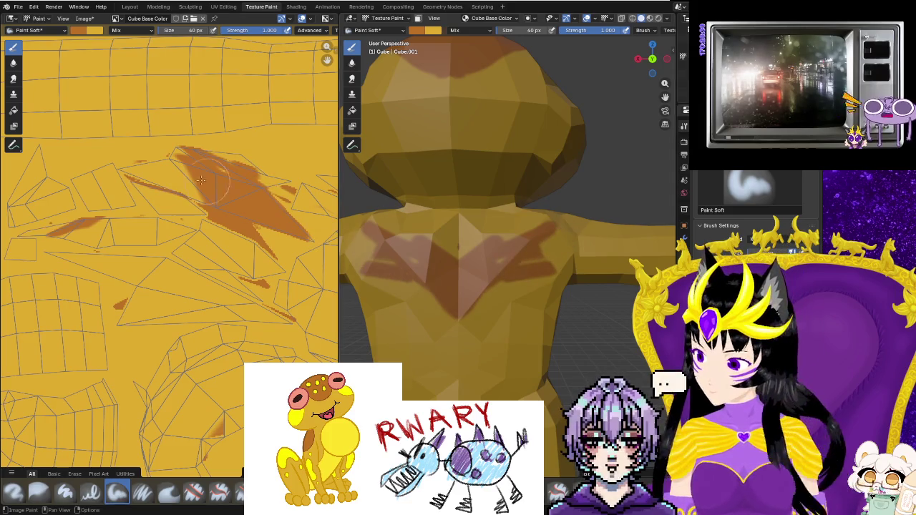
{"action": "scroll", "coordinate": [228, 149], "scroll_direction": "up", "scroll_amount": 1}
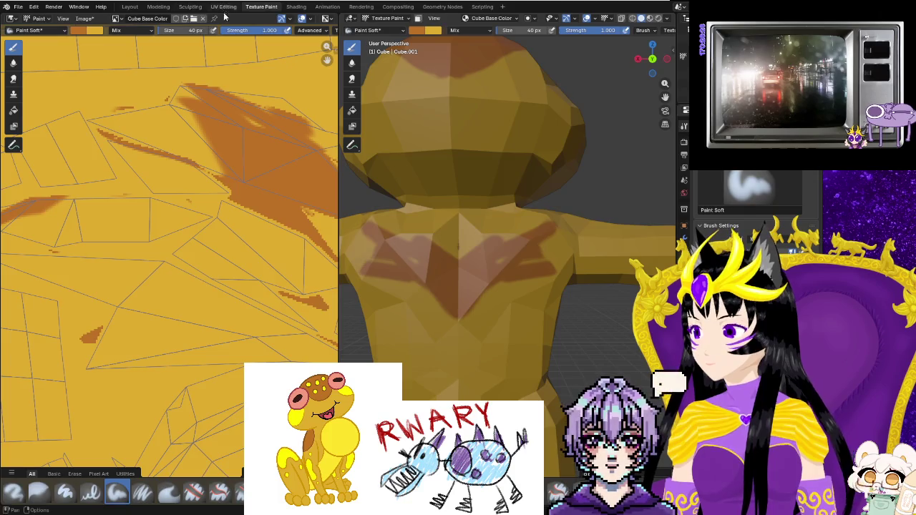
{"action": "key", "text": "ctrl+Page_Up"}
{"action": "scroll", "coordinate": [172, 280], "scroll_direction": "up", "scroll_amount": 3}
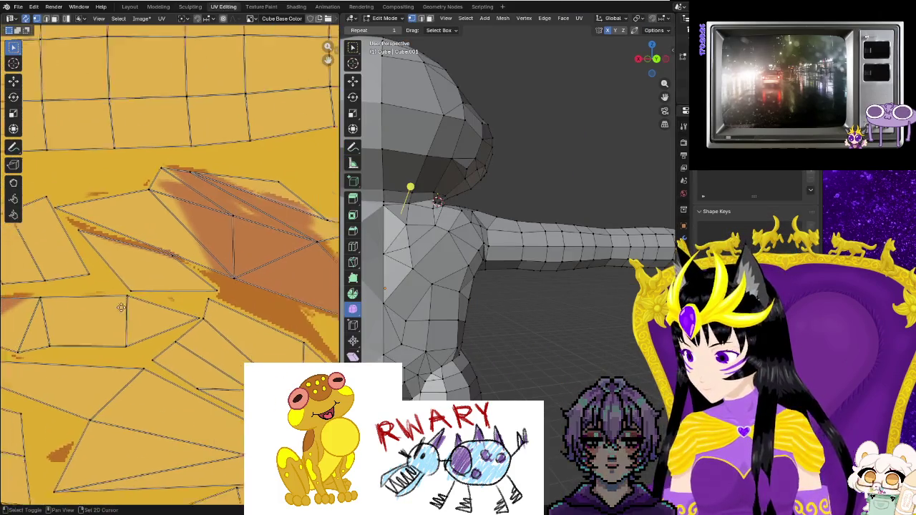
Move the chest island's upper UV vertices up onto the brown marking.
{"action": "scroll", "coordinate": [229, 261], "scroll_direction": "up", "scroll_amount": 2}
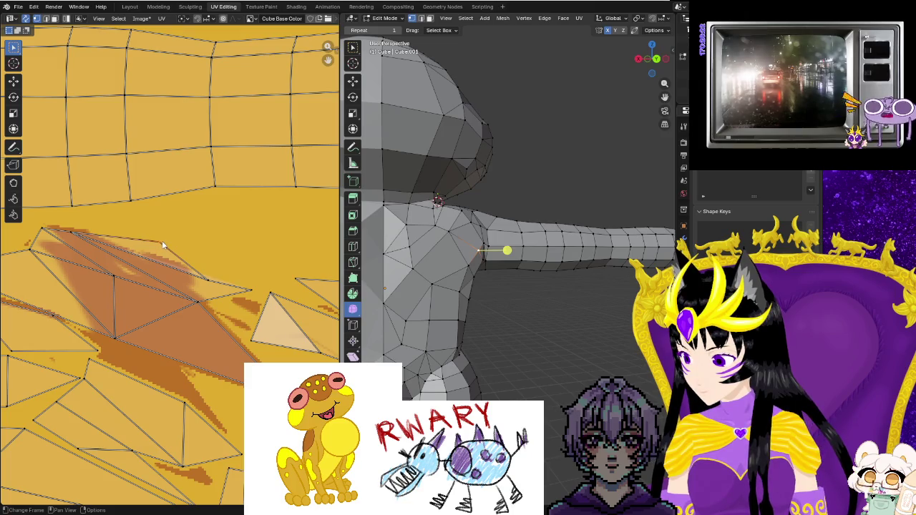
{"action": "left_click_drag", "start_coordinate": [164, 245], "coordinate": [163, 222]}
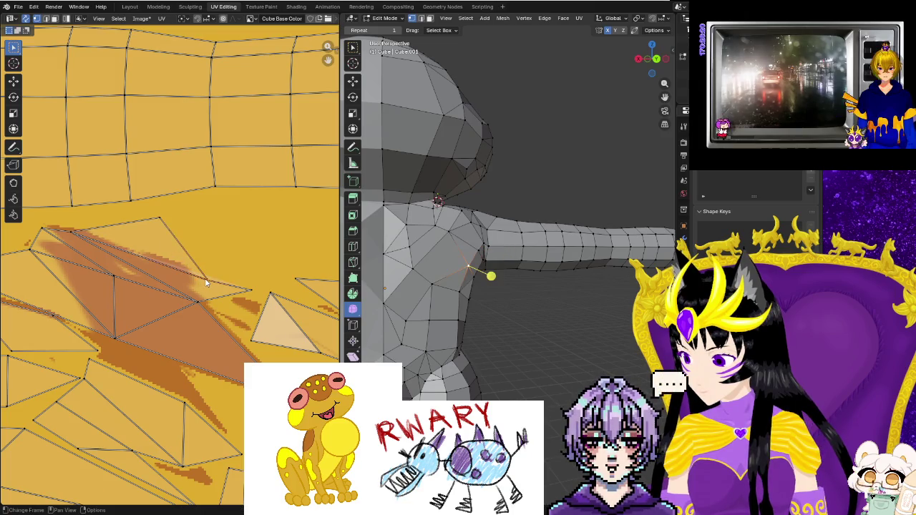
{"action": "key", "text": "g"}
{"action": "left_click", "coordinate": [220, 250]}
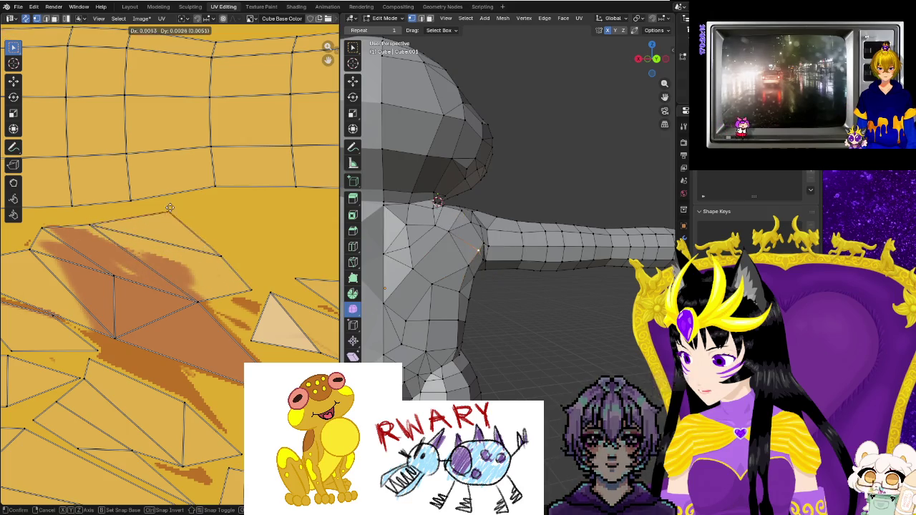
{"action": "left_click_drag", "start_coordinate": [159, 218], "coordinate": [173, 207]}
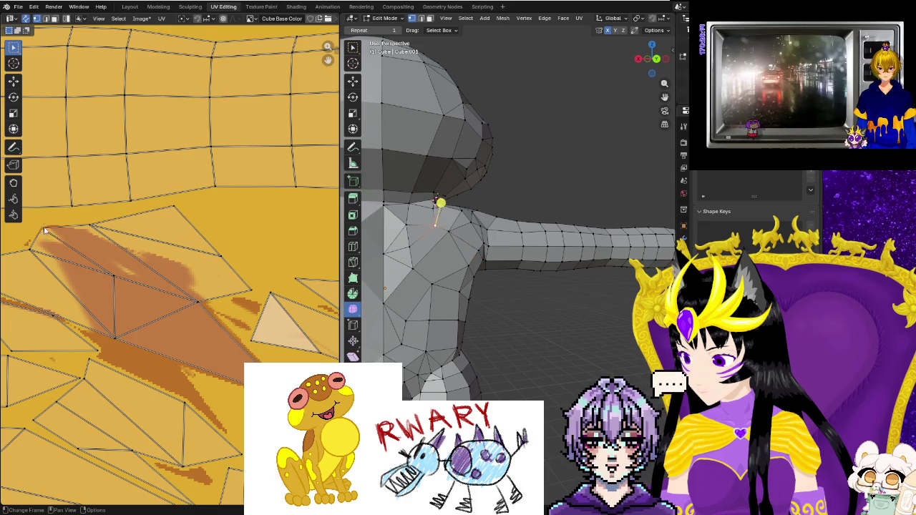
{"action": "left_click", "coordinate": [92, 226]}
{"action": "key", "text": "g"}
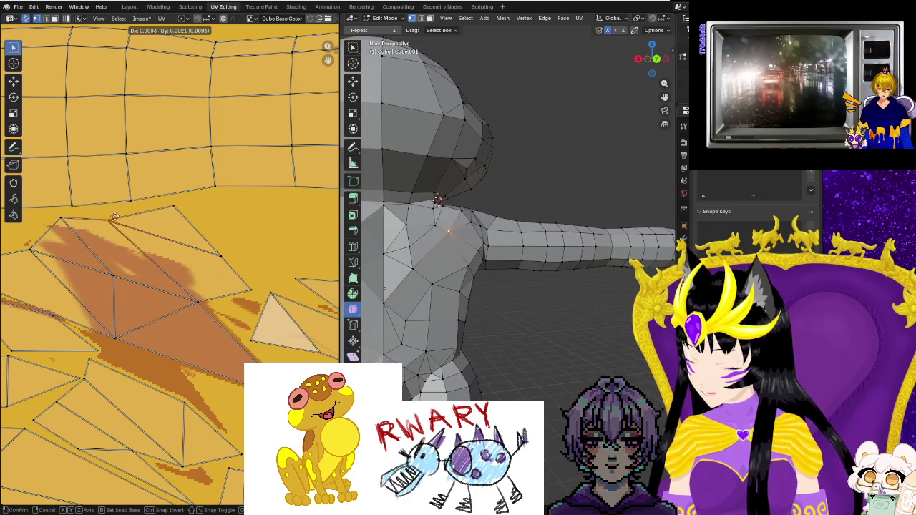
{"action": "left_click", "coordinate": [114, 216]}
Nudge two more chest UV vertices toward the brown paint.
{"action": "left_click", "coordinate": [274, 282]}
{"action": "key", "text": "g"}
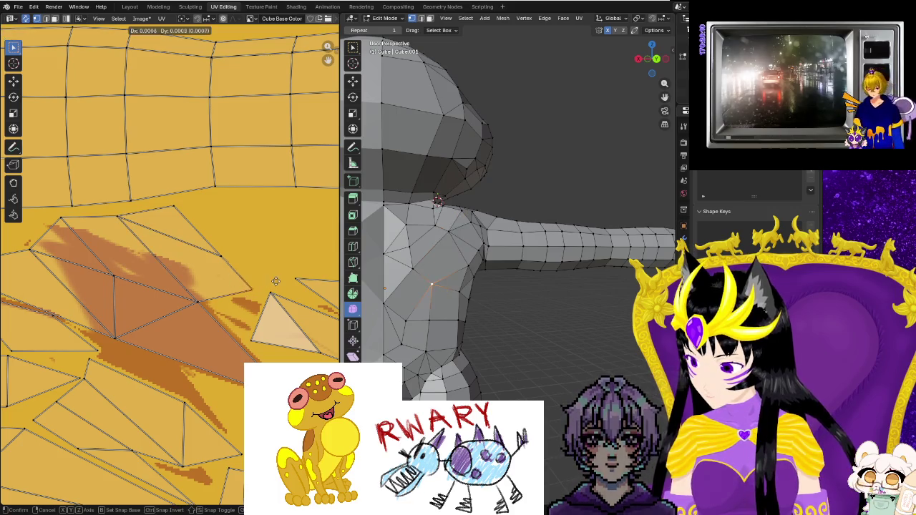
{"action": "left_click", "coordinate": [269, 283]}
{"action": "left_click", "coordinate": [221, 255]}
{"action": "key", "text": "g"}
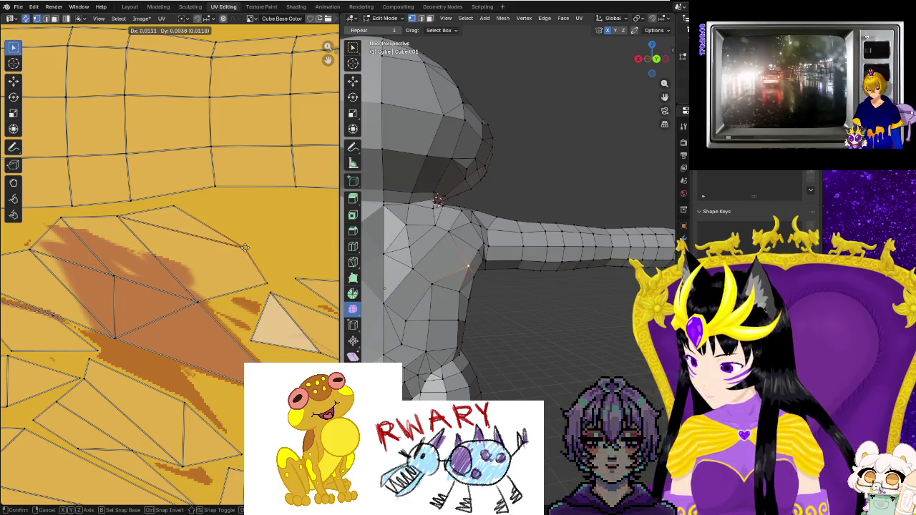
{"action": "left_click", "coordinate": [245, 249]}
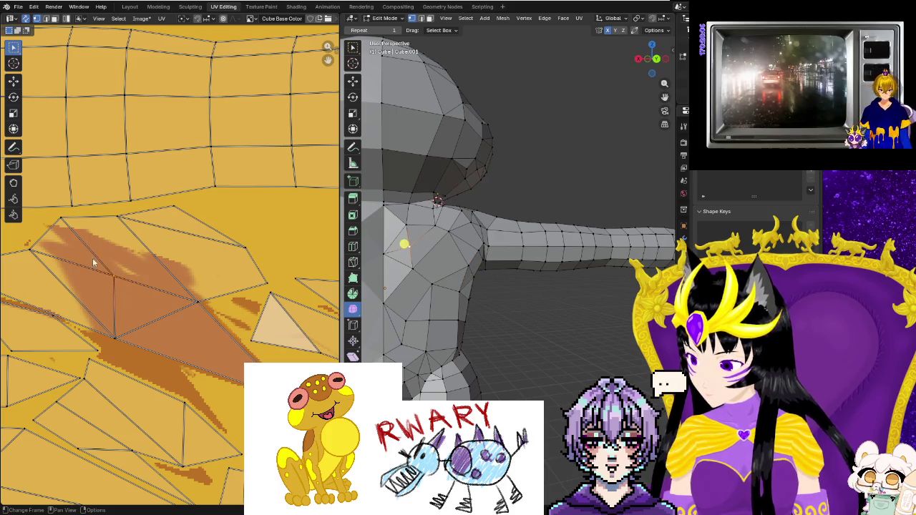
Shift the island's upper-left corner and left-edge UV vertices to fit the paint.
{"action": "left_click", "coordinate": [62, 223]}
{"action": "key", "text": "g"}
{"action": "left_click", "coordinate": [39, 261]}
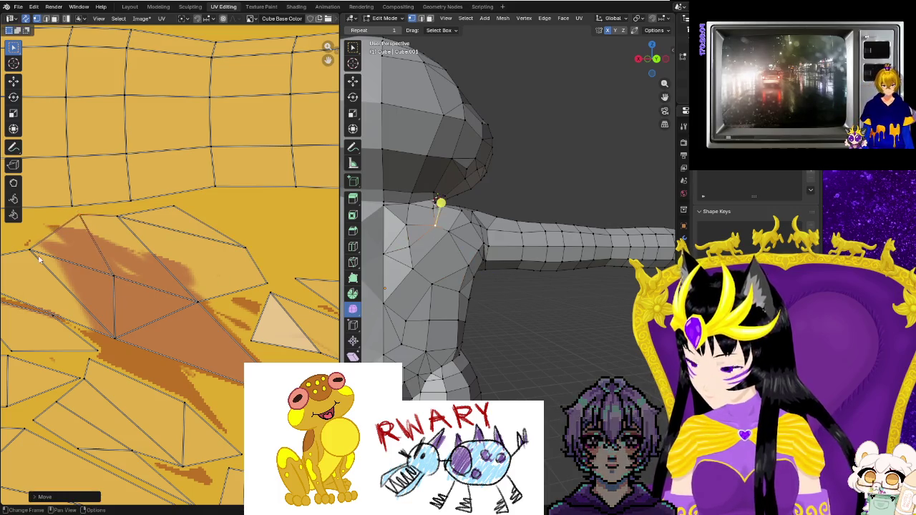
{"action": "left_click", "coordinate": [31, 252]}
{"action": "key", "text": "g"}
{"action": "left_click", "coordinate": [4, 247]}
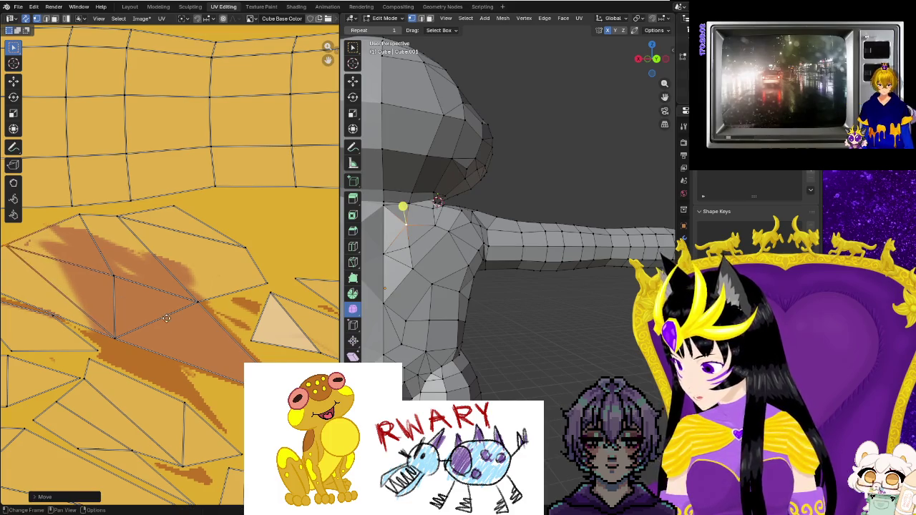
Adjust the fan's bottom UV vertex, recheck the island, and return to Texture Paint.
{"action": "middle_click_drag", "start_coordinate": [165, 319], "coordinate": [243, 329]}
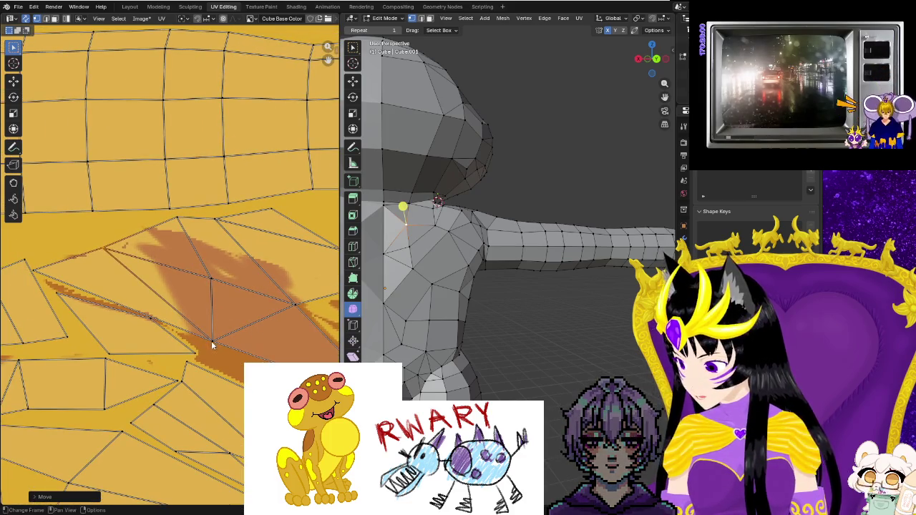
{"action": "left_click", "coordinate": [213, 340]}
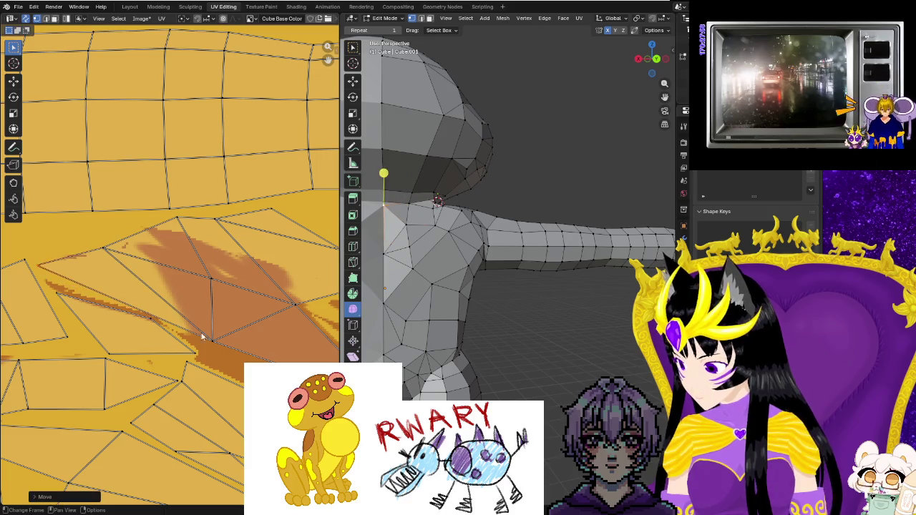
{"action": "key", "text": "g"}
{"action": "left_click", "coordinate": [214, 344]}
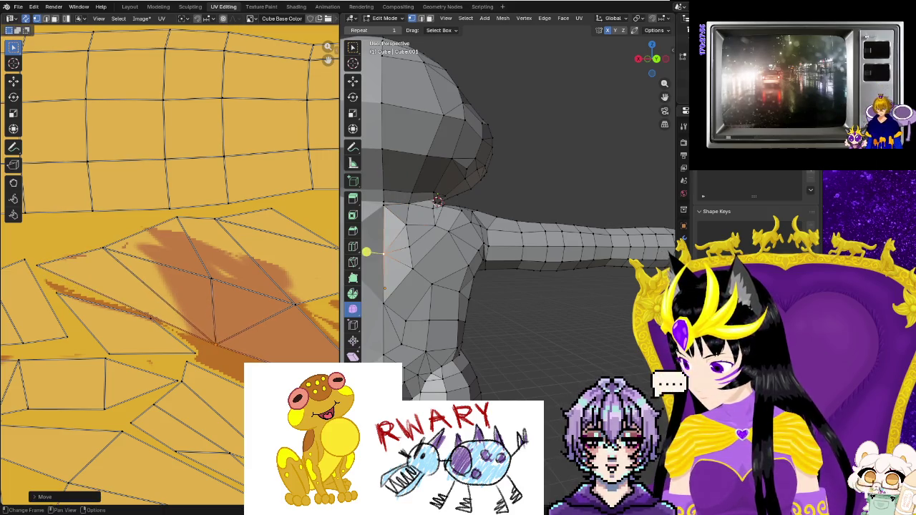
{"action": "middle_click_drag", "start_coordinate": [214, 344], "coordinate": [242, 349]}
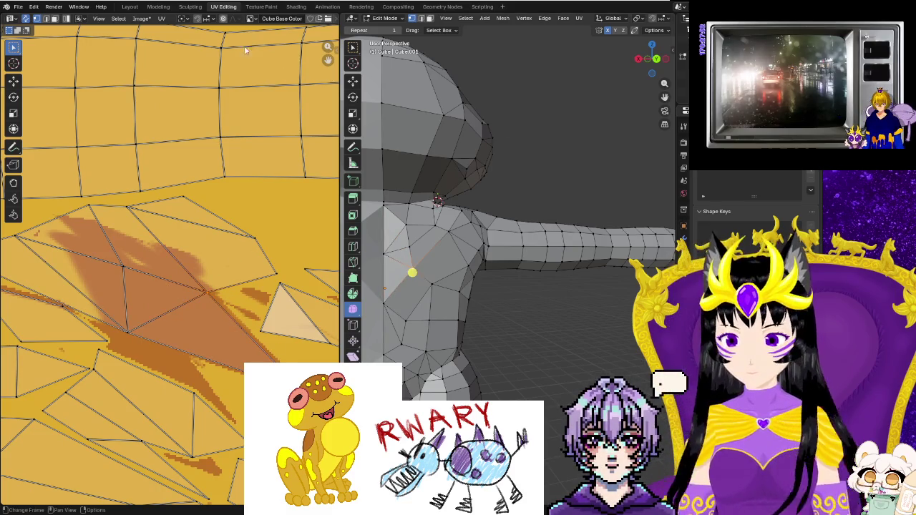
{"action": "left_click", "coordinate": [261, 6]}
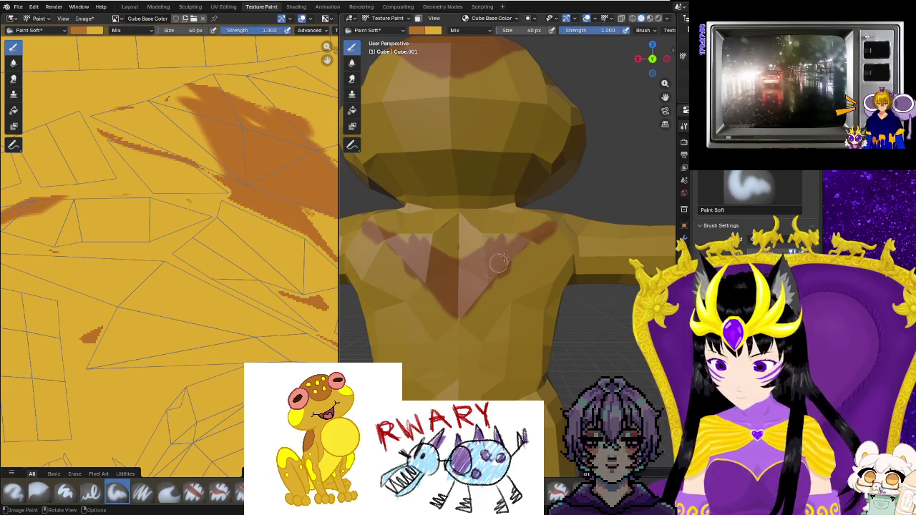
{"action": "mouse_move", "coordinate": [462, 315]}
{"action": "left_mouse_down"}
{"action": "mouse_move", "coordinate": [552, 245]}
{"action": "mouse_move", "coordinate": [415, 239]}
{"action": "left_mouse_up"}
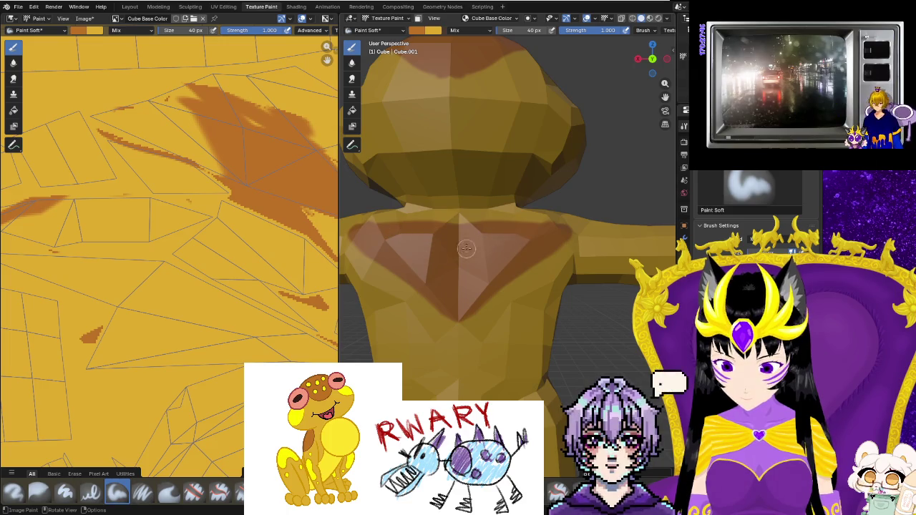
{"action": "middle_click_drag", "start_coordinate": [463, 248], "coordinate": [456, 302]}
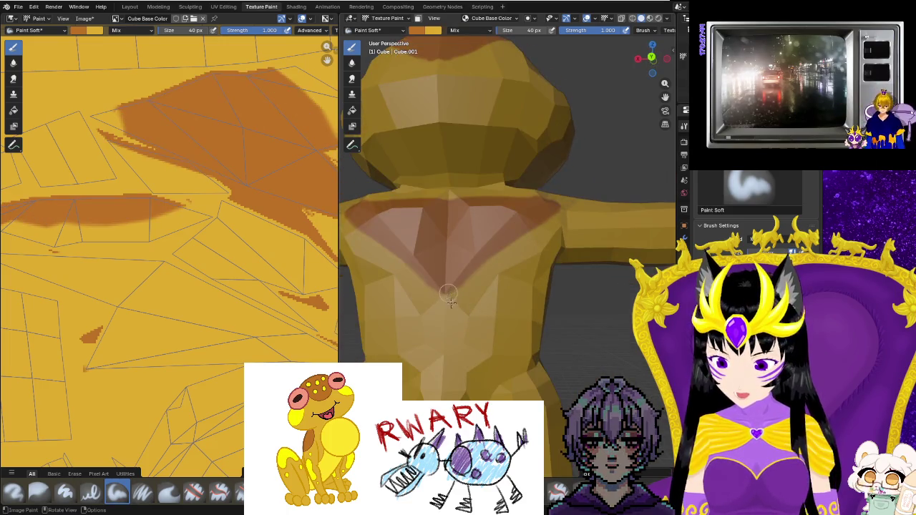
{"action": "left_click_drag", "start_coordinate": [449, 295], "coordinate": [388, 356]}
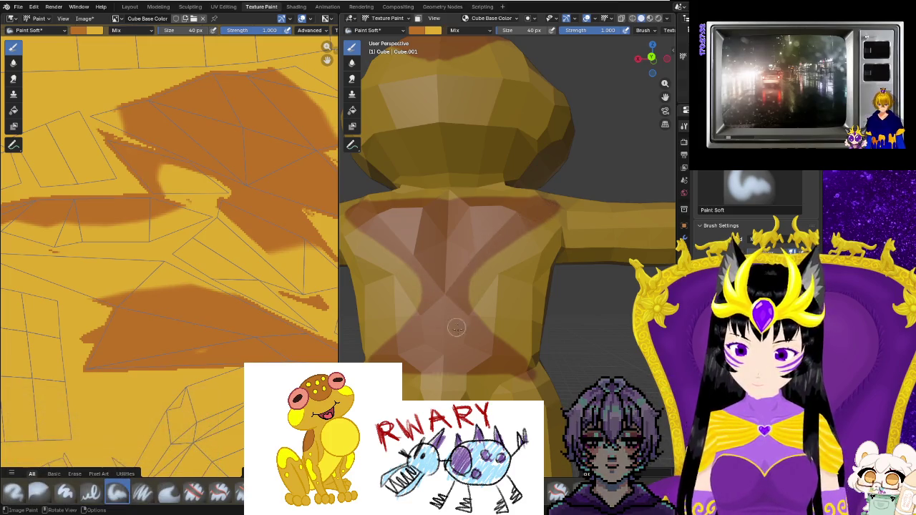
{"action": "middle_click_drag", "start_coordinate": [465, 350], "coordinate": [445, 275]}
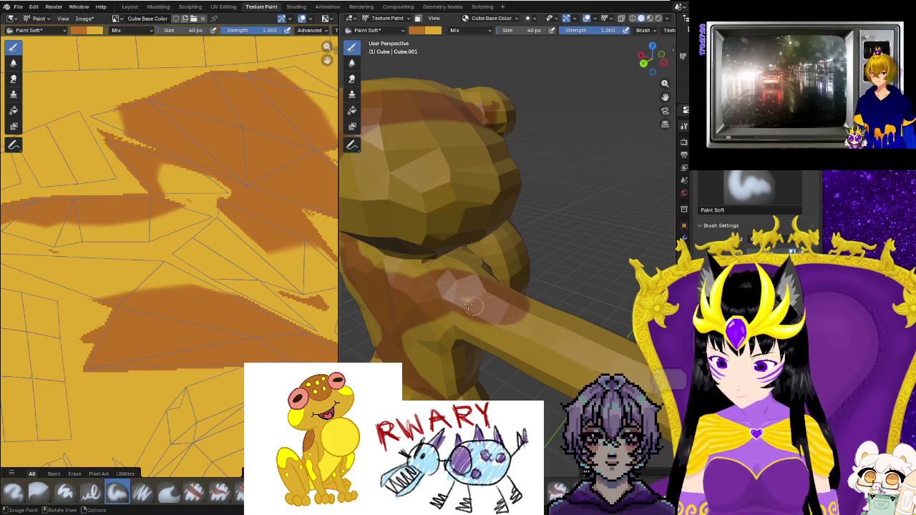
{"action": "mouse_move", "coordinate": [432, 290]}
{"action": "middle_mouse_down"}
{"action": "mouse_move", "coordinate": [578, 302]}
{"action": "mouse_move", "coordinate": [574, 319]}
{"action": "mouse_move", "coordinate": [509, 323]}
{"action": "middle_mouse_up"}
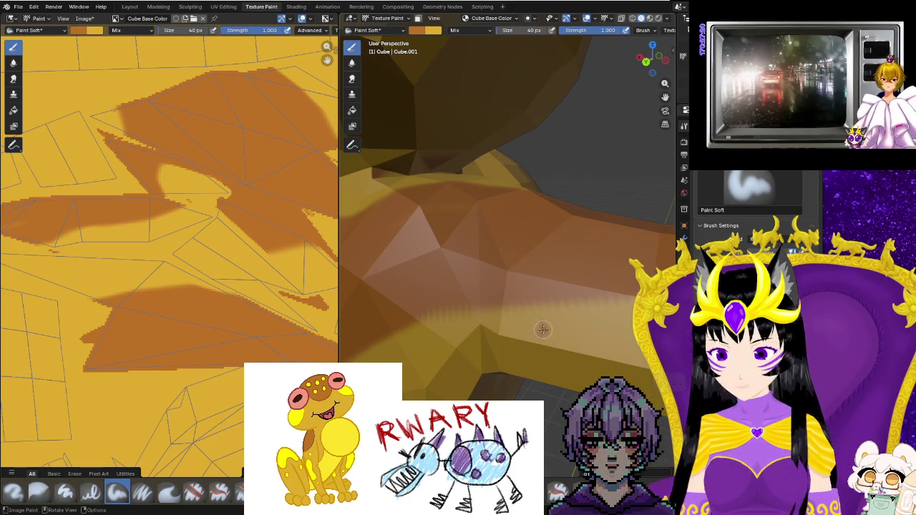
{"action": "scroll", "coordinate": [485, 372], "scroll_direction": "down", "scroll_amount": 5}
{"action": "scroll", "coordinate": [185, 297], "scroll_direction": "down", "scroll_amount": 2}
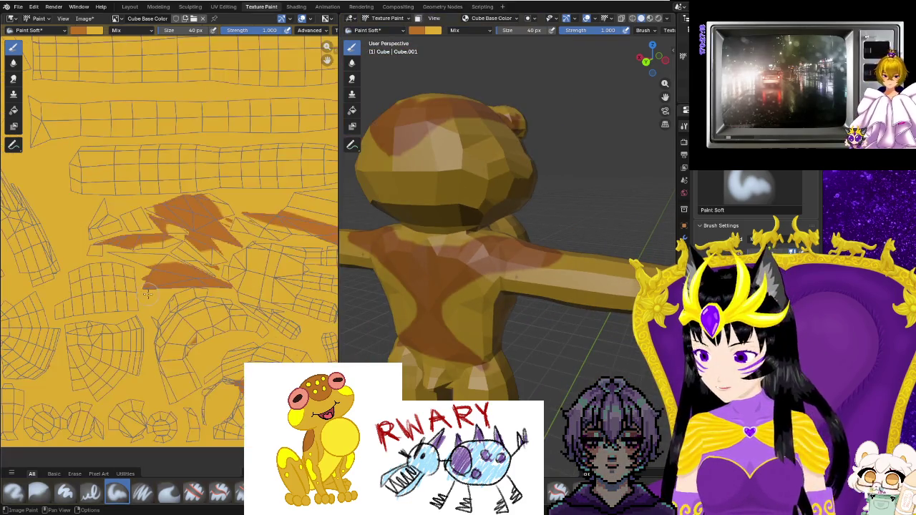
{"action": "scroll", "coordinate": [185, 298], "scroll_direction": "down", "scroll_amount": 3}
{"action": "scroll", "coordinate": [236, 283], "scroll_direction": "down", "scroll_amount": 3}
{"action": "scroll", "coordinate": [236, 281], "scroll_direction": "up", "scroll_amount": 2}
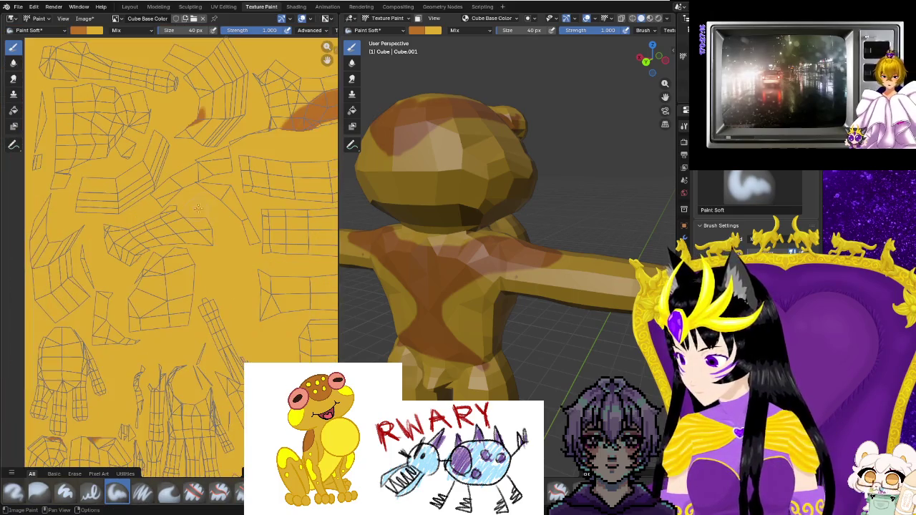
{"action": "scroll", "coordinate": [237, 270], "scroll_direction": "up", "scroll_amount": 1}
{"action": "scroll", "coordinate": [237, 259], "scroll_direction": "up", "scroll_amount": 2}
{"action": "scroll", "coordinate": [244, 225], "scroll_direction": "up", "scroll_amount": 2}
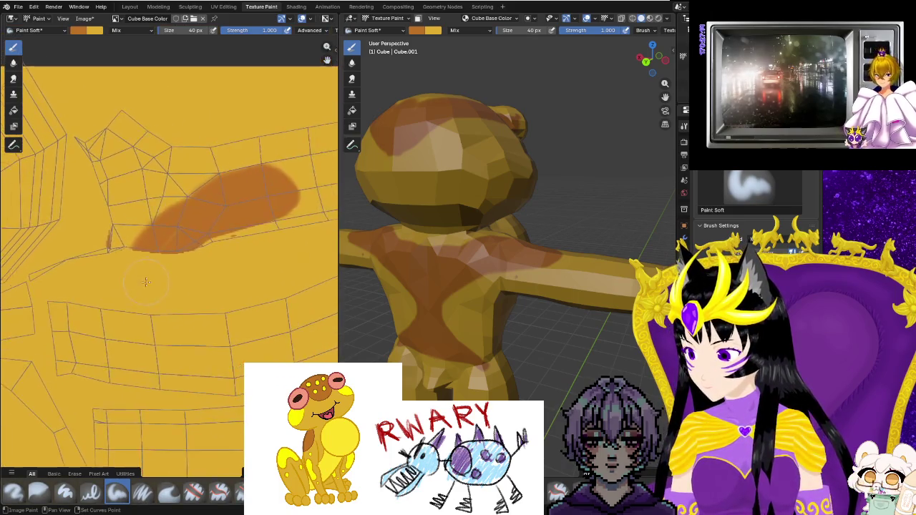
{"action": "scroll", "coordinate": [215, 229], "scroll_direction": "up", "scroll_amount": 2}
{"action": "scroll", "coordinate": [193, 236], "scroll_direction": "up", "scroll_amount": 2}
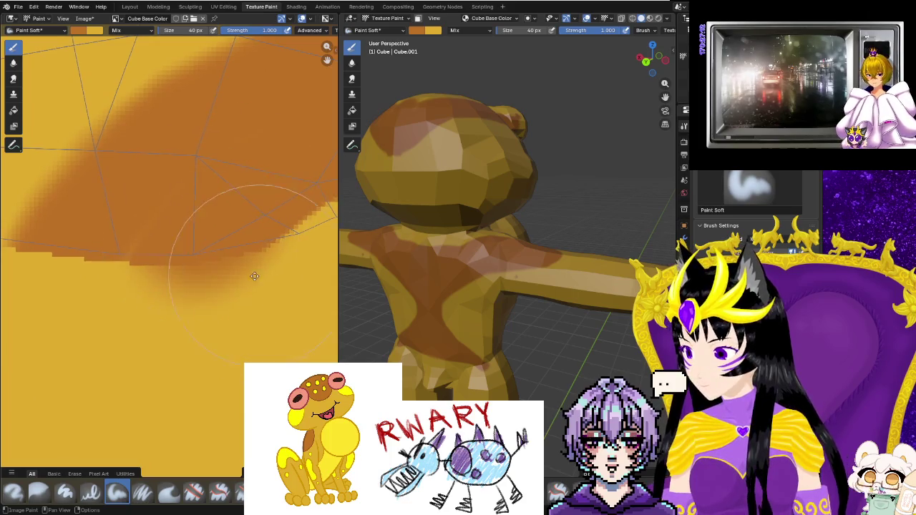
{"action": "scroll", "coordinate": [236, 215], "scroll_direction": "up", "scroll_amount": 2}
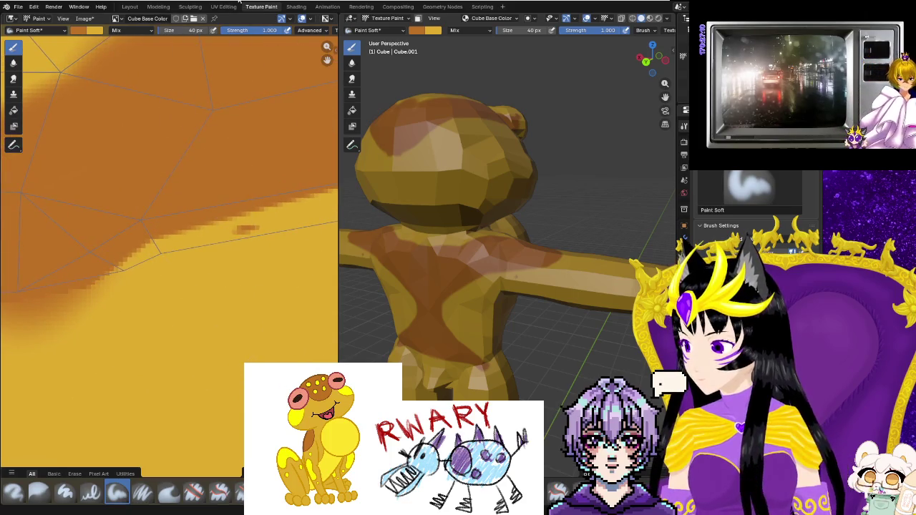
{"action": "left_click", "coordinate": [225, 6]}
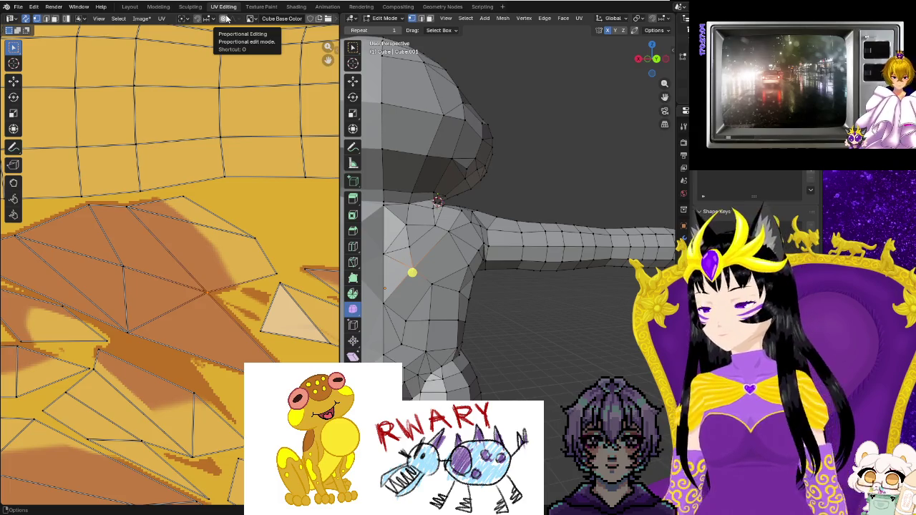
Frame the brown-painted shoulder UV island and drag three vertices toward the stroke's edge.
{"action": "scroll", "coordinate": [170, 137], "scroll_direction": "down", "scroll_amount": 2}
{"action": "scroll", "coordinate": [170, 138], "scroll_direction": "down", "scroll_amount": 3}
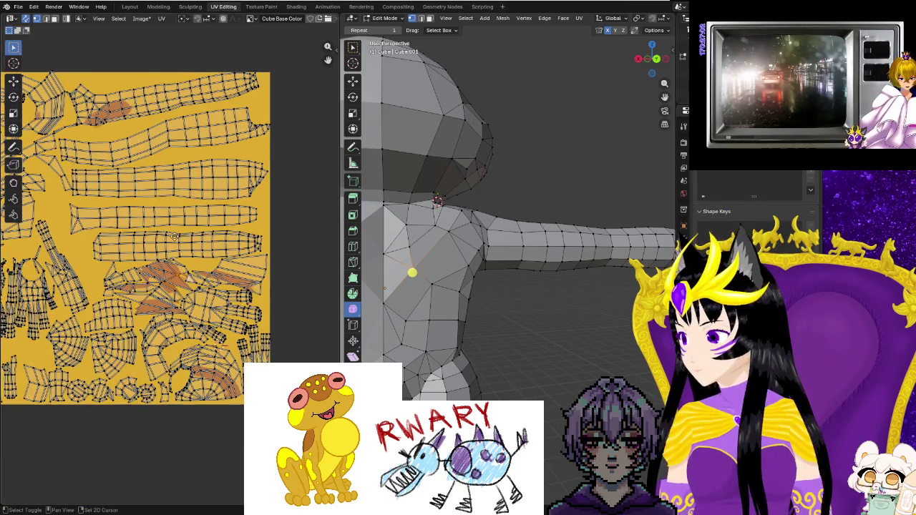
{"action": "scroll", "coordinate": [179, 201], "scroll_direction": "up", "scroll_amount": 2}
{"action": "scroll", "coordinate": [182, 222], "scroll_direction": "up", "scroll_amount": 4}
{"action": "middle_click_drag", "start_coordinate": [182, 222], "coordinate": [200, 286]}
{"action": "scroll", "coordinate": [205, 235], "scroll_direction": "up", "scroll_amount": 2}
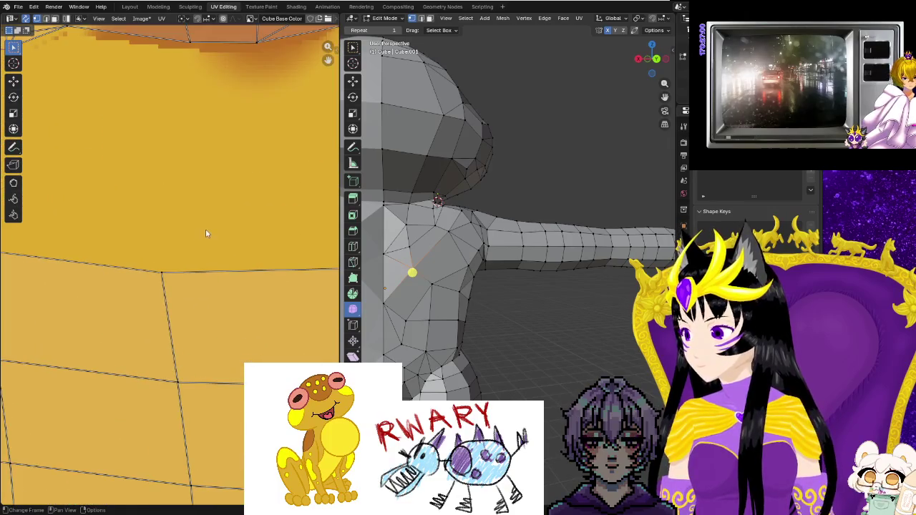
{"action": "middle_click_drag", "start_coordinate": [205, 236], "coordinate": [163, 296]}
{"action": "scroll", "coordinate": [291, 186], "scroll_direction": "up", "scroll_amount": 2}
{"action": "scroll", "coordinate": [291, 186], "scroll_direction": "down", "scroll_amount": 1}
{"action": "scroll", "coordinate": [232, 196], "scroll_direction": "down", "scroll_amount": 1}
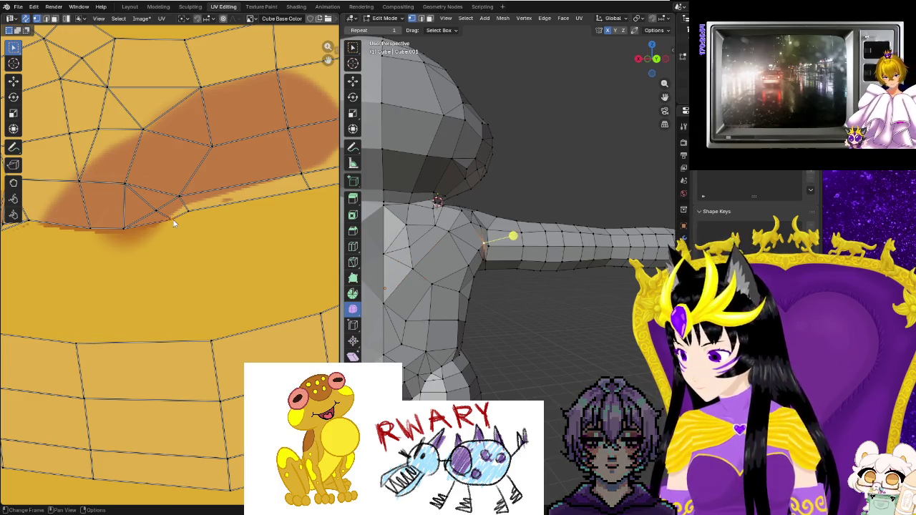
{"action": "left_click_drag", "start_coordinate": [173, 220], "coordinate": [206, 262]}
{"action": "left_click_drag", "start_coordinate": [124, 231], "coordinate": [131, 259]}
{"action": "left_click_drag", "start_coordinate": [35, 224], "coordinate": [72, 249]}
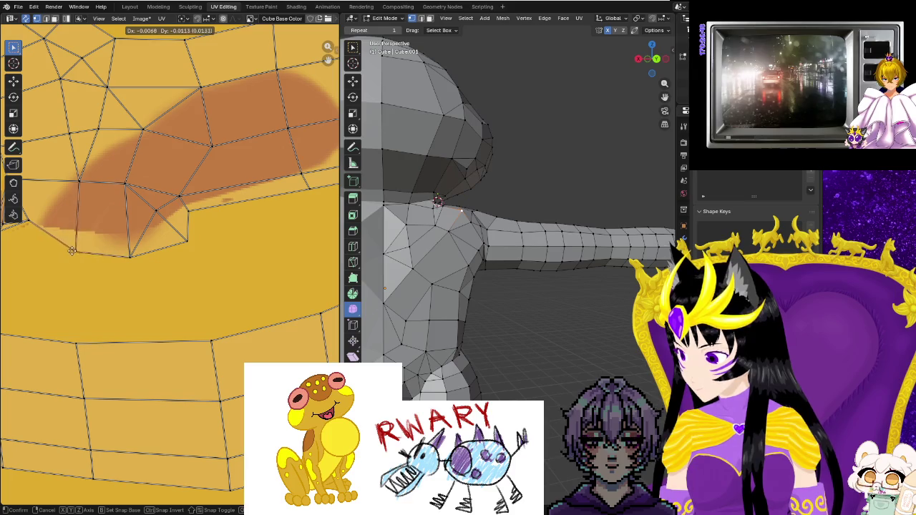
Move more shoulder UV vertices onto the paint edge, then deselect and view neighbouring islands.
{"action": "mouse_move", "coordinate": [164, 214]}
{"action": "left_mouse_down"}
{"action": "mouse_move", "coordinate": [169, 223]}
{"action": "mouse_move", "coordinate": [188, 190]}
{"action": "left_mouse_up"}
{"action": "left_click_drag", "start_coordinate": [204, 219], "coordinate": [212, 236]}
{"action": "left_click_drag", "start_coordinate": [131, 260], "coordinate": [215, 272]}
{"action": "scroll", "coordinate": [192, 231], "scroll_direction": "up", "scroll_amount": 2}
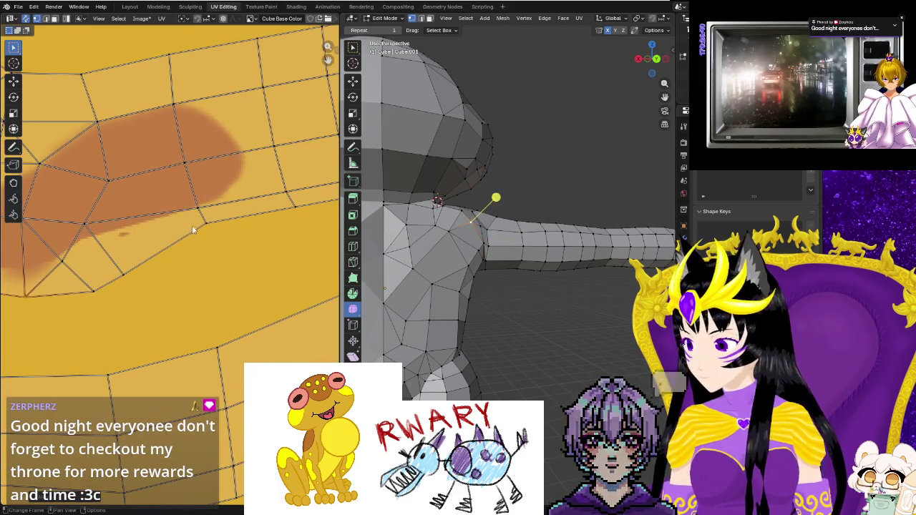
{"action": "left_click", "coordinate": [204, 224]}
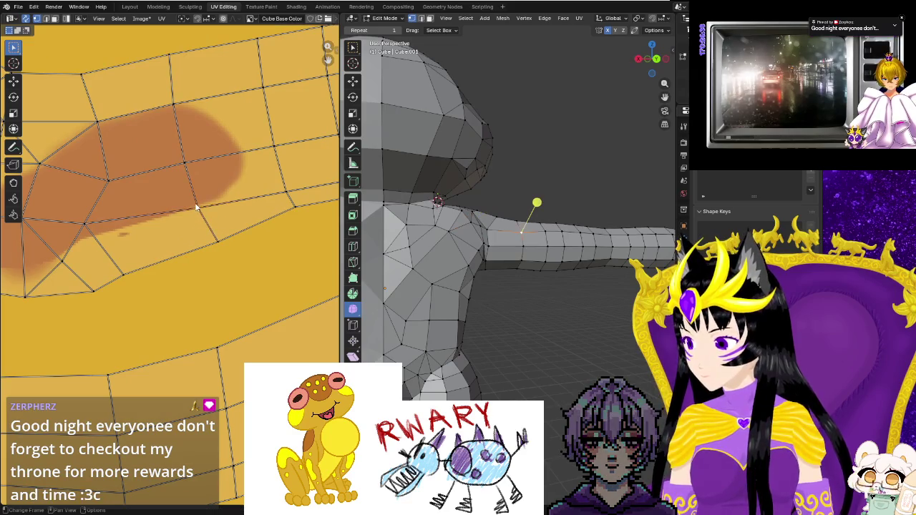
{"action": "left_click_drag", "start_coordinate": [195, 207], "coordinate": [195, 206]}
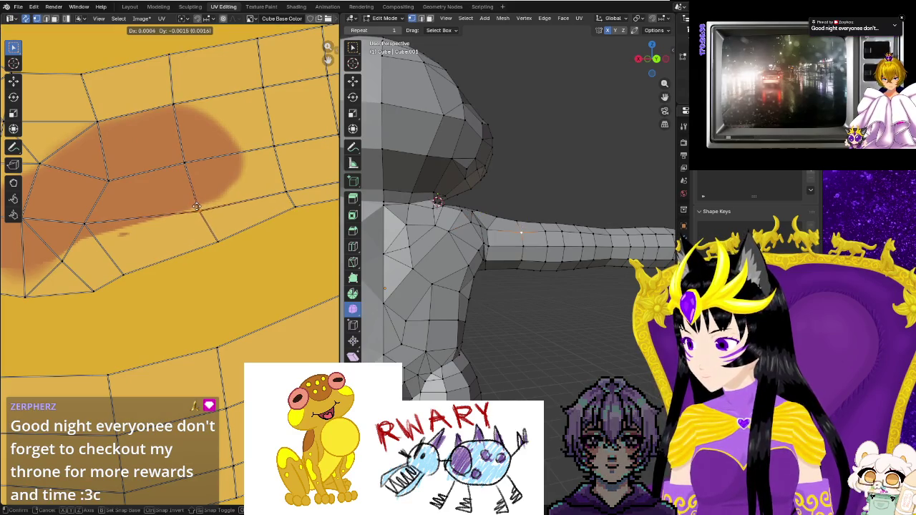
{"action": "left_click", "coordinate": [89, 228]}
{"action": "left_click", "coordinate": [245, 265]}
{"action": "middle_click_drag", "start_coordinate": [244, 266], "coordinate": [252, 237]}
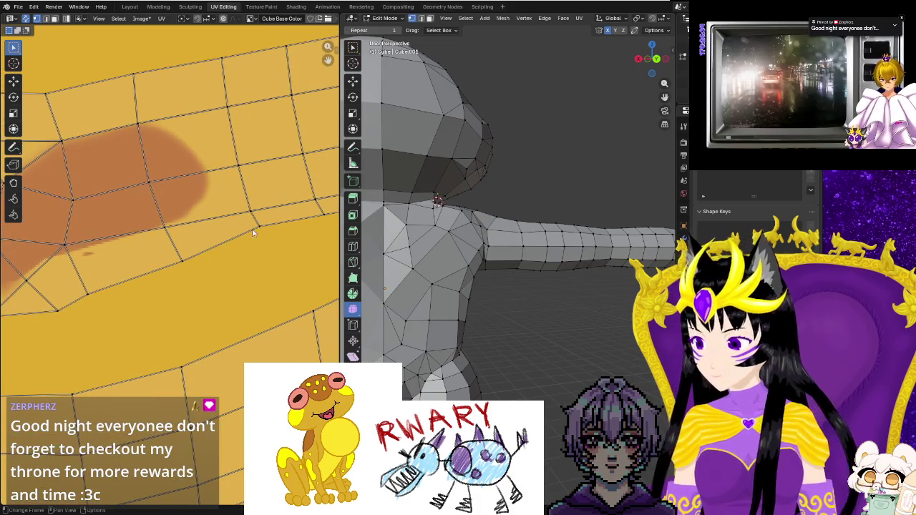
{"action": "scroll", "coordinate": [272, 251], "scroll_direction": "down", "scroll_amount": 3}
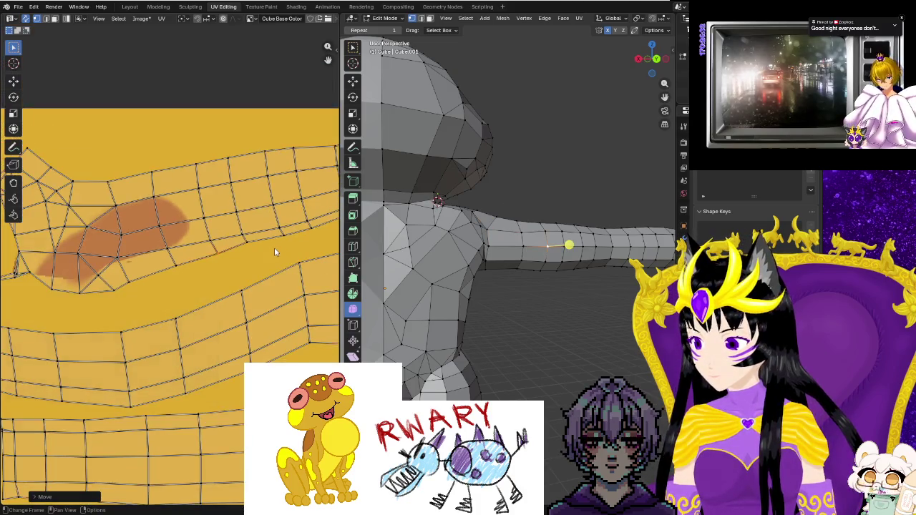
{"action": "scroll", "coordinate": [135, 286], "scroll_direction": "down", "scroll_amount": 3}
{"action": "middle_click_drag", "start_coordinate": [134, 286], "coordinate": [174, 283]}
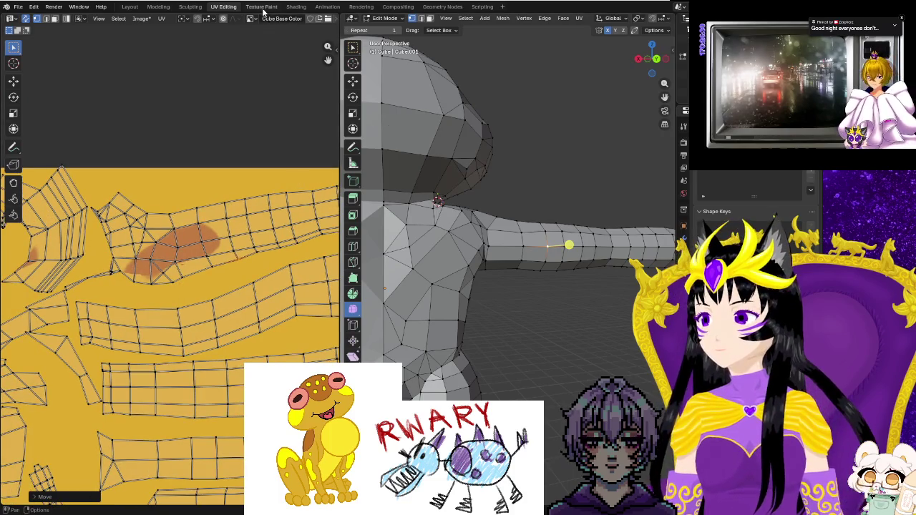
Paint a brown stroke across the frog's chest.
{"action": "left_click", "coordinate": [261, 7]}
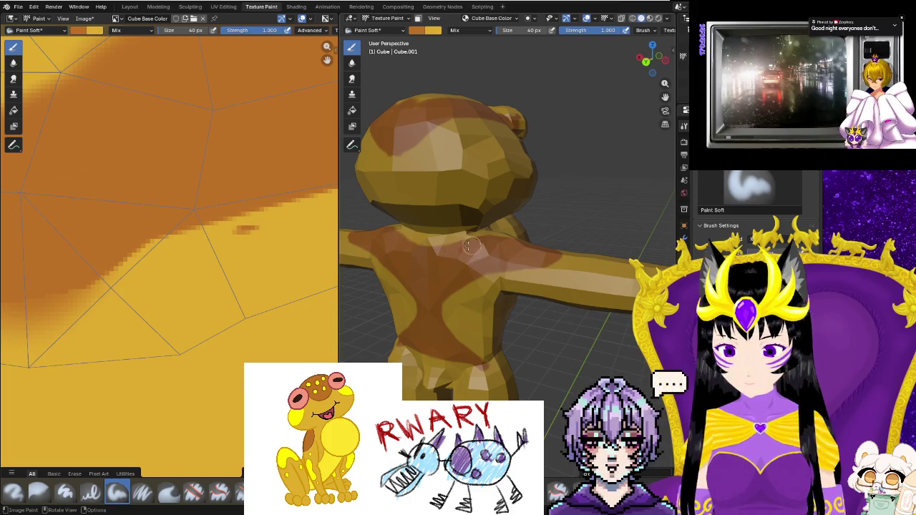
{"action": "left_click_drag", "start_coordinate": [471, 249], "coordinate": [421, 251]}
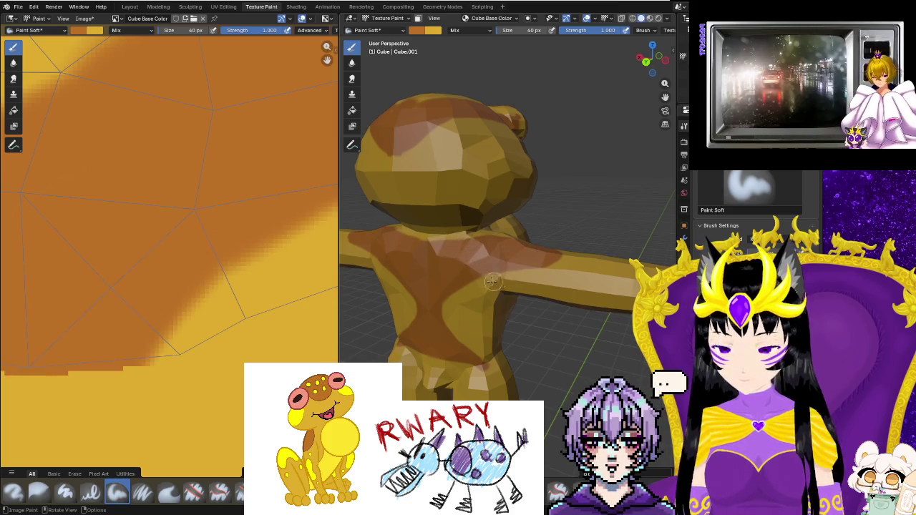
{"action": "middle_click_drag", "start_coordinate": [495, 281], "coordinate": [419, 316]}
{"action": "scroll", "coordinate": [428, 317], "scroll_direction": "up", "scroll_amount": 3}
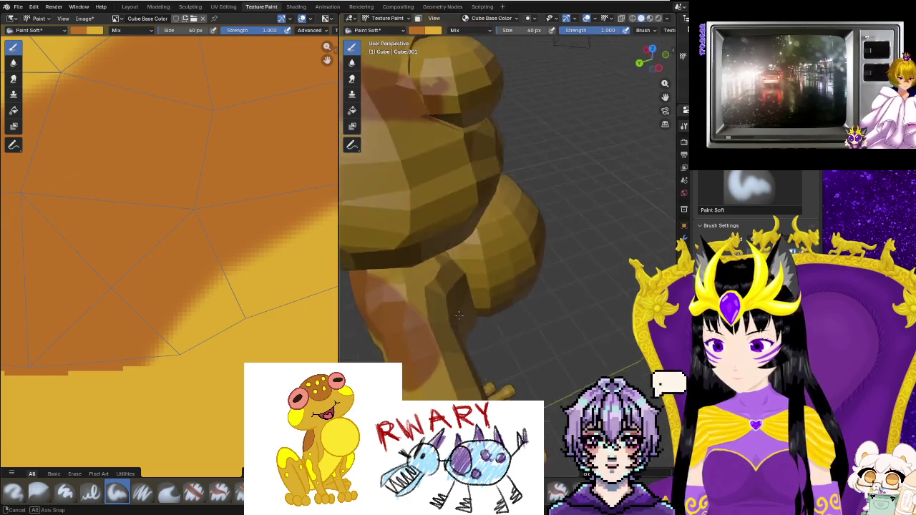
{"action": "middle_click_drag", "start_coordinate": [482, 317], "coordinate": [499, 299]}
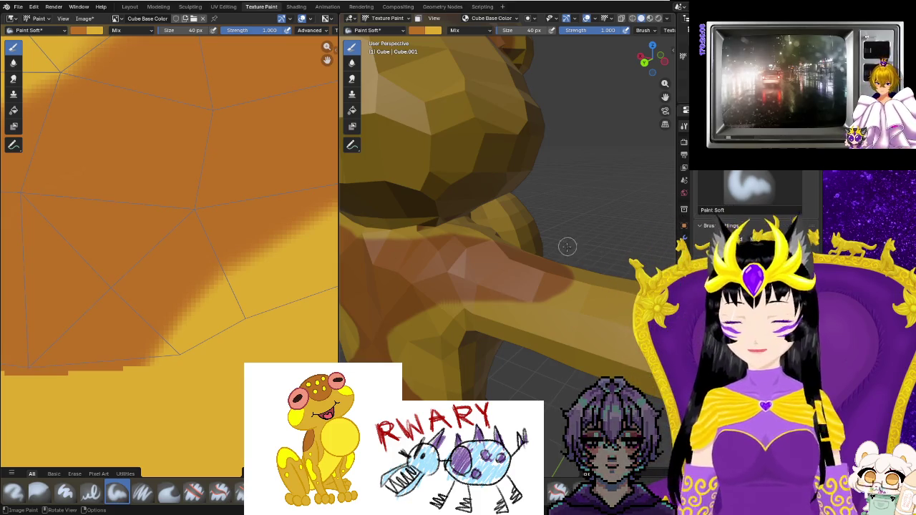
Paint brown along the arm onto the shoulder, then orbit to inspect the underside.
{"action": "mouse_move", "coordinate": [594, 307]}
{"action": "middle_mouse_down"}
{"action": "mouse_move", "coordinate": [557, 315]}
{"action": "mouse_move", "coordinate": [528, 260]}
{"action": "mouse_move", "coordinate": [610, 225]}
{"action": "middle_mouse_up"}
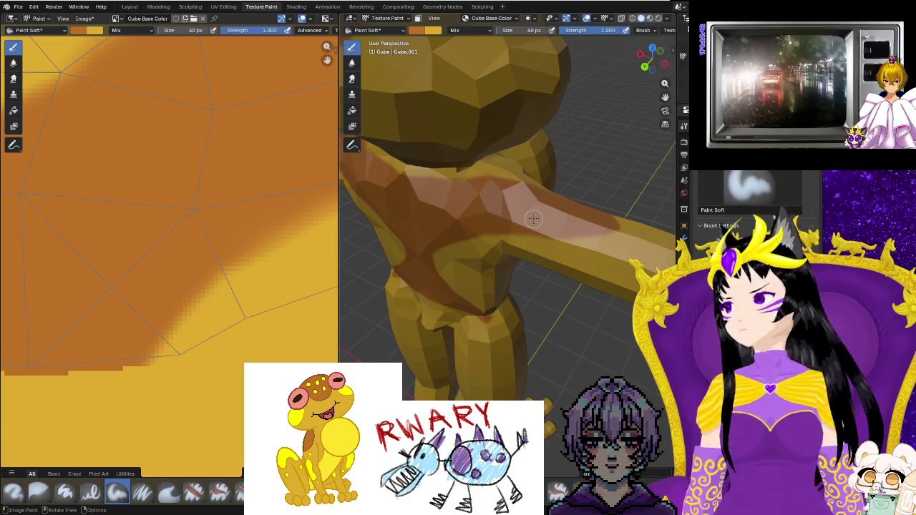
{"action": "mouse_move", "coordinate": [533, 218]}
{"action": "middle_mouse_down"}
{"action": "mouse_move", "coordinate": [542, 279]}
{"action": "mouse_move", "coordinate": [387, 211]}
{"action": "middle_mouse_up"}
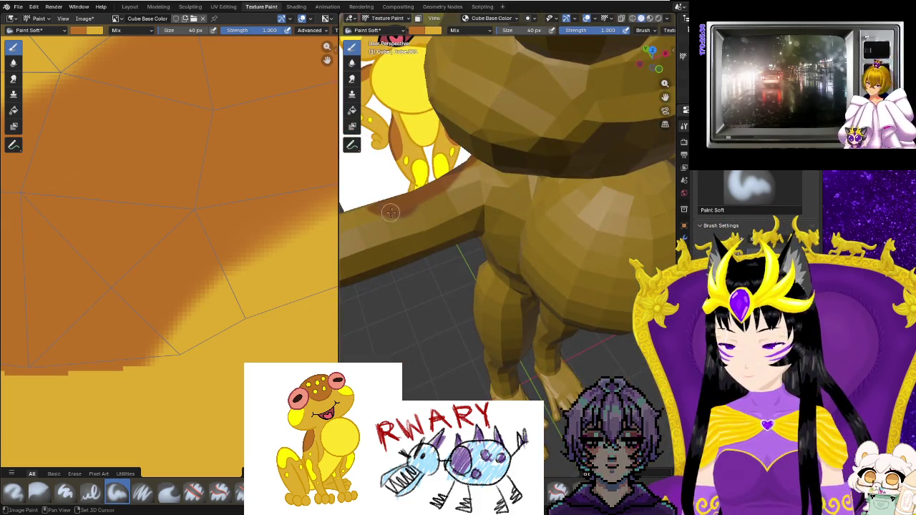
{"action": "left_click_drag", "start_coordinate": [415, 208], "coordinate": [465, 200]}
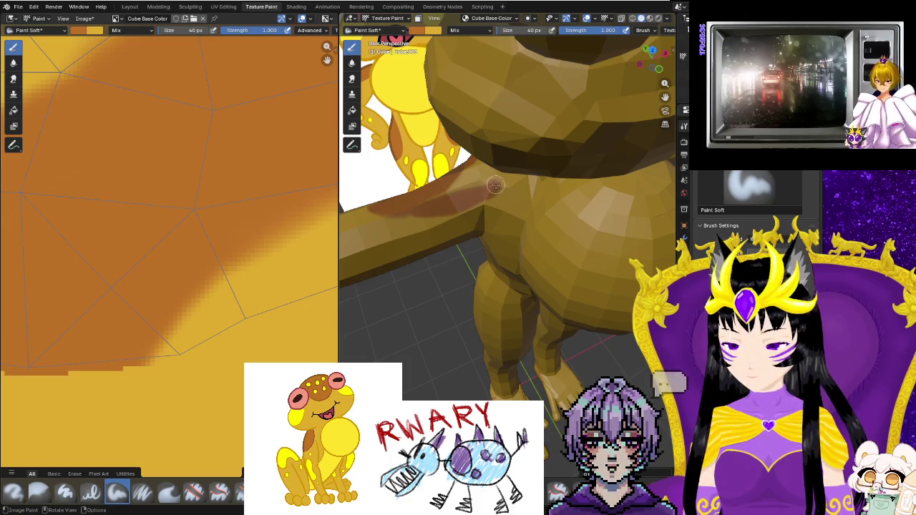
{"action": "middle_click_drag", "start_coordinate": [460, 186], "coordinate": [526, 174]}
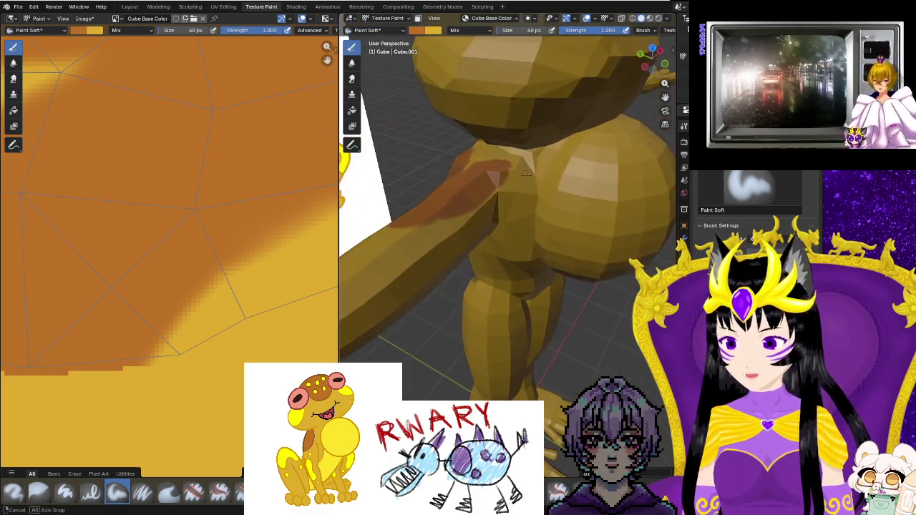
{"action": "left_click_drag", "start_coordinate": [491, 164], "coordinate": [510, 169]}
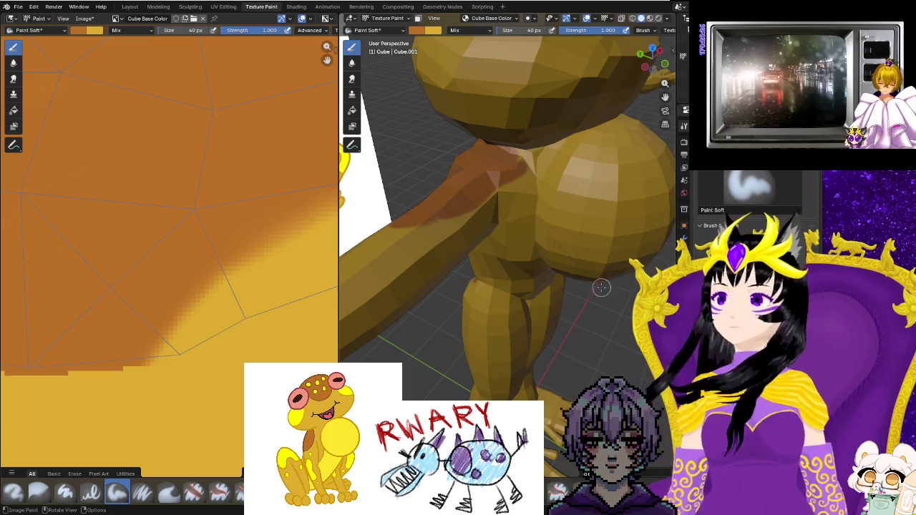
{"action": "middle_click_drag", "start_coordinate": [601, 287], "coordinate": [465, 360]}
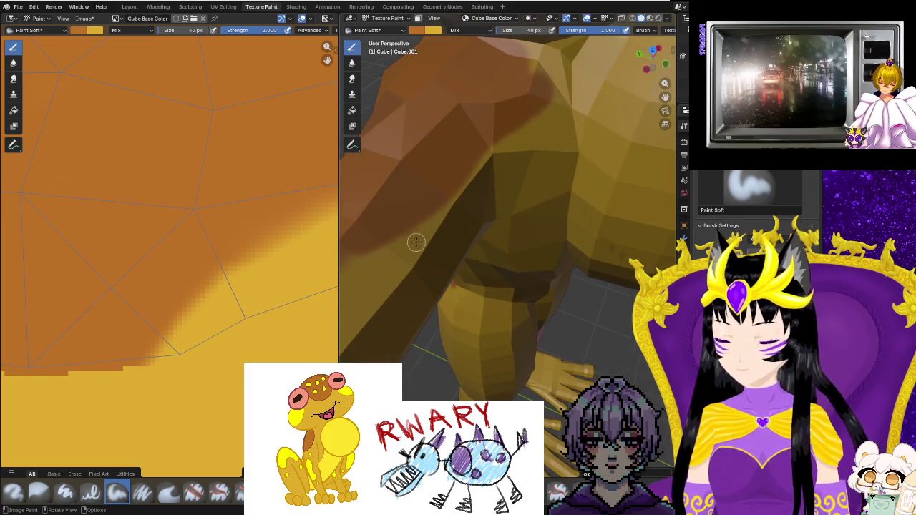
{"action": "middle_click_drag", "start_coordinate": [414, 241], "coordinate": [417, 203]}
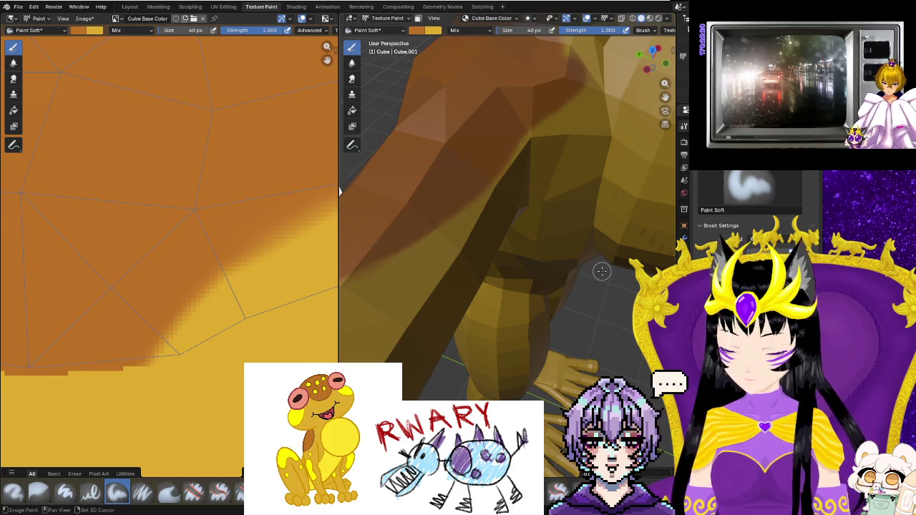
{"action": "middle_click_drag", "start_coordinate": [602, 270], "coordinate": [487, 246]}
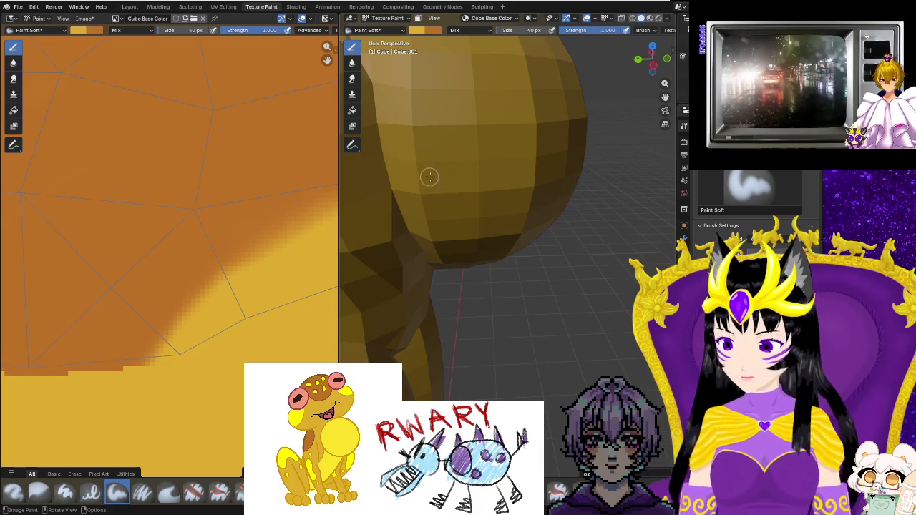
{"action": "mouse_move", "coordinate": [517, 239]}
{"action": "middle_mouse_down"}
{"action": "mouse_move", "coordinate": [459, 241]}
{"action": "mouse_move", "coordinate": [526, 206]}
{"action": "middle_mouse_up"}
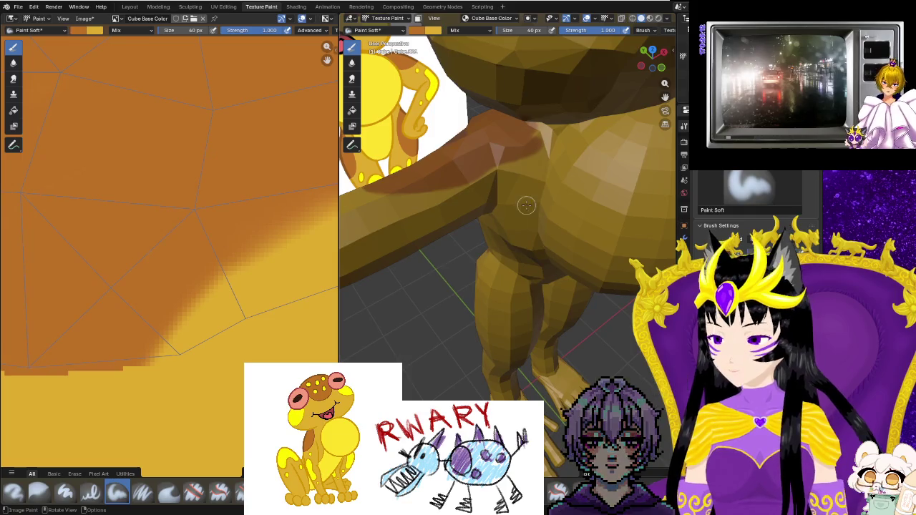
{"action": "scroll", "coordinate": [535, 136], "scroll_direction": "up", "scroll_amount": 2}
{"action": "scroll", "coordinate": [537, 143], "scroll_direction": "up", "scroll_amount": 1}
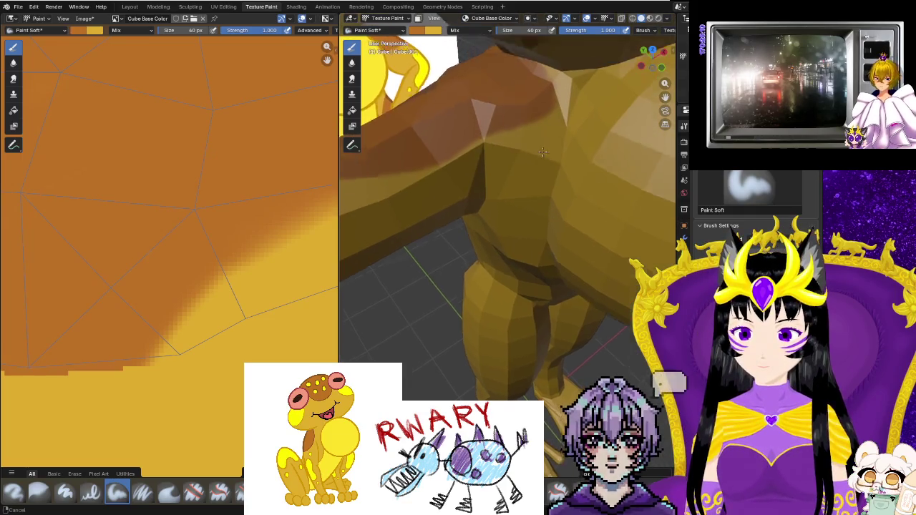
{"action": "scroll", "coordinate": [534, 153], "scroll_direction": "up", "scroll_amount": 1}
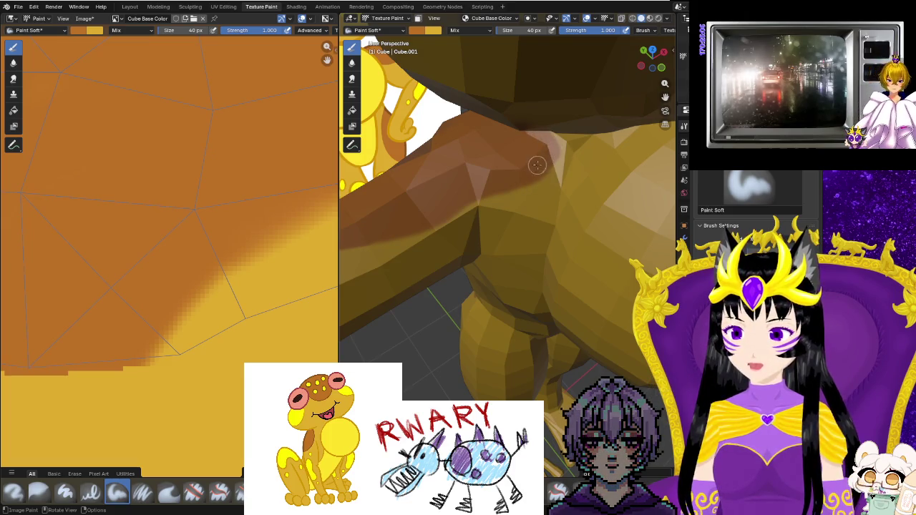
{"action": "mouse_move", "coordinate": [542, 166]}
{"action": "middle_mouse_down"}
{"action": "mouse_move", "coordinate": [437, 160]}
{"action": "mouse_move", "coordinate": [400, 192]}
{"action": "mouse_move", "coordinate": [467, 190]}
{"action": "middle_mouse_up"}
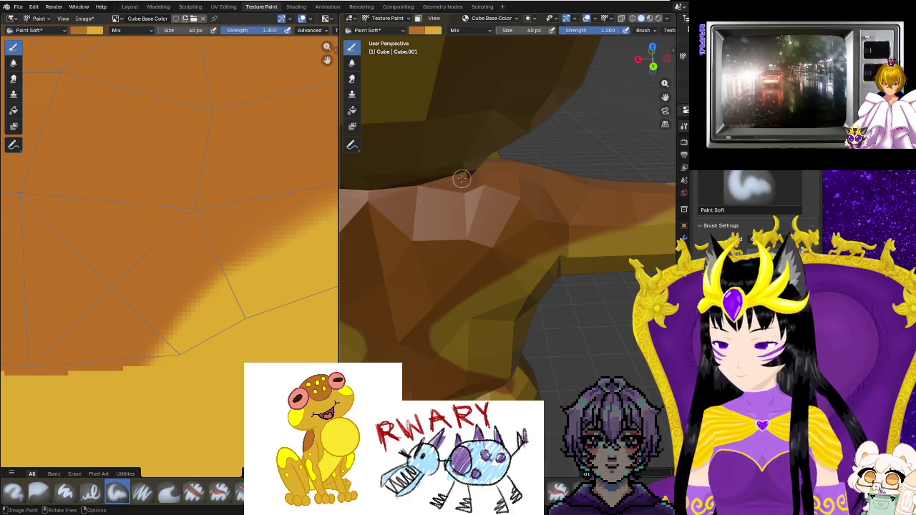
{"action": "mouse_move", "coordinate": [378, 197]}
{"action": "middle_mouse_down"}
{"action": "mouse_move", "coordinate": [395, 171]}
{"action": "mouse_move", "coordinate": [505, 212]}
{"action": "mouse_move", "coordinate": [557, 189]}
{"action": "middle_mouse_up"}
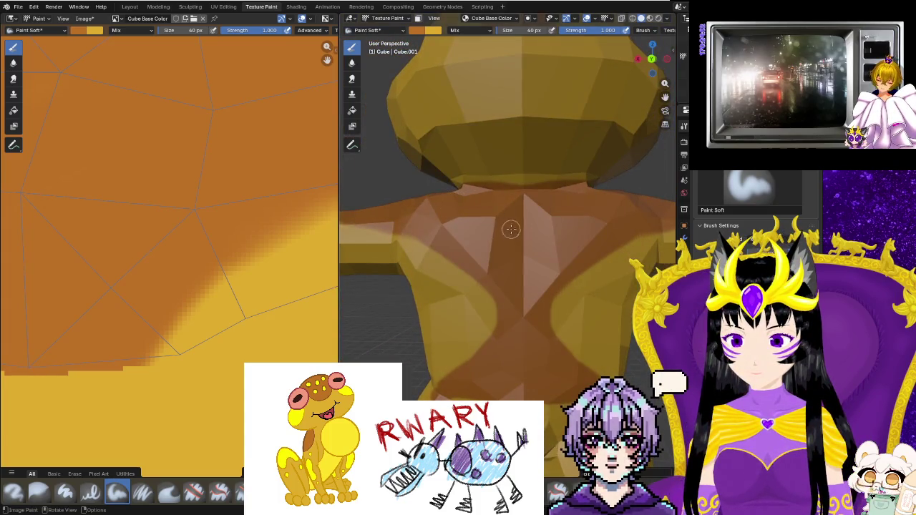
{"action": "middle_click_drag", "start_coordinate": [459, 195], "coordinate": [480, 207]}
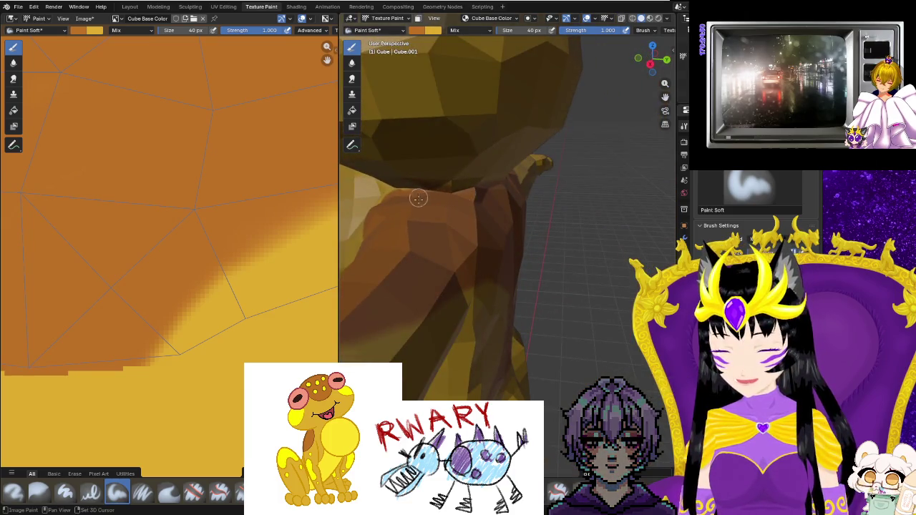
{"action": "scroll", "coordinate": [415, 198], "scroll_direction": "up", "scroll_amount": 2}
{"action": "scroll", "coordinate": [423, 204], "scroll_direction": "up", "scroll_amount": 2}
{"action": "scroll", "coordinate": [469, 180], "scroll_direction": "up", "scroll_amount": 2}
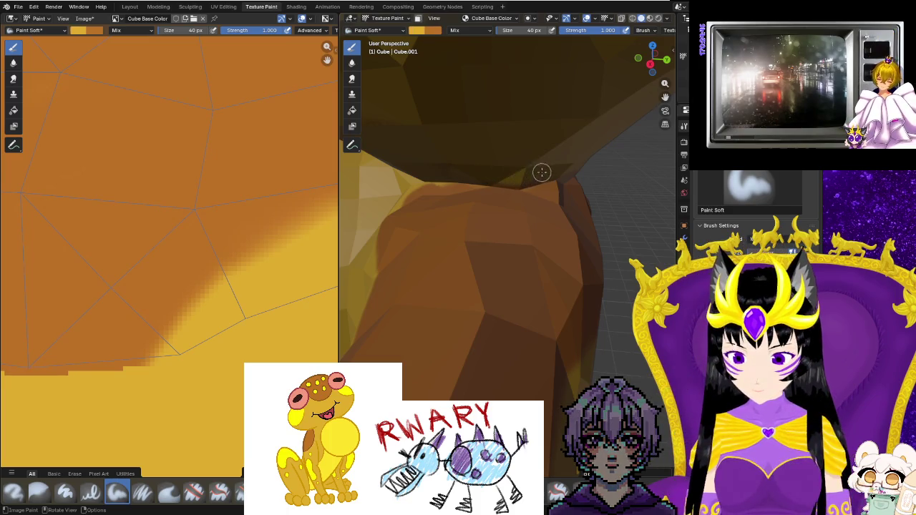
{"action": "middle_click_drag", "start_coordinate": [498, 168], "coordinate": [484, 198]}
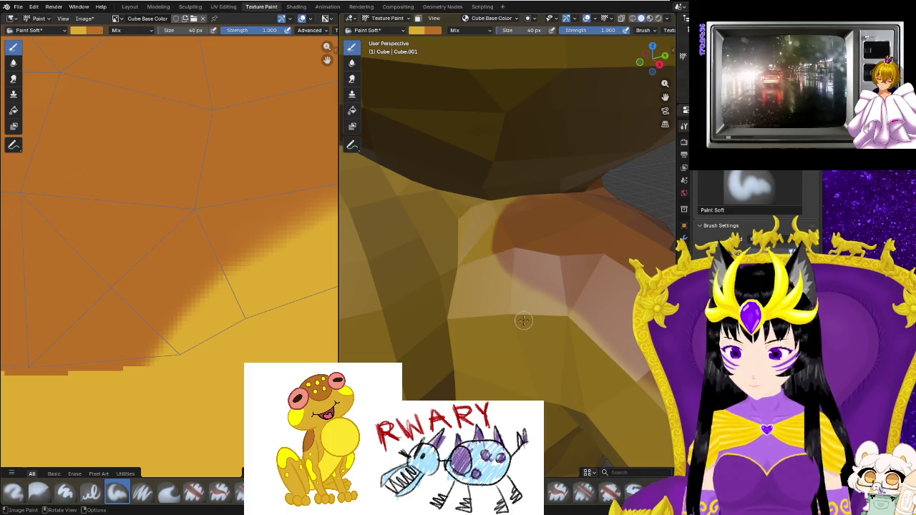
{"action": "scroll", "coordinate": [523, 320], "scroll_direction": "down", "scroll_amount": 8}
{"action": "mouse_move", "coordinate": [523, 320]}
{"action": "middle_mouse_down"}
{"action": "mouse_move", "coordinate": [574, 288]}
{"action": "mouse_move", "coordinate": [573, 306]}
{"action": "mouse_move", "coordinate": [542, 328]}
{"action": "middle_mouse_up"}
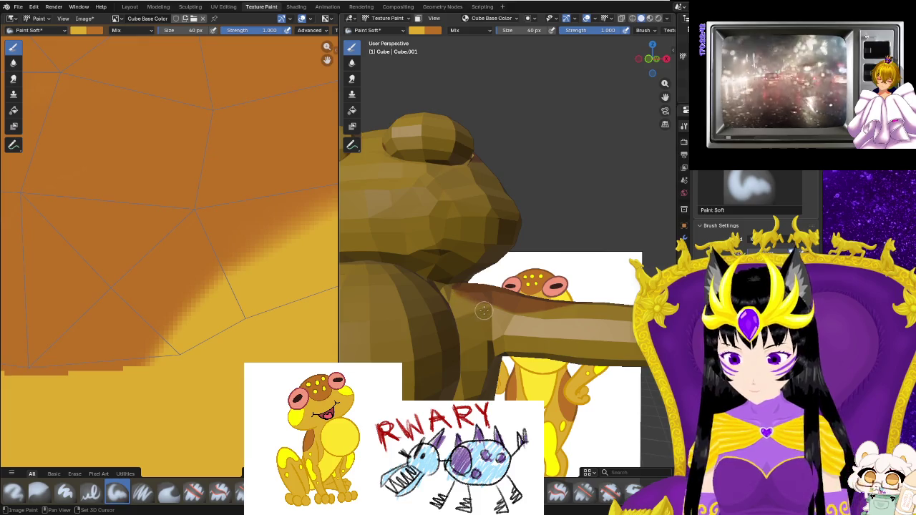
Paint a dark brown stroke on the arm and dab brown onto the shoulder.
{"action": "middle_click_drag", "start_coordinate": [483, 310], "coordinate": [456, 365]}
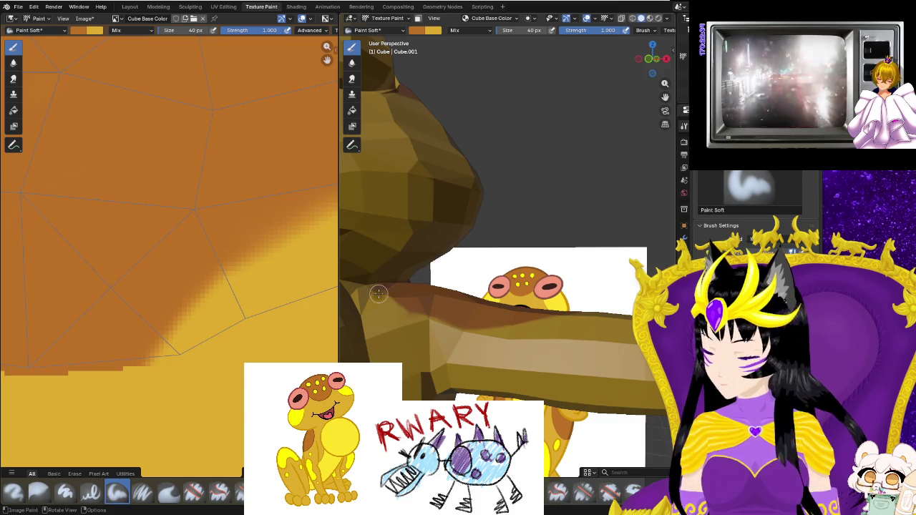
{"action": "left_click_drag", "start_coordinate": [378, 294], "coordinate": [444, 323]}
{"action": "middle_click_drag", "start_coordinate": [520, 330], "coordinate": [546, 408]}
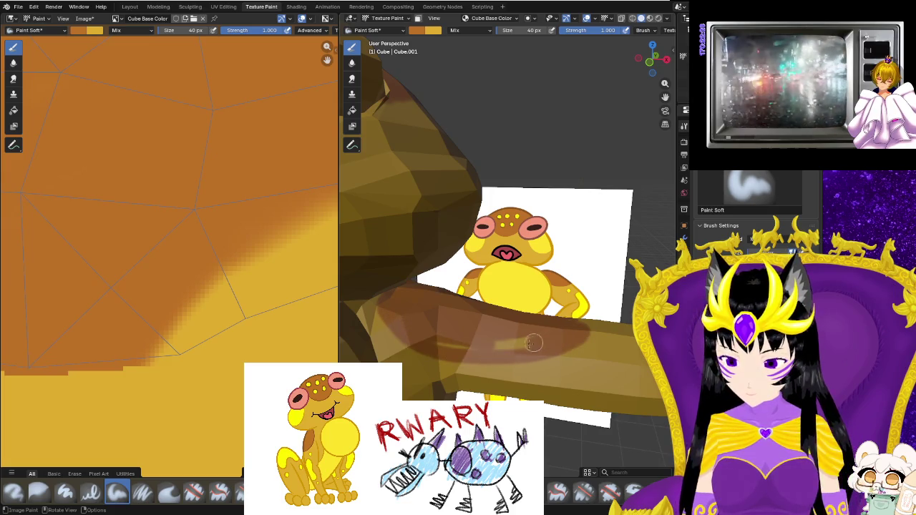
{"action": "middle_click_drag", "start_coordinate": [545, 335], "coordinate": [467, 371]}
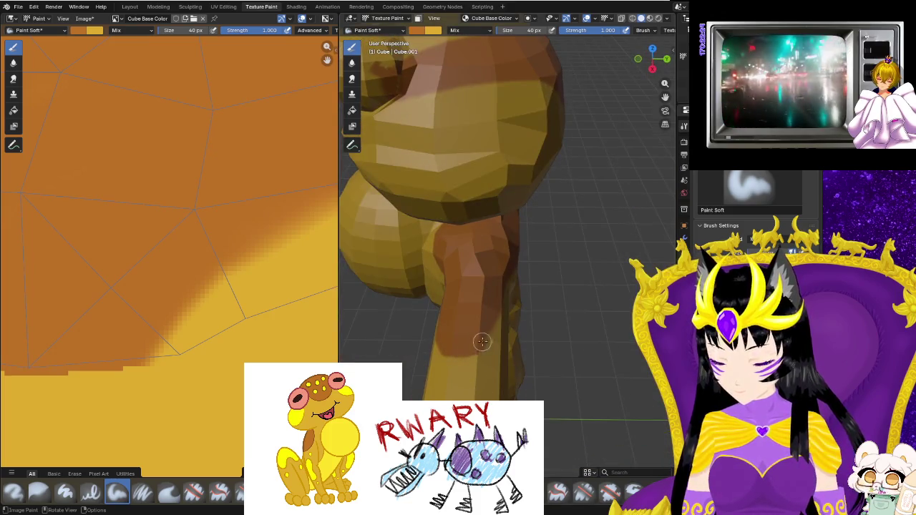
{"action": "left_click", "coordinate": [503, 297]}
Fill the lighter gap on the upper arm with brown, extending its lower edge.
{"action": "middle_click_drag", "start_coordinate": [503, 297], "coordinate": [455, 276]}
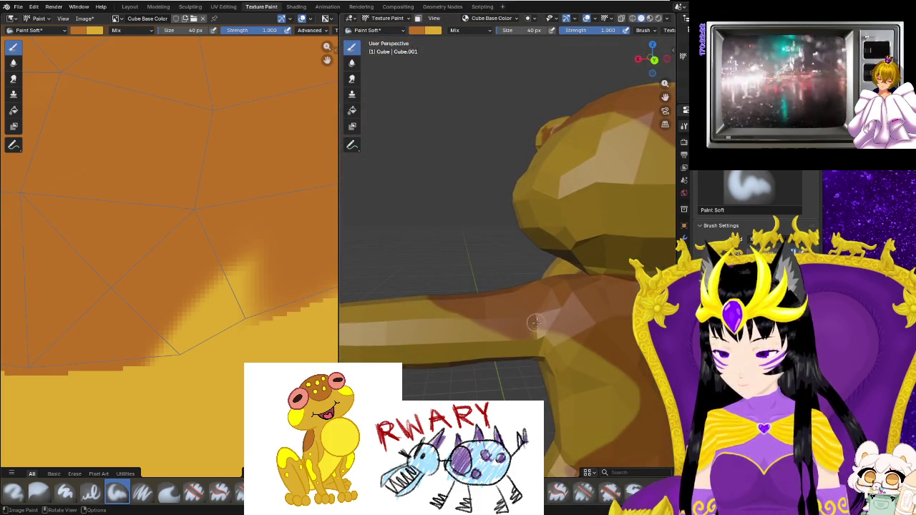
{"action": "left_click_drag", "start_coordinate": [560, 329], "coordinate": [576, 350]}
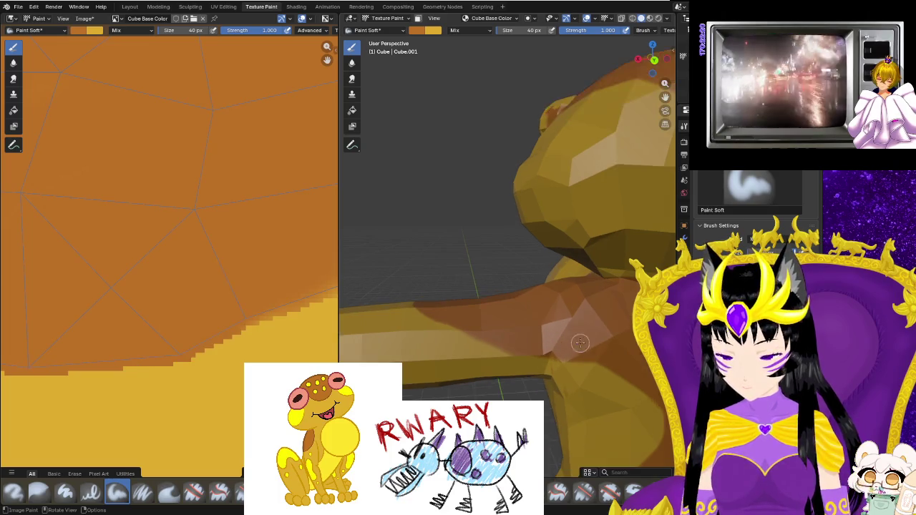
{"action": "middle_click_drag", "start_coordinate": [576, 350], "coordinate": [598, 375]}
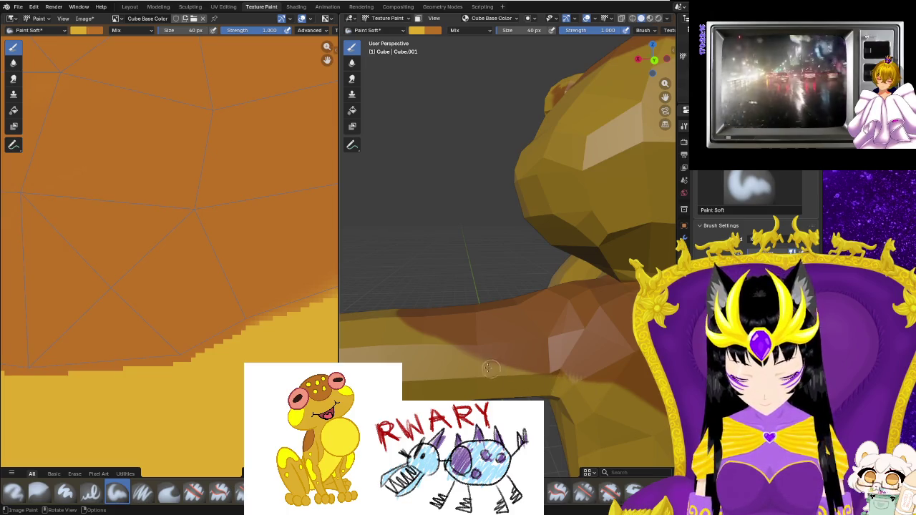
{"action": "left_click_drag", "start_coordinate": [412, 333], "coordinate": [417, 350]}
{"action": "mouse_move", "coordinate": [549, 417]}
{"action": "middle_mouse_down"}
{"action": "mouse_move", "coordinate": [446, 351]}
{"action": "mouse_move", "coordinate": [456, 358]}
{"action": "middle_mouse_up"}
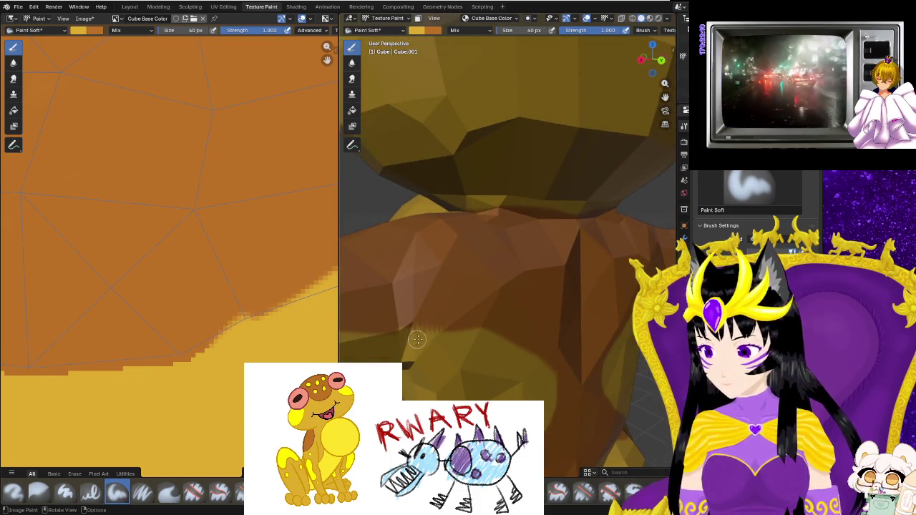
{"action": "left_click", "coordinate": [222, 8]}
Zoom into the UV layout and shift the small square UV face slightly lower.
{"action": "middle_click_drag", "start_coordinate": [458, 258], "coordinate": [437, 247]}
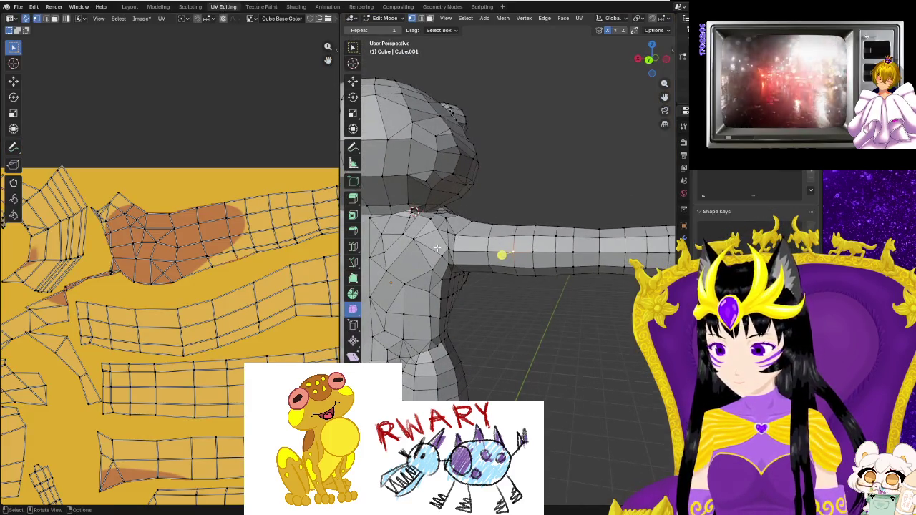
{"action": "scroll", "coordinate": [282, 310], "scroll_direction": "down", "scroll_amount": 5}
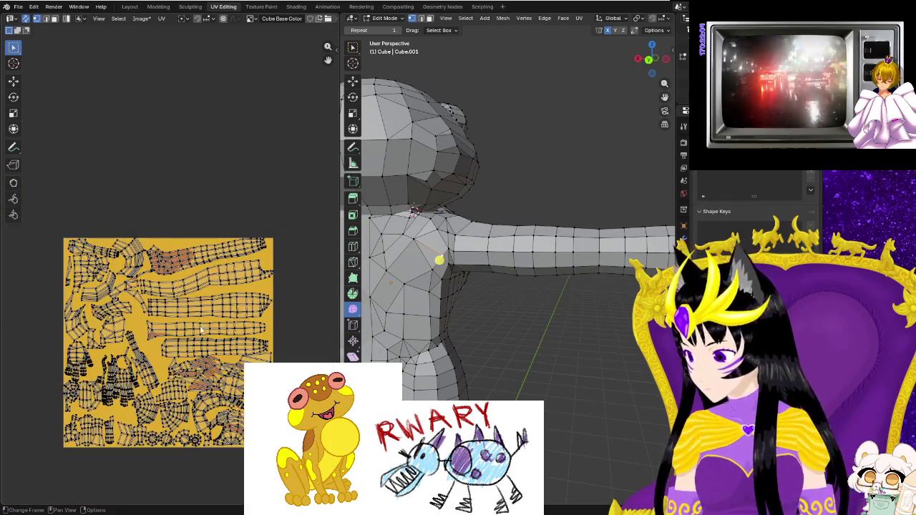
{"action": "scroll", "coordinate": [247, 250], "scroll_direction": "down", "scroll_amount": 2}
{"action": "scroll", "coordinate": [247, 250], "scroll_direction": "up", "scroll_amount": 3}
{"action": "scroll", "coordinate": [229, 258], "scroll_direction": "up", "scroll_amount": 1}
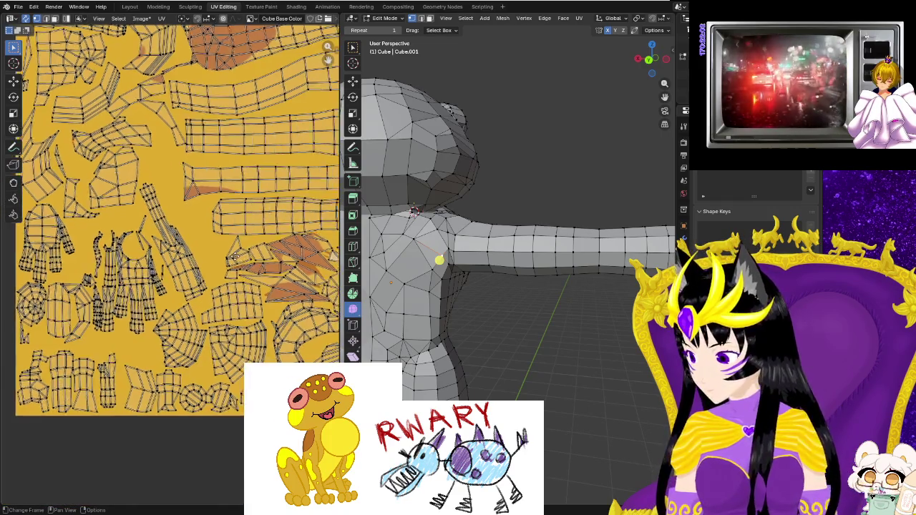
{"action": "scroll", "coordinate": [208, 263], "scroll_direction": "up", "scroll_amount": 2}
{"action": "scroll", "coordinate": [192, 267], "scroll_direction": "up", "scroll_amount": 2}
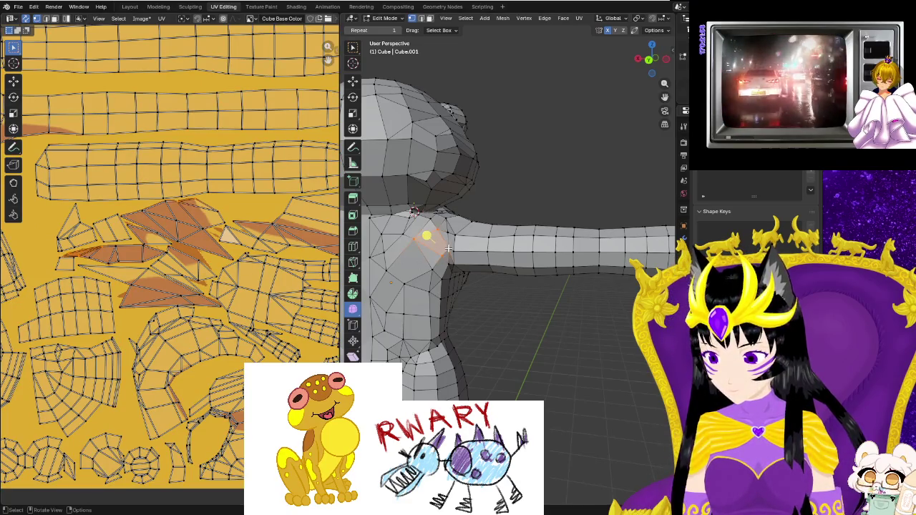
{"action": "scroll", "coordinate": [116, 272], "scroll_direction": "up", "scroll_amount": 2}
{"action": "scroll", "coordinate": [158, 279], "scroll_direction": "up", "scroll_amount": 1}
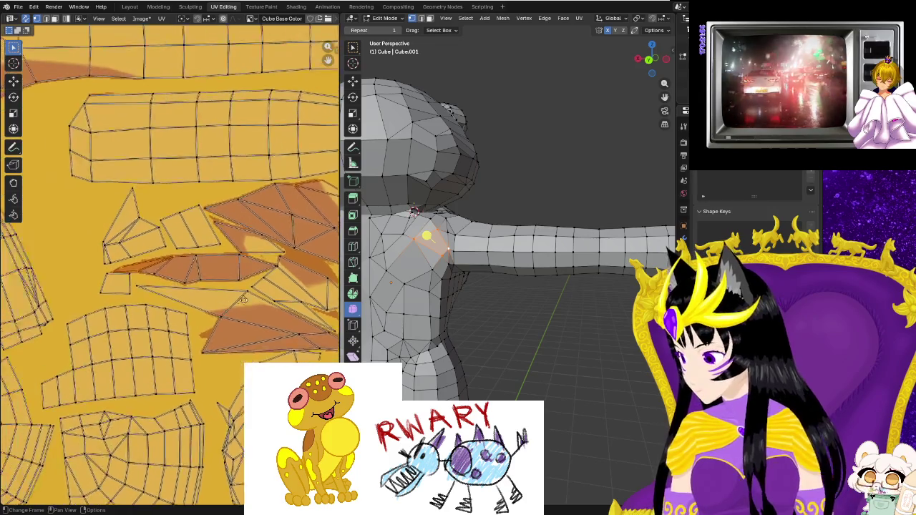
{"action": "scroll", "coordinate": [194, 288], "scroll_direction": "up", "scroll_amount": 2}
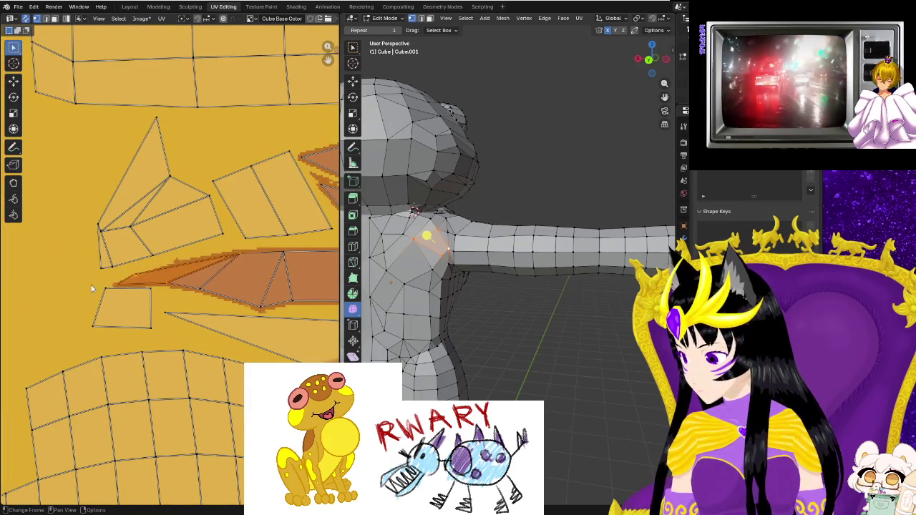
{"action": "left_click_drag", "start_coordinate": [157, 340], "coordinate": [158, 340]}
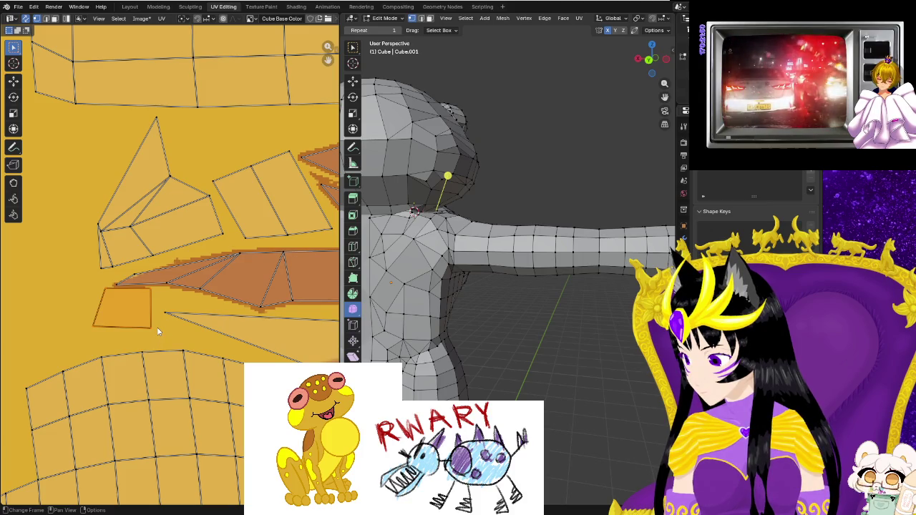
{"action": "key", "text": "g"}
{"action": "left_click", "coordinate": [132, 323]}
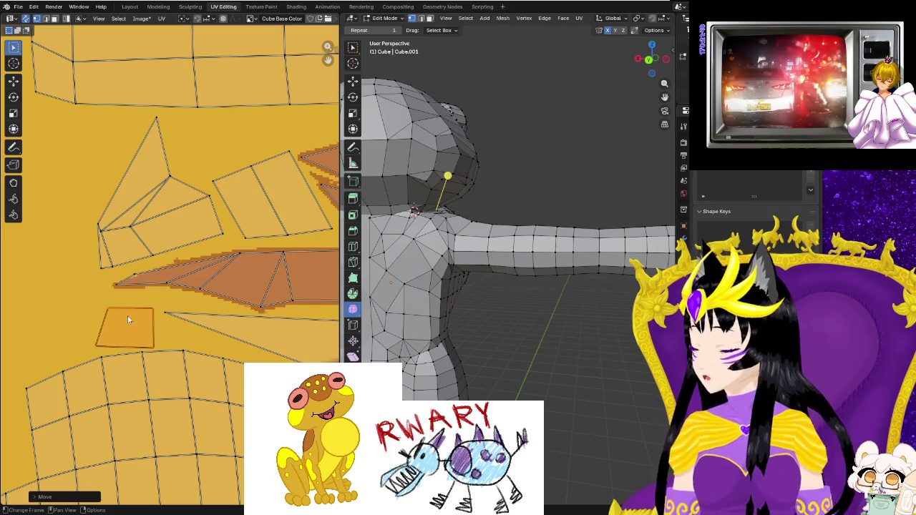
Move the triangle's tip vertex down-left over the brown stripe.
{"action": "left_click", "coordinate": [125, 284]}
{"action": "key", "text": "g"}
{"action": "left_click", "coordinate": [119, 288]}
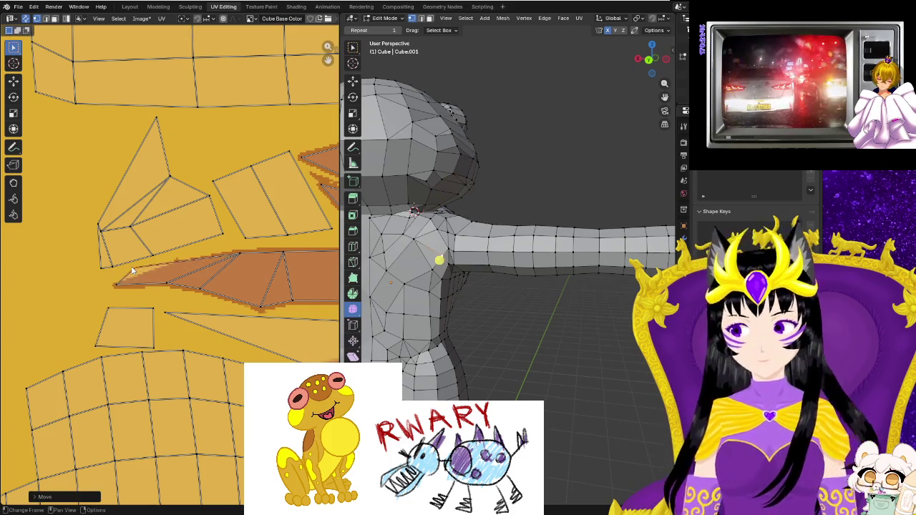
{"action": "key", "text": "g"}
{"action": "left_click", "coordinate": [95, 306]}
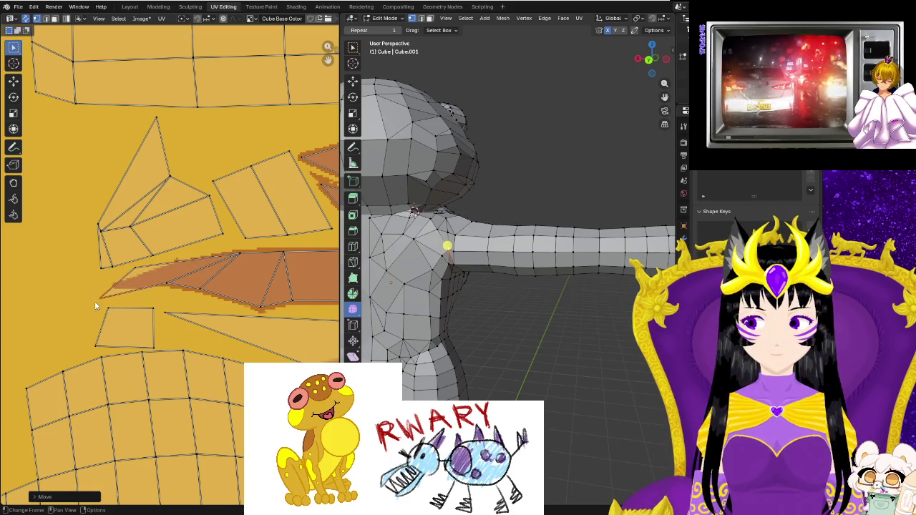
Reposition two more brown-island vertices, including one on the top edge, to fit the paint.
{"action": "left_click", "coordinate": [166, 289]}
{"action": "key", "text": "g"}
{"action": "left_click", "coordinate": [202, 294]}
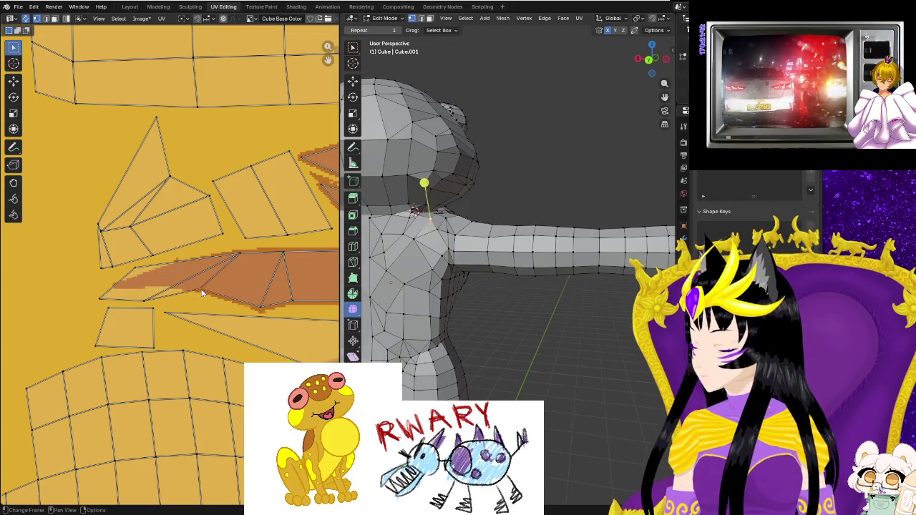
{"action": "left_click", "coordinate": [237, 252]}
{"action": "key", "text": "g"}
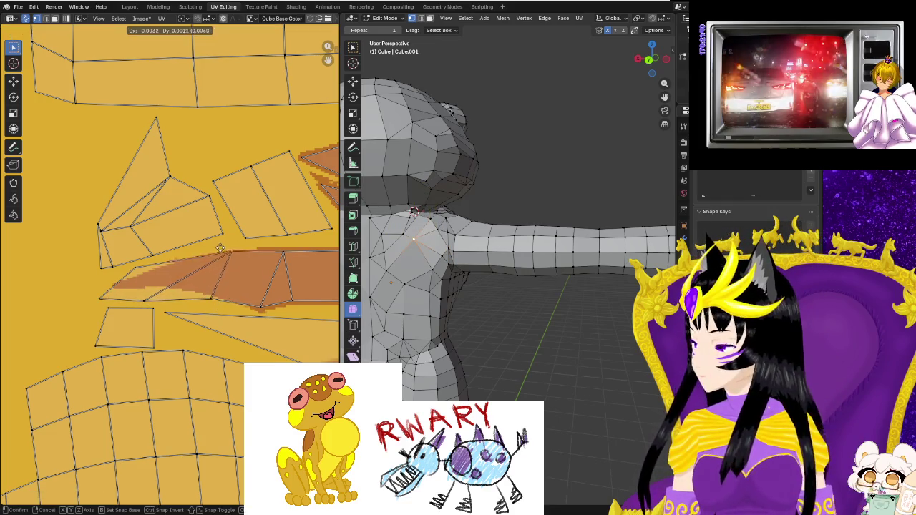
{"action": "left_click", "coordinate": [218, 248]}
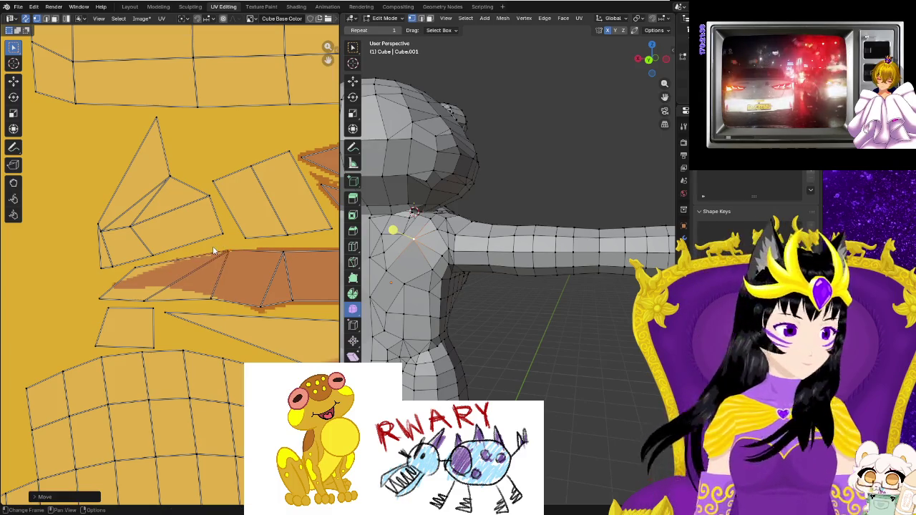
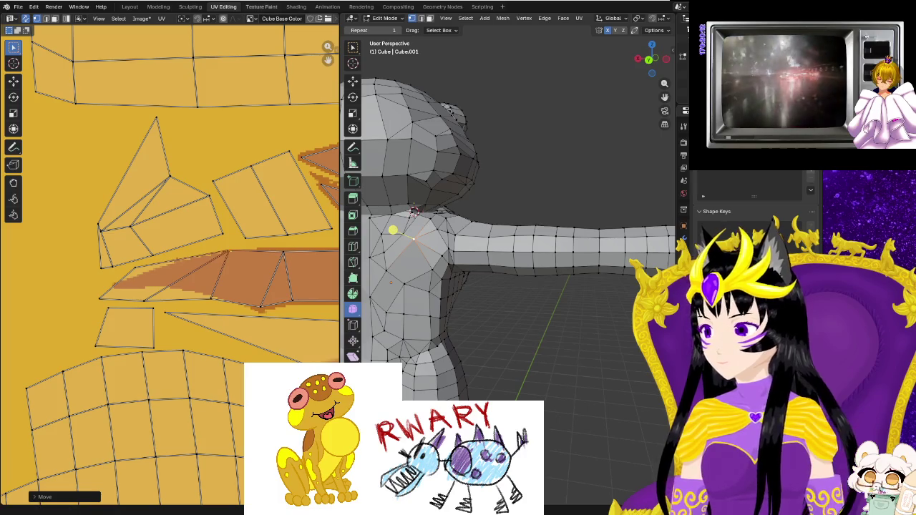
Try a yellow stroke at the neck, undo it, and inspect the neck and shoulder seam.
{"action": "left_click", "coordinate": [264, 8]}
{"action": "left_click_drag", "start_coordinate": [443, 255], "coordinate": [469, 234]}
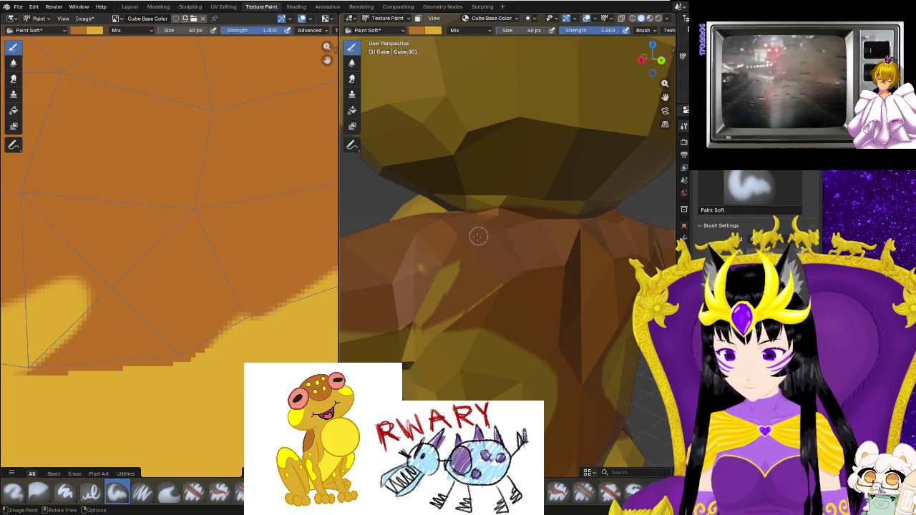
{"action": "key", "text": "ctrl+z"}
{"action": "middle_click_drag", "start_coordinate": [449, 306], "coordinate": [470, 308]}
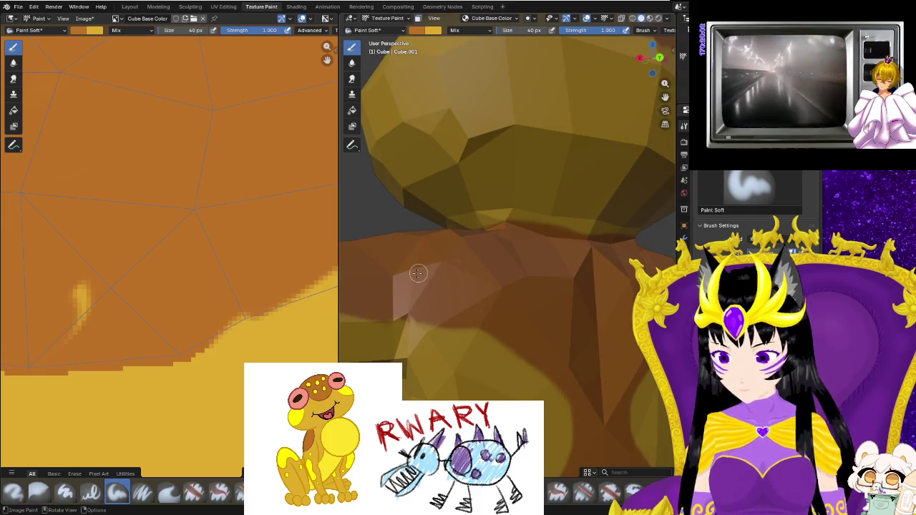
{"action": "middle_click_drag", "start_coordinate": [441, 316], "coordinate": [403, 310]}
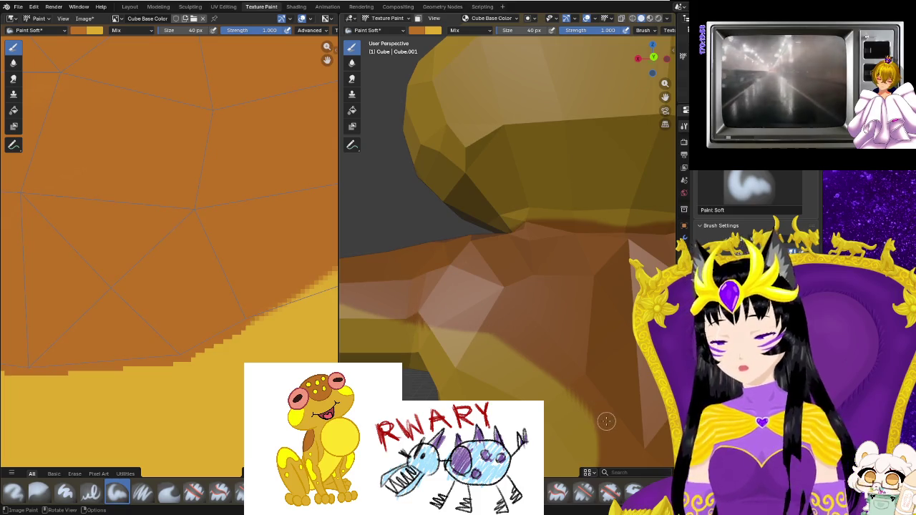
{"action": "mouse_move", "coordinate": [563, 374]}
{"action": "middle_mouse_down"}
{"action": "mouse_move", "coordinate": [520, 329]}
{"action": "mouse_move", "coordinate": [515, 348]}
{"action": "middle_mouse_up"}
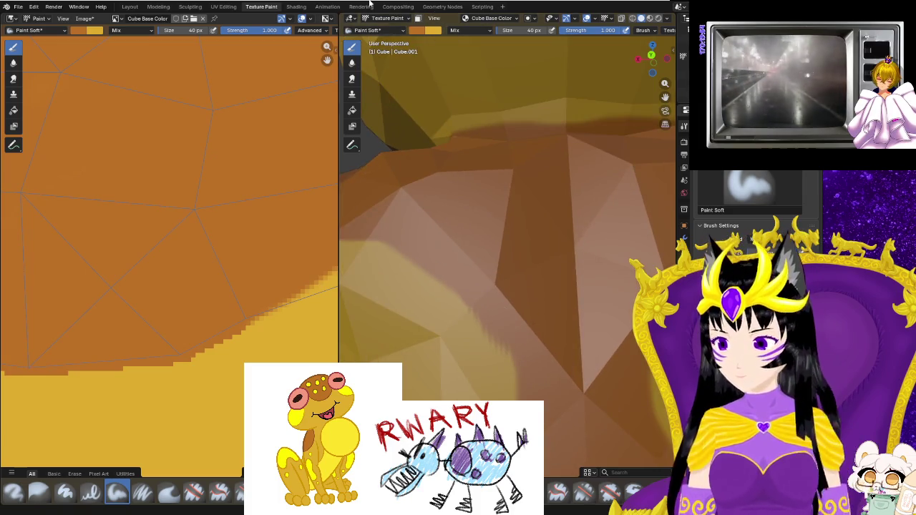
Return to UV Editing and frame the shoulder seam in the viewport and UV layout.
{"action": "left_click", "coordinate": [223, 6]}
{"action": "mouse_move", "coordinate": [393, 229]}
{"action": "middle_mouse_down"}
{"action": "mouse_move", "coordinate": [456, 229]}
{"action": "mouse_move", "coordinate": [447, 294]}
{"action": "middle_mouse_up"}
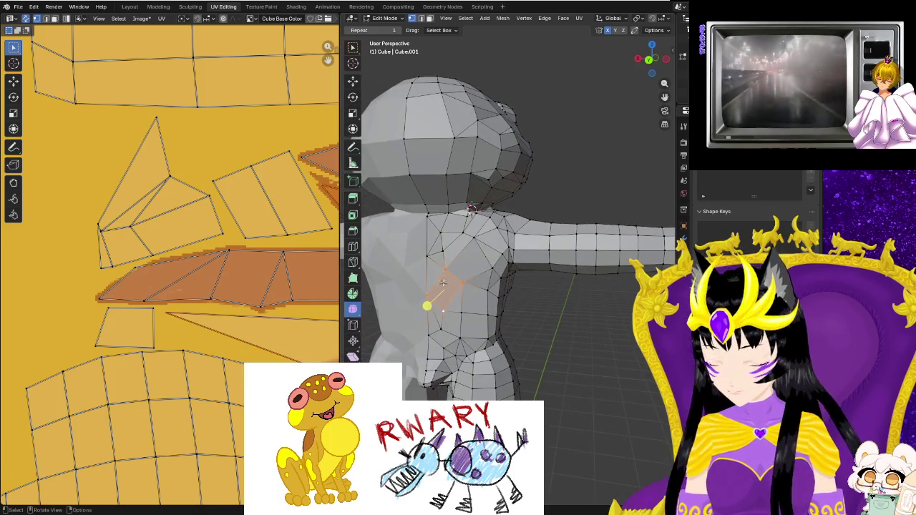
{"action": "scroll", "coordinate": [299, 268], "scroll_direction": "down", "scroll_amount": 3}
{"action": "scroll", "coordinate": [283, 265], "scroll_direction": "up", "scroll_amount": 2}
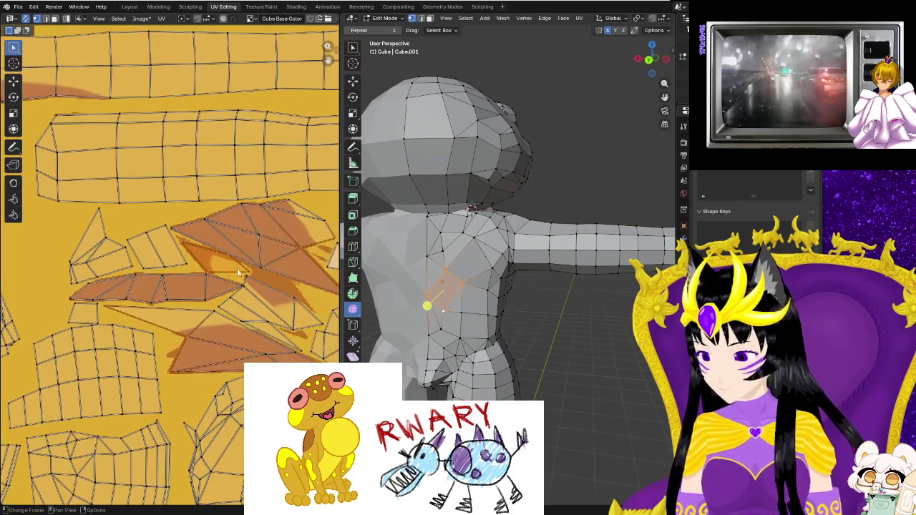
{"action": "scroll", "coordinate": [265, 262], "scroll_direction": "up", "scroll_amount": 2}
{"action": "scroll", "coordinate": [246, 254], "scroll_direction": "up", "scroll_amount": 2}
{"action": "scroll", "coordinate": [229, 241], "scroll_direction": "up", "scroll_amount": 2}
Drag the shoulder UV edge and vertices down-left onto the brown paint boundary.
{"action": "left_click", "coordinate": [269, 273]}
{"action": "mouse_move", "coordinate": [268, 274]}
{"action": "left_mouse_down"}
{"action": "mouse_move", "coordinate": [189, 271]}
{"action": "mouse_move", "coordinate": [138, 223]}
{"action": "left_mouse_up"}
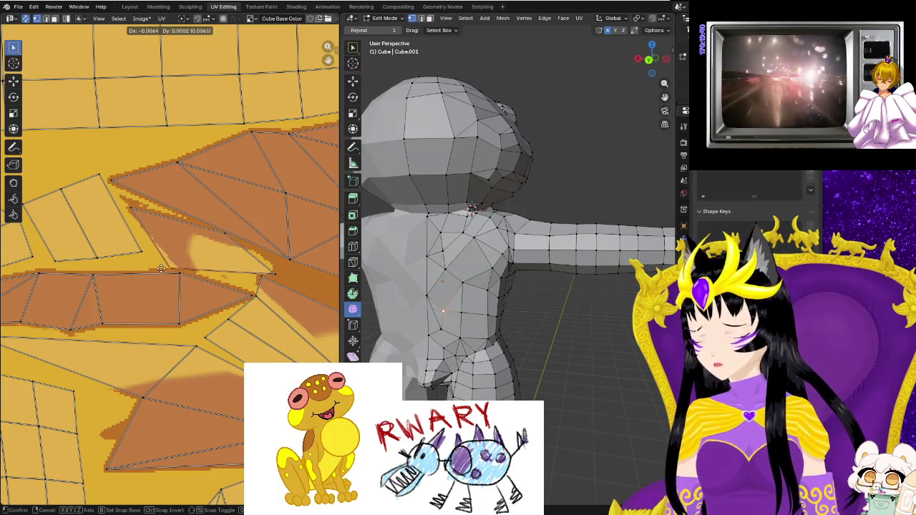
{"action": "left_click_drag", "start_coordinate": [274, 273], "coordinate": [275, 279]}
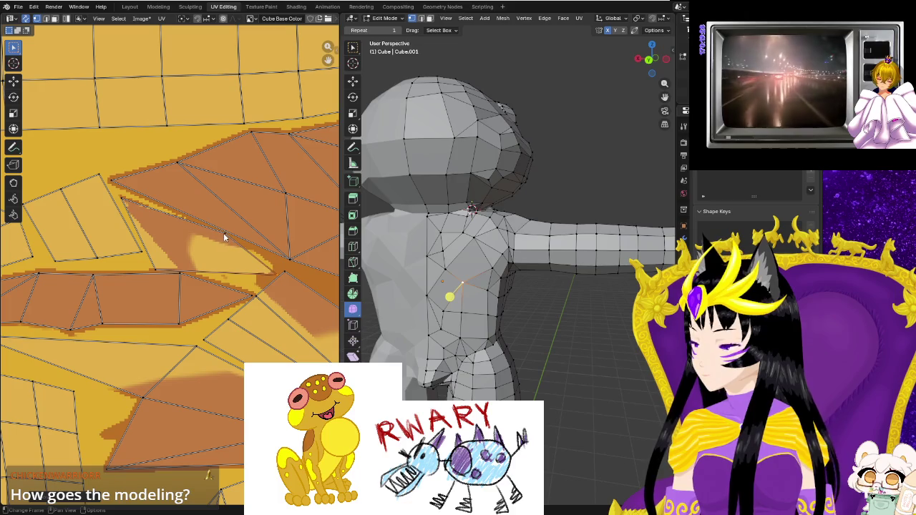
{"action": "left_click_drag", "start_coordinate": [274, 279], "coordinate": [263, 287]}
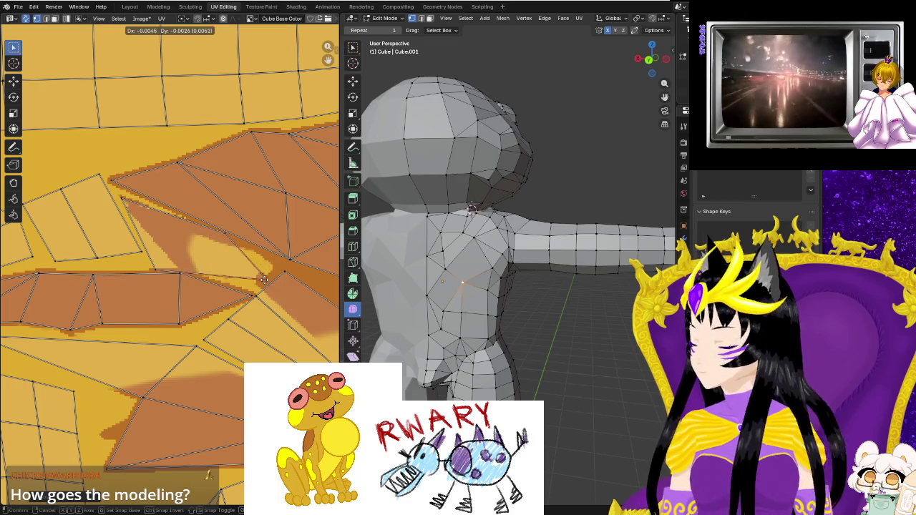
{"action": "left_click_drag", "start_coordinate": [226, 237], "coordinate": [259, 251]}
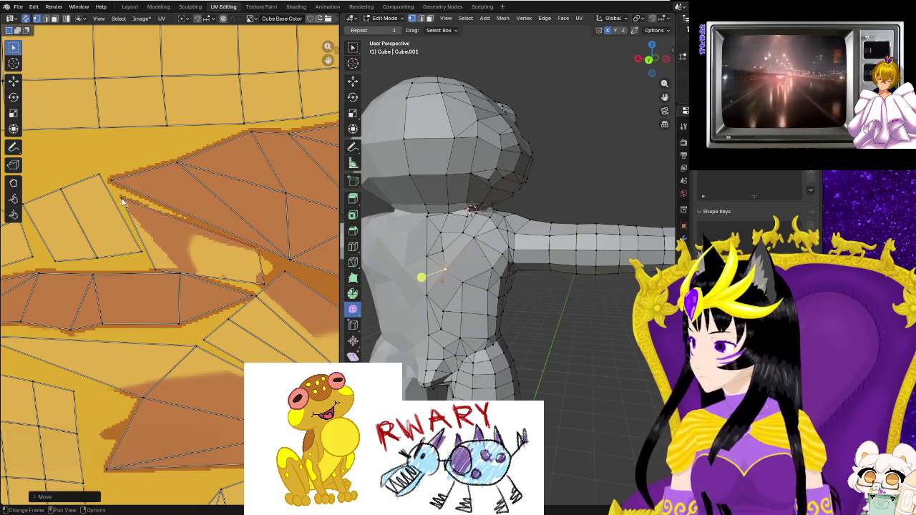
{"action": "left_click_drag", "start_coordinate": [121, 200], "coordinate": [123, 201]}
{"action": "left_click_drag", "start_coordinate": [160, 272], "coordinate": [152, 269]}
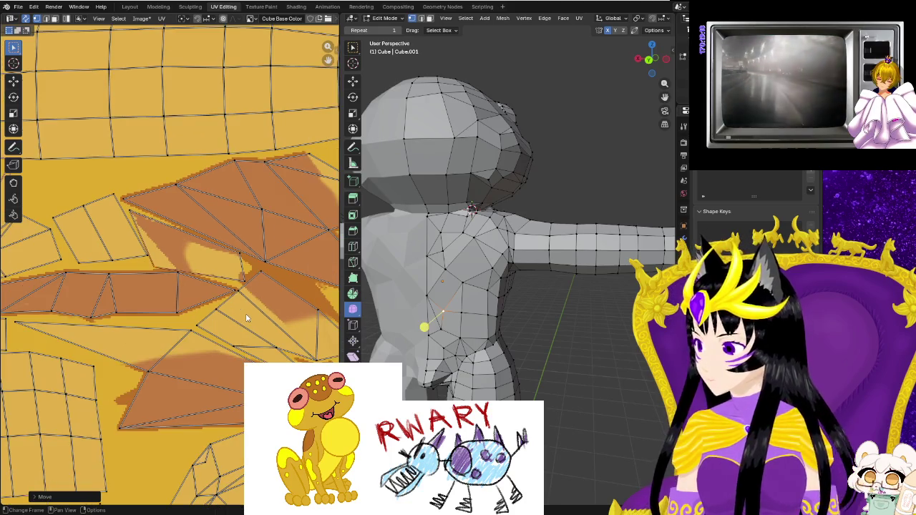
Move another shoulder UV vertex onto the small orange paint patch.
{"action": "scroll", "coordinate": [247, 315], "scroll_direction": "down", "scroll_amount": 1}
{"action": "mouse_move", "coordinate": [486, 323]}
{"action": "middle_mouse_down"}
{"action": "mouse_move", "coordinate": [494, 325]}
{"action": "mouse_move", "coordinate": [485, 274]}
{"action": "middle_mouse_up"}
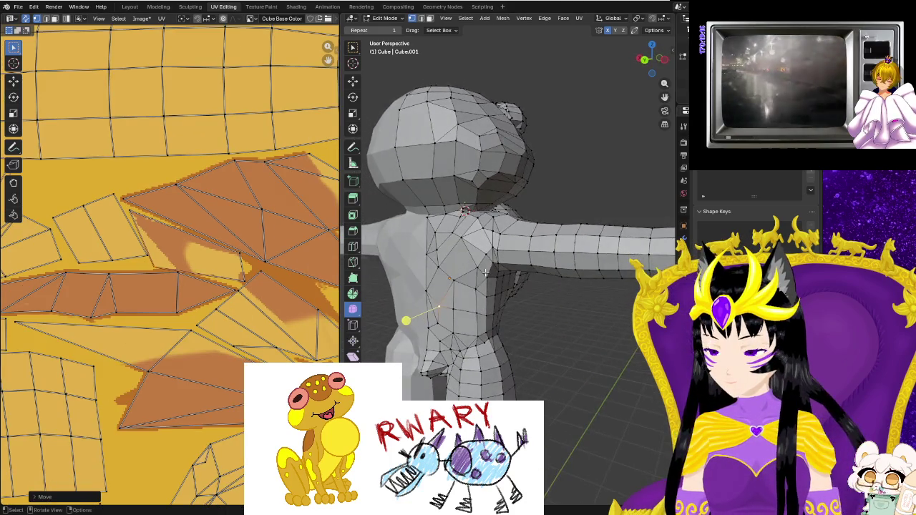
{"action": "scroll", "coordinate": [487, 246], "scroll_direction": "up", "scroll_amount": 2}
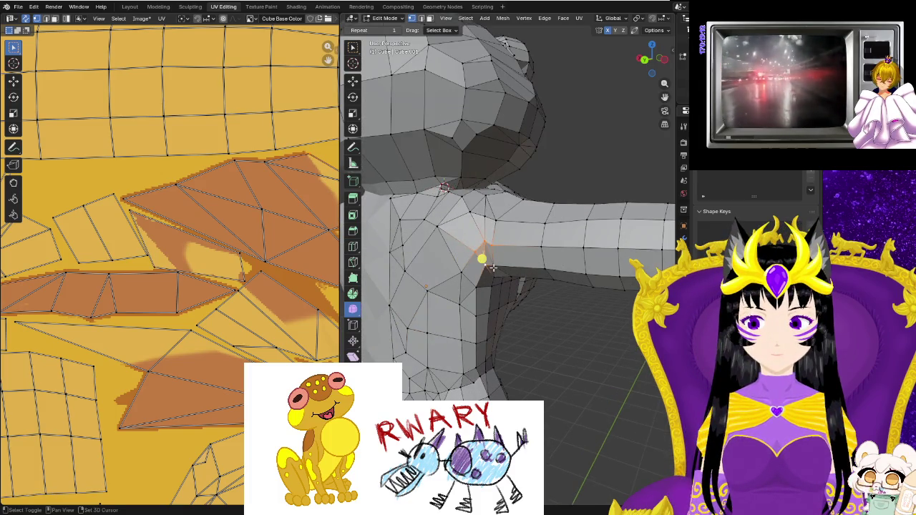
{"action": "scroll", "coordinate": [259, 296], "scroll_direction": "down", "scroll_amount": 3}
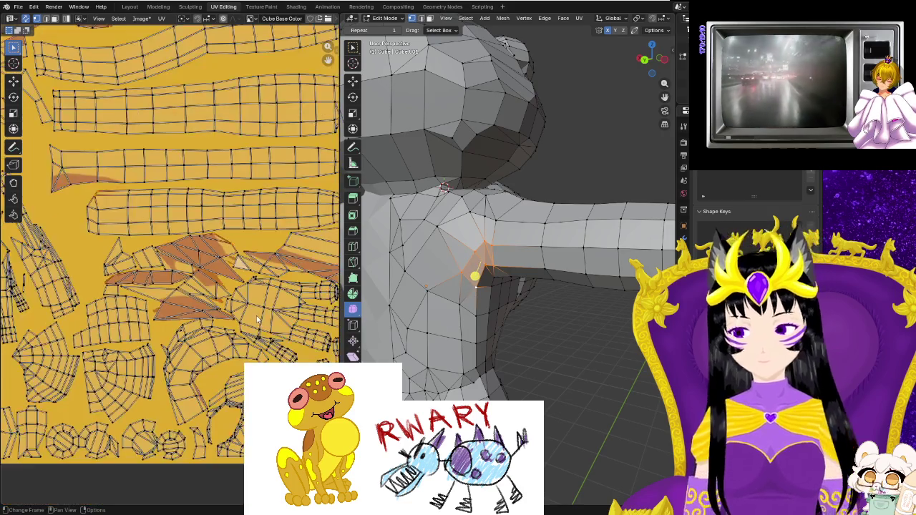
{"action": "scroll", "coordinate": [259, 296], "scroll_direction": "down", "scroll_amount": 1}
{"action": "scroll", "coordinate": [259, 295], "scroll_direction": "up", "scroll_amount": 1}
{"action": "scroll", "coordinate": [259, 295], "scroll_direction": "up", "scroll_amount": 1}
{"action": "scroll", "coordinate": [259, 295], "scroll_direction": "up", "scroll_amount": 2}
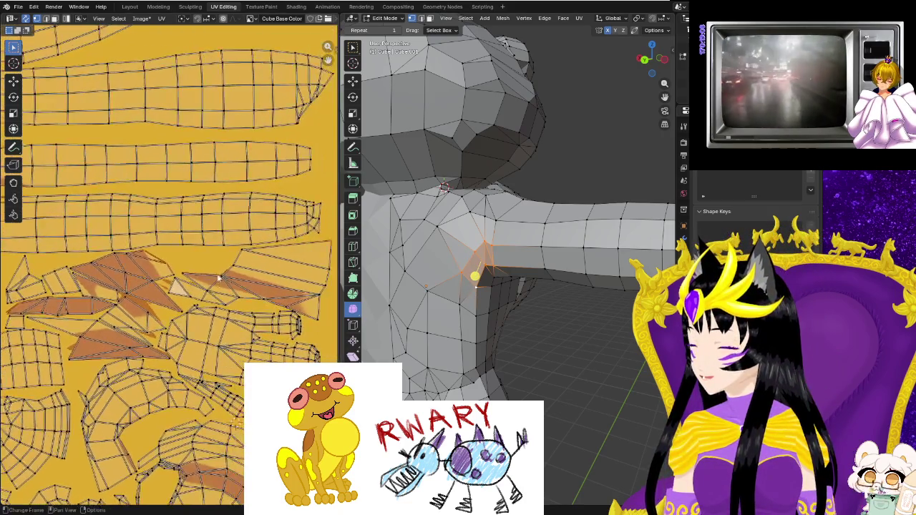
{"action": "scroll", "coordinate": [229, 279], "scroll_direction": "up", "scroll_amount": 2}
{"action": "scroll", "coordinate": [211, 268], "scroll_direction": "up", "scroll_amount": 2}
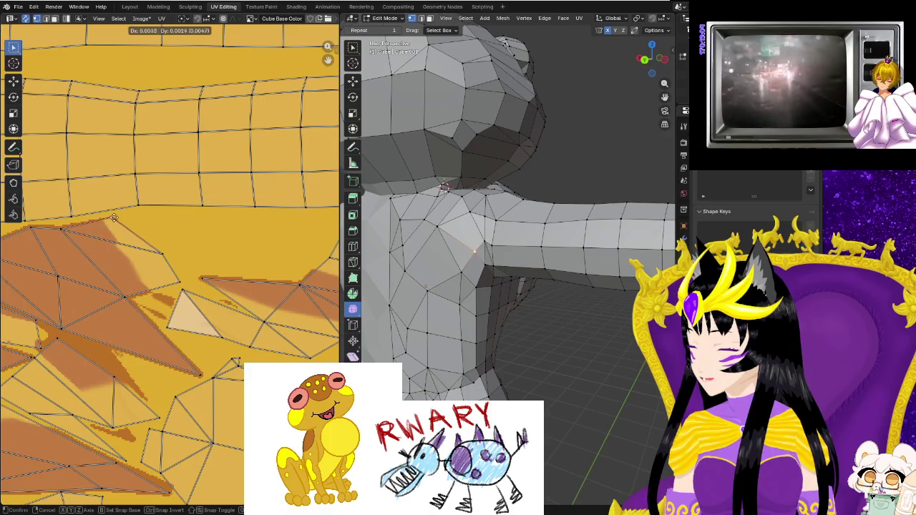
{"action": "key", "text": "g"}
{"action": "left_click", "coordinate": [424, 268]}
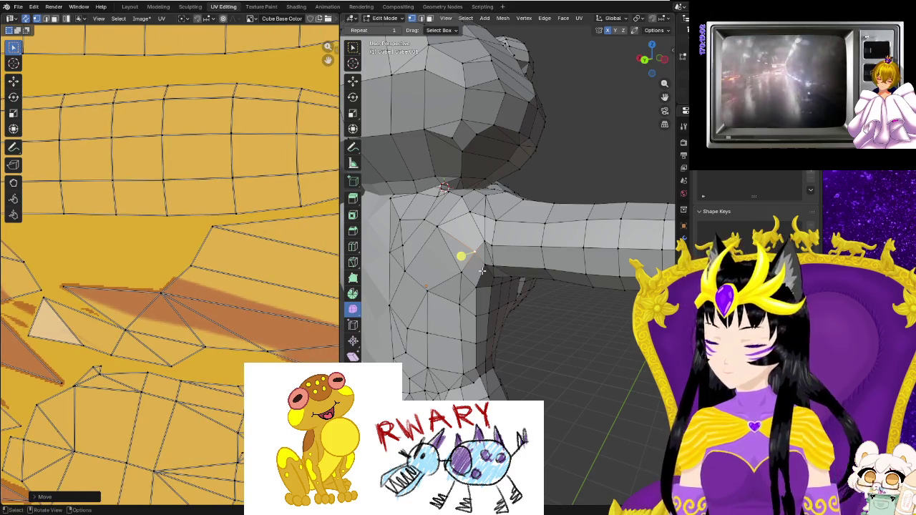
Shift the armpit UV vertex beside the brown streak up-left.
{"action": "middle_click_drag", "start_coordinate": [317, 265], "coordinate": [205, 263]}
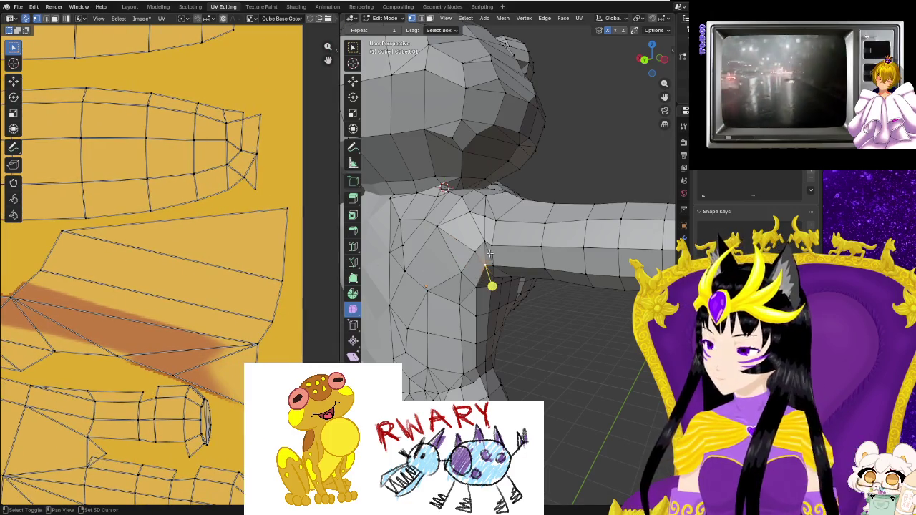
{"action": "left_click", "coordinate": [206, 303]}
{"action": "scroll", "coordinate": [205, 303], "scroll_direction": "down", "scroll_amount": 4}
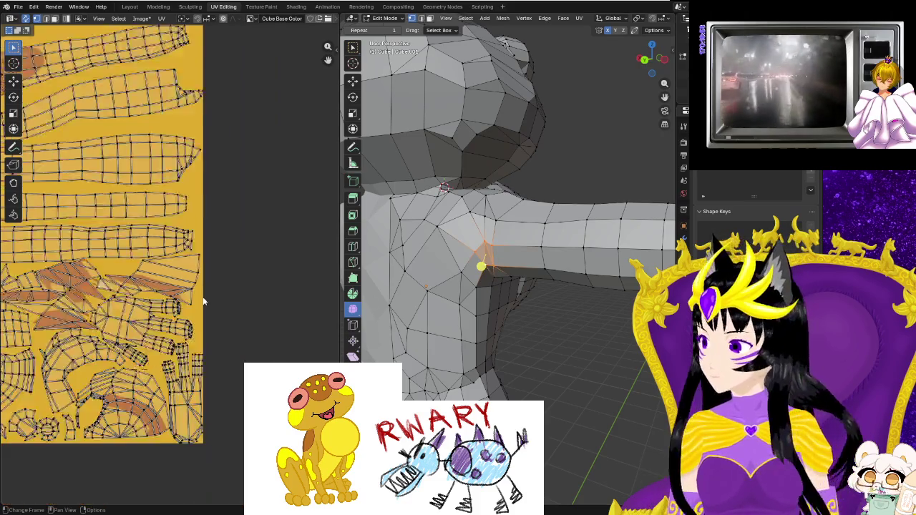
{"action": "scroll", "coordinate": [201, 293], "scroll_direction": "down", "scroll_amount": 3}
{"action": "key", "text": "Home"}
{"action": "scroll", "coordinate": [195, 341], "scroll_direction": "up", "scroll_amount": 4}
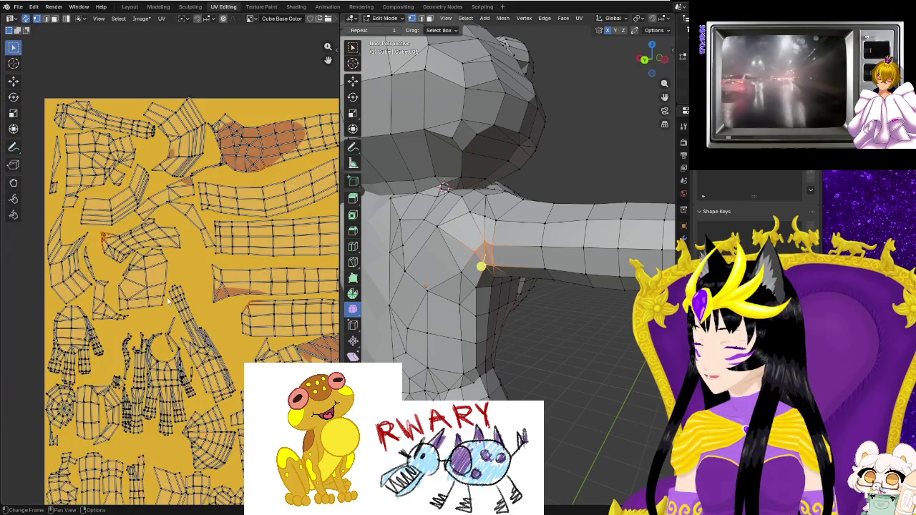
{"action": "scroll", "coordinate": [195, 341], "scroll_direction": "up", "scroll_amount": 2}
{"action": "scroll", "coordinate": [194, 341], "scroll_direction": "up", "scroll_amount": 2}
{"action": "scroll", "coordinate": [194, 340], "scroll_direction": "up", "scroll_amount": 2}
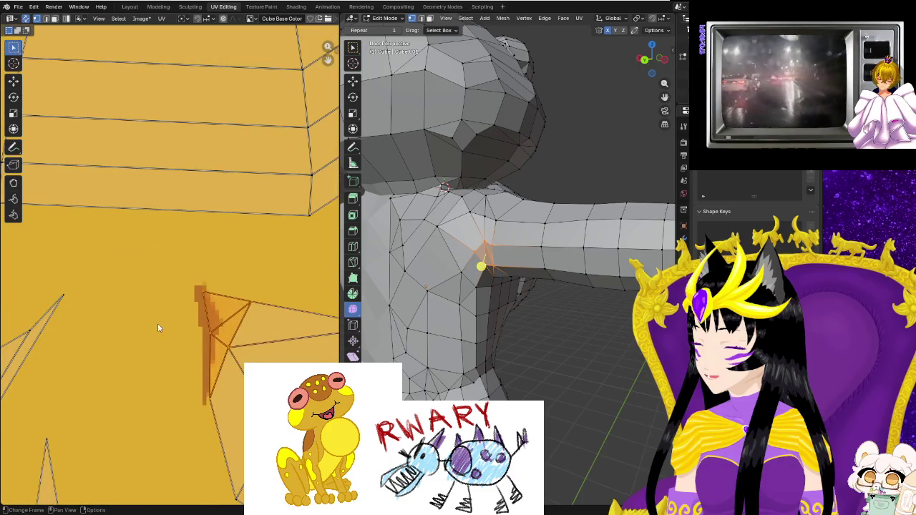
{"action": "left_click", "coordinate": [204, 293]}
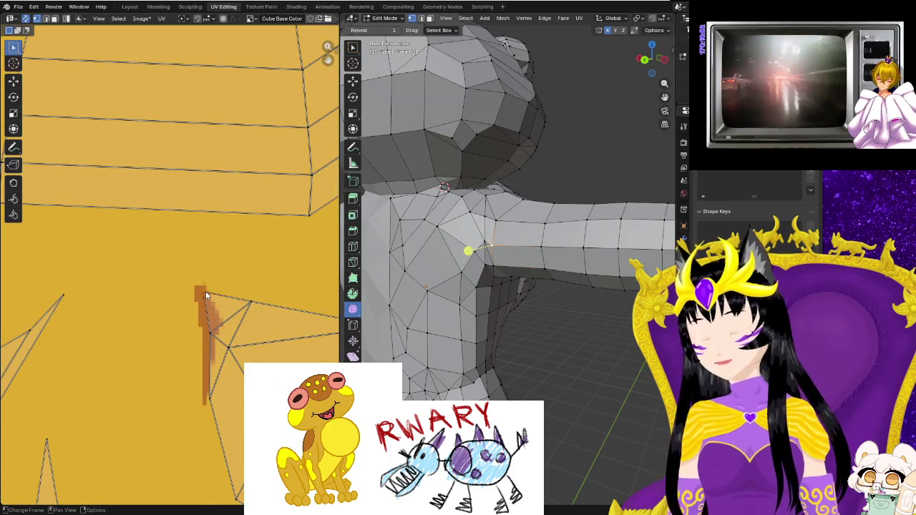
{"action": "key", "text": "g"}
{"action": "left_click", "coordinate": [171, 256]}
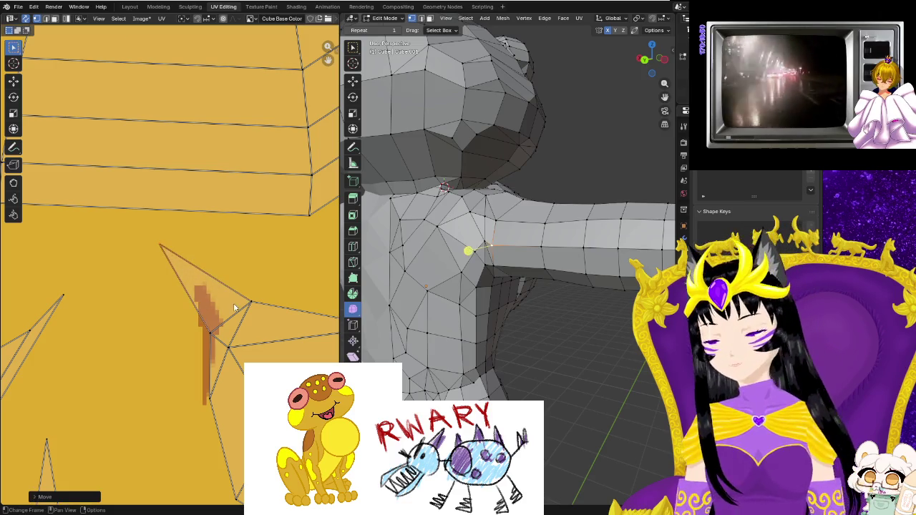
Reshape the UV triangle by moving its lower vertex to the left.
{"action": "left_click_drag", "start_coordinate": [250, 304], "coordinate": [223, 310]}
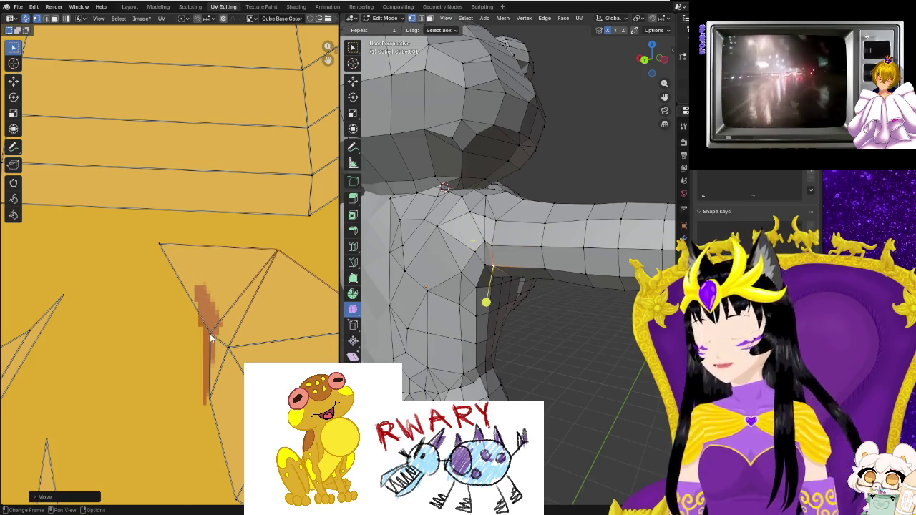
{"action": "left_click", "coordinate": [210, 333]}
{"action": "key", "text": "g"}
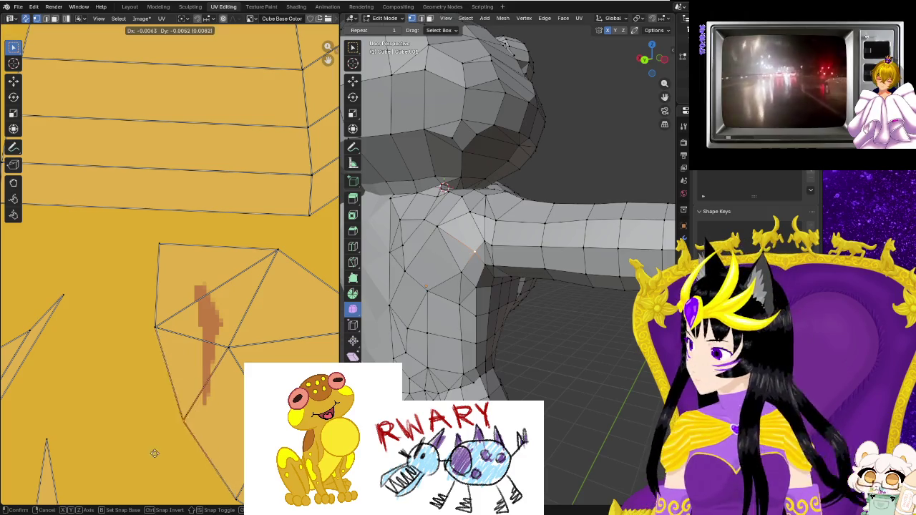
{"action": "left_click", "coordinate": [158, 449]}
{"action": "scroll", "coordinate": [144, 429], "scroll_direction": "down", "scroll_amount": 2}
{"action": "scroll", "coordinate": [136, 401], "scroll_direction": "down", "scroll_amount": 2}
{"action": "scroll", "coordinate": [126, 368], "scroll_direction": "down", "scroll_amount": 2}
{"action": "middle_click_drag", "start_coordinate": [298, 414], "coordinate": [219, 385]}
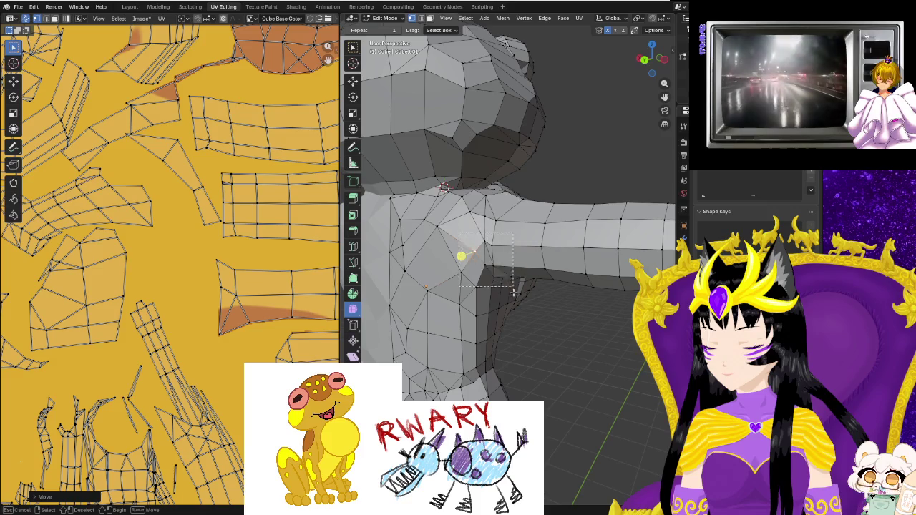
Nudge the first two armpit UV vertices under the arm.
{"action": "left_click_drag", "start_coordinate": [512, 288], "coordinate": [514, 289]}
{"action": "middle_click_drag", "start_coordinate": [275, 358], "coordinate": [225, 322]}
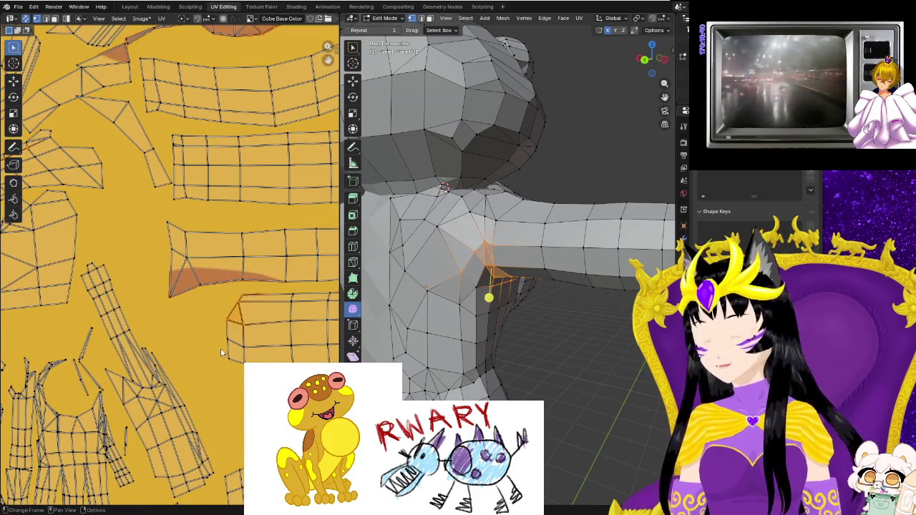
{"action": "left_click", "coordinate": [240, 307]}
{"action": "key", "text": "g"}
{"action": "left_click", "coordinate": [240, 297]}
{"action": "left_click", "coordinate": [241, 285]}
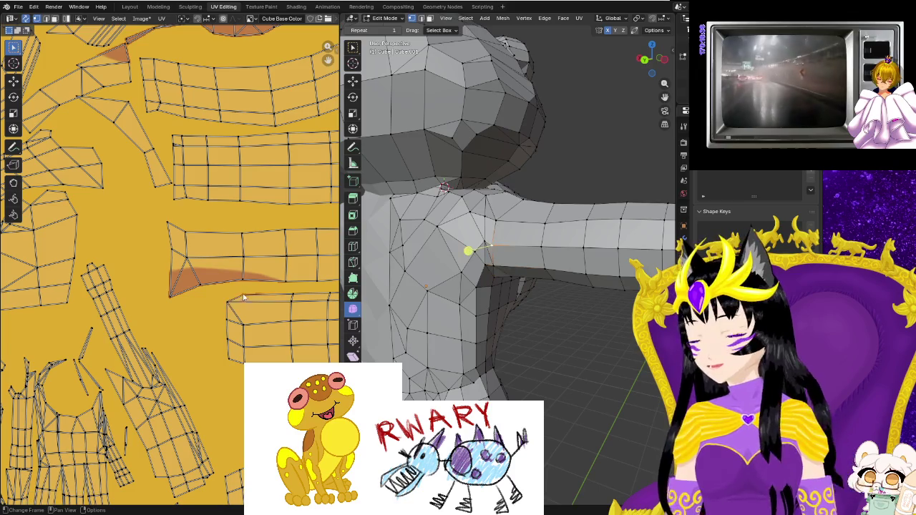
{"action": "key", "text": "g"}
{"action": "left_click", "coordinate": [241, 285]}
Reposition three more seam UV vertices below the arm.
{"action": "left_click", "coordinate": [226, 324]}
{"action": "key", "text": "g"}
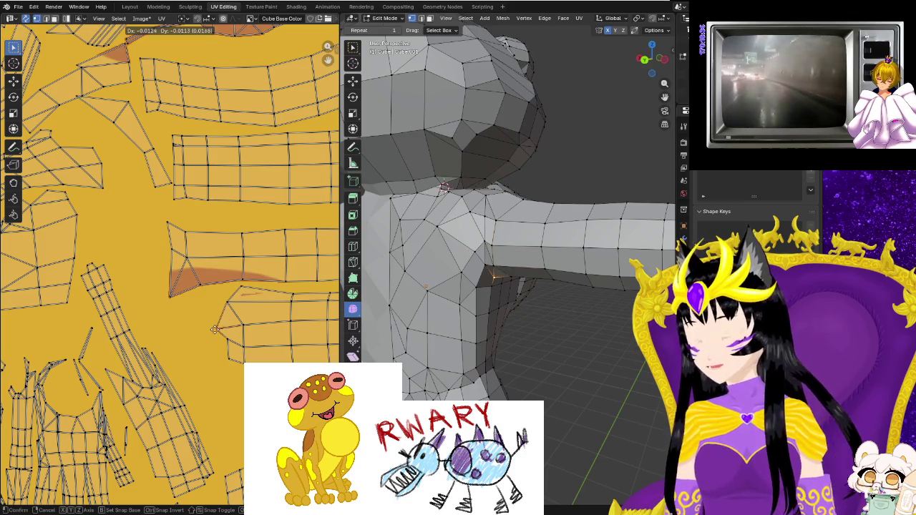
{"action": "left_click", "coordinate": [218, 333]}
{"action": "left_click", "coordinate": [220, 337]}
{"action": "key", "text": "g"}
{"action": "left_click", "coordinate": [230, 360]}
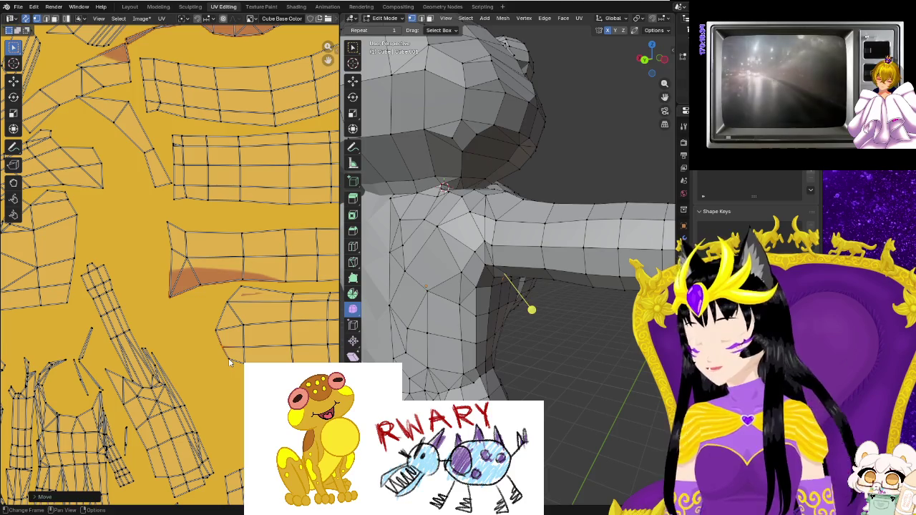
{"action": "left_click", "coordinate": [229, 363]}
{"action": "key", "text": "g"}
{"action": "left_click", "coordinate": [231, 360]}
Shift a seam UV vertex slightly right and make a small move to one armpit vertex.
{"action": "middle_click_drag", "start_coordinate": [231, 360], "coordinate": [108, 300]}
{"action": "left_click", "coordinate": [165, 219]}
{"action": "key", "text": "g"}
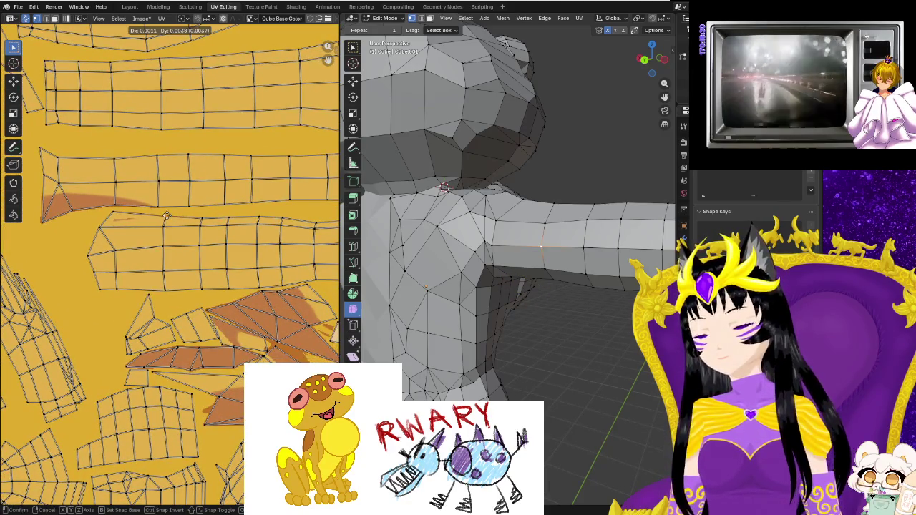
{"action": "left_click", "coordinate": [171, 216]}
{"action": "left_click", "coordinate": [485, 266]}
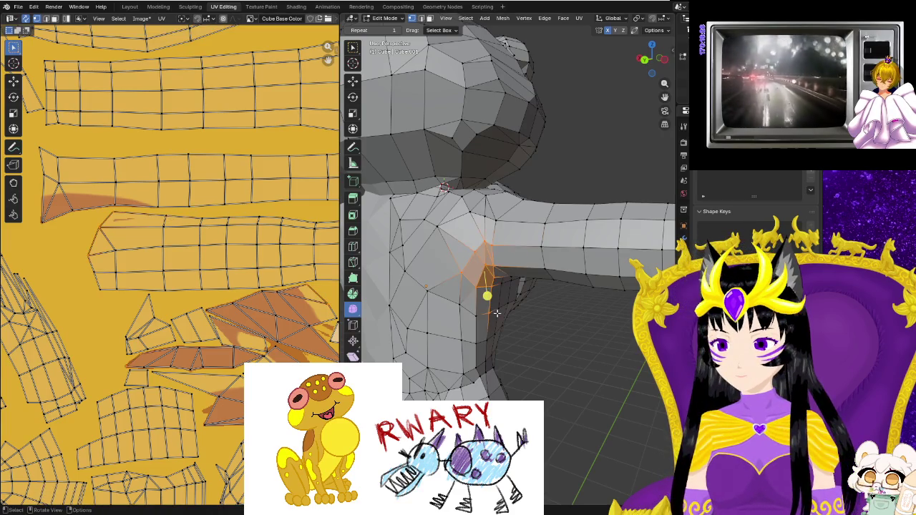
{"action": "mouse_move", "coordinate": [485, 266]}
{"action": "middle_mouse_down"}
{"action": "mouse_move", "coordinate": [501, 331]}
{"action": "mouse_move", "coordinate": [486, 322]}
{"action": "middle_mouse_up"}
{"action": "scroll", "coordinate": [290, 303], "scroll_direction": "down", "scroll_amount": 3}
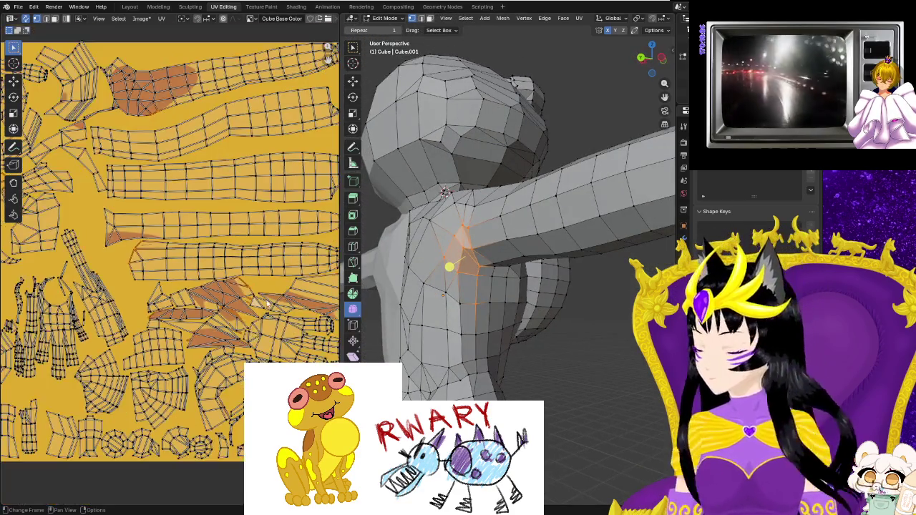
{"action": "scroll", "coordinate": [290, 303], "scroll_direction": "up", "scroll_amount": 3}
{"action": "left_click", "coordinate": [306, 290]}
{"action": "key", "text": "g"}
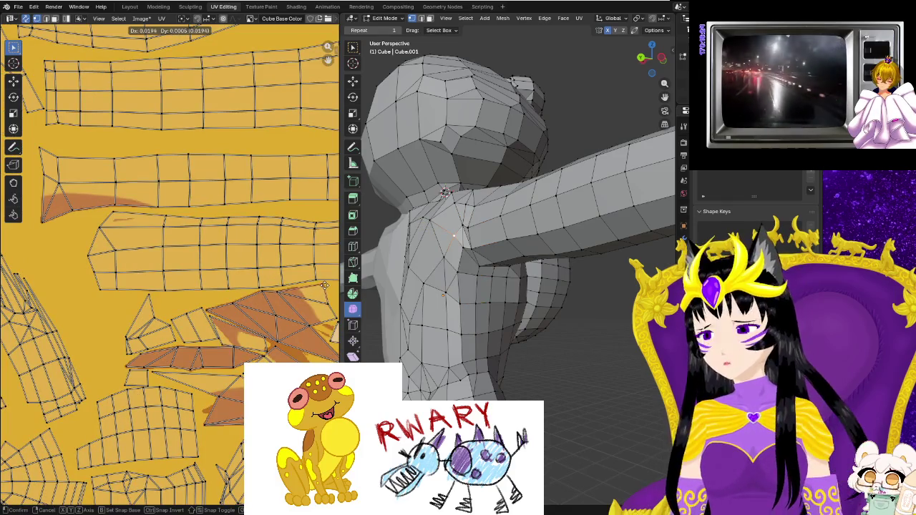
{"action": "left_click", "coordinate": [324, 285]}
Raise the UV vertex at the island corner by the shoulder junction slightly.
{"action": "scroll", "coordinate": [240, 304], "scroll_direction": "down", "scroll_amount": 2}
{"action": "scroll", "coordinate": [240, 304], "scroll_direction": "down", "scroll_amount": 1}
{"action": "scroll", "coordinate": [226, 313], "scroll_direction": "up", "scroll_amount": 1}
{"action": "scroll", "coordinate": [226, 313], "scroll_direction": "down", "scroll_amount": 2}
{"action": "left_click", "coordinate": [453, 288]}
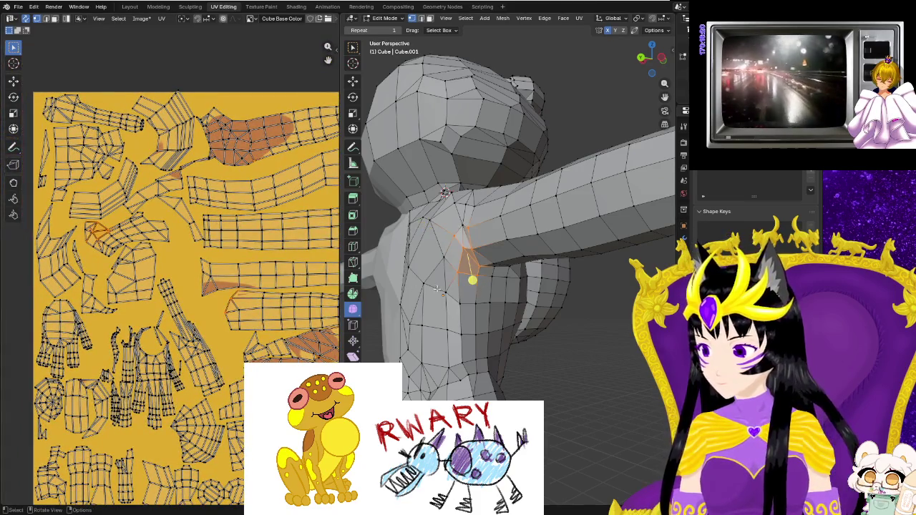
{"action": "scroll", "coordinate": [262, 168], "scroll_direction": "up", "scroll_amount": 1}
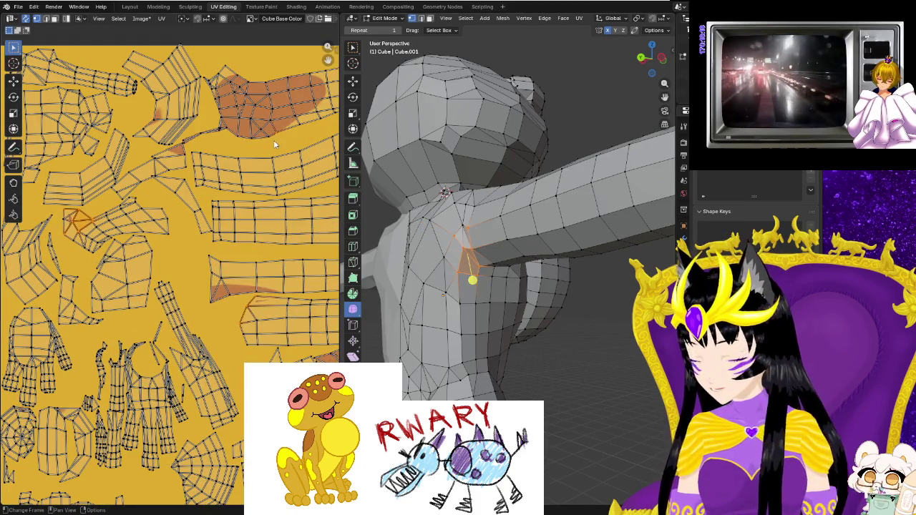
{"action": "left_click", "coordinate": [91, 216]}
{"action": "key", "text": "g"}
{"action": "left_click", "coordinate": [92, 213]}
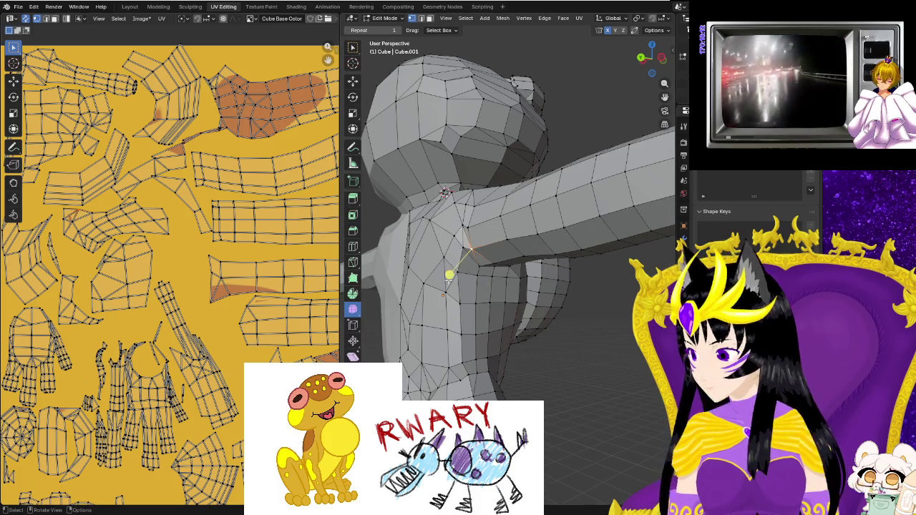
{"action": "left_click", "coordinate": [262, 6]}
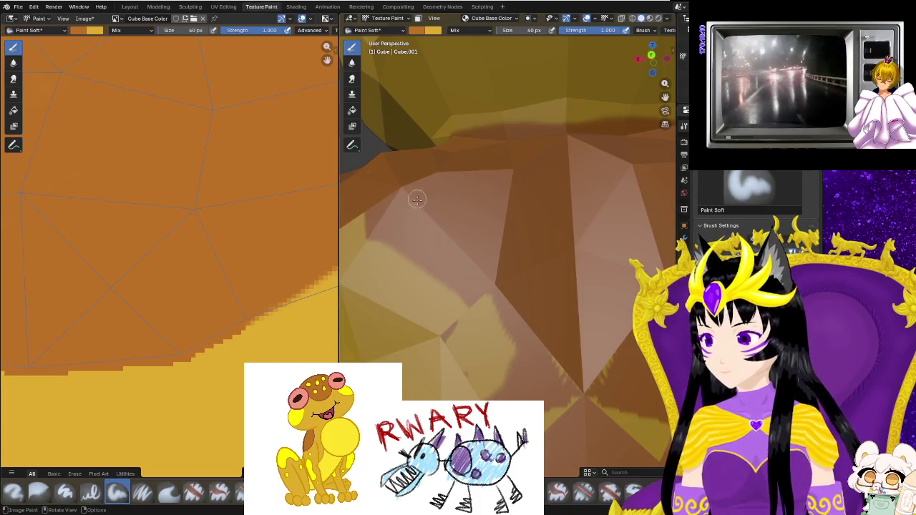
Paint brown diagonal strokes across the frog's back, linking the shoulder to the waist band.
{"action": "scroll", "coordinate": [551, 281], "scroll_direction": "down", "scroll_amount": 3}
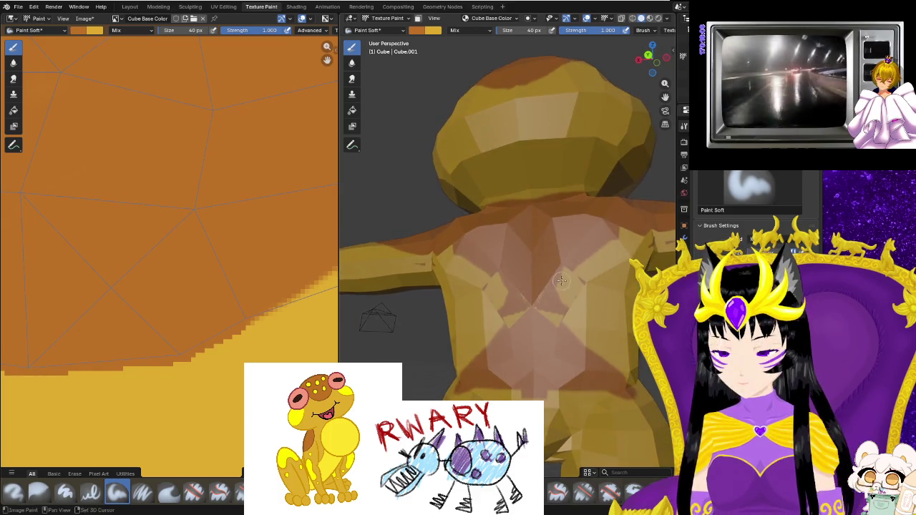
{"action": "middle_click_drag", "start_coordinate": [551, 281], "coordinate": [460, 293]}
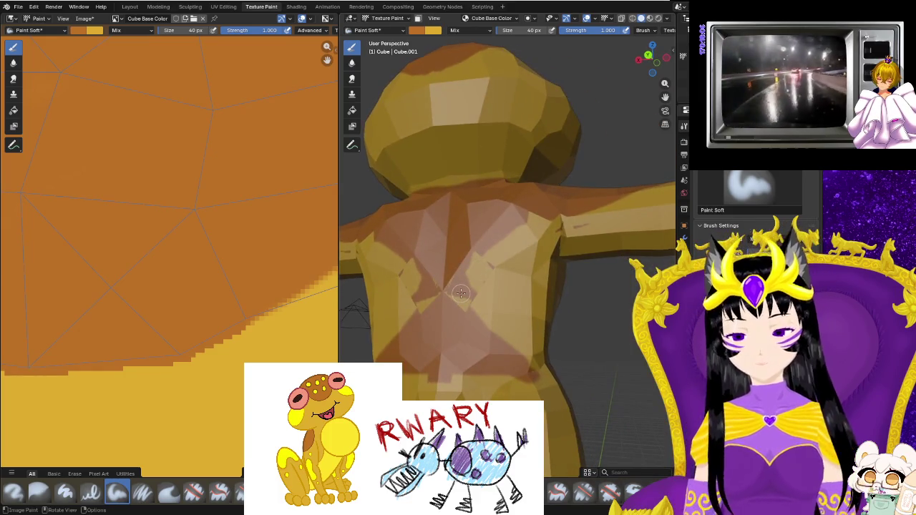
{"action": "left_click_drag", "start_coordinate": [475, 300], "coordinate": [447, 276]}
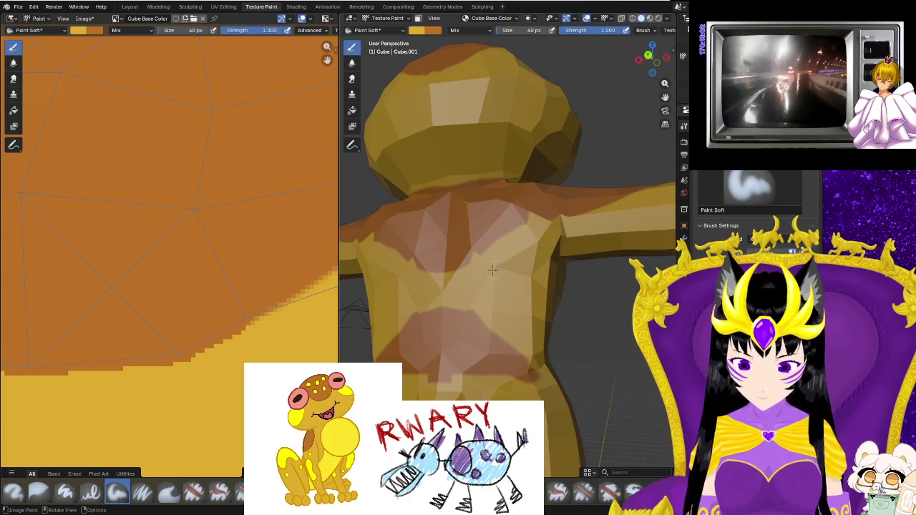
{"action": "middle_click_drag", "start_coordinate": [493, 271], "coordinate": [596, 257]}
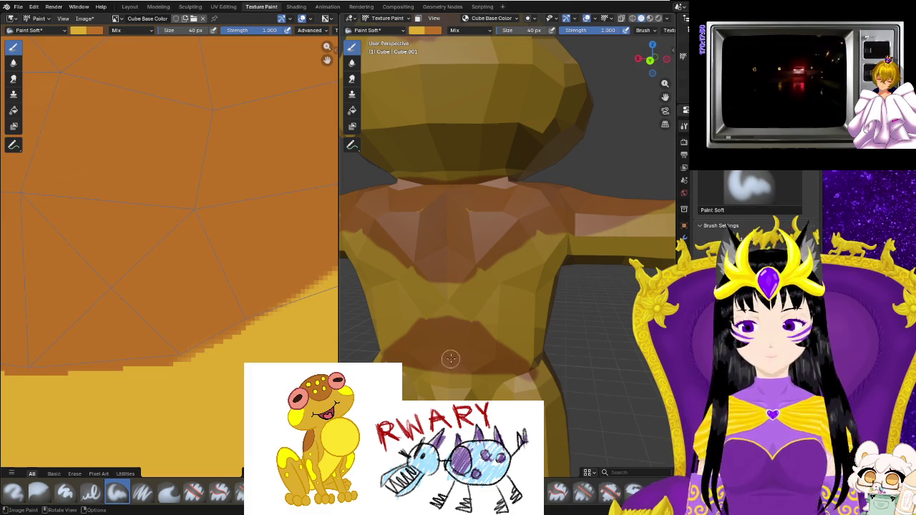
{"action": "left_click_drag", "start_coordinate": [473, 335], "coordinate": [448, 305]}
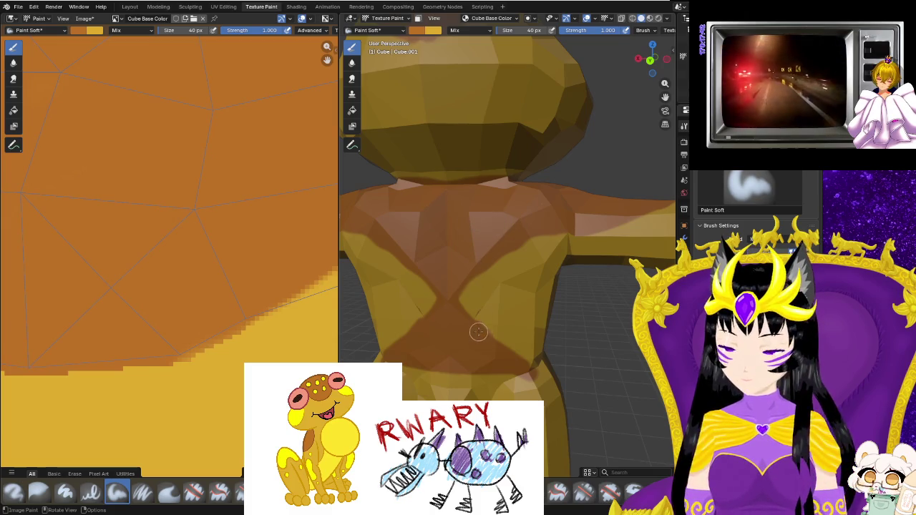
Zoom through the painted texture and pan to the brown areas before returning to UV Editing.
{"action": "scroll", "coordinate": [208, 328], "scroll_direction": "down", "scroll_amount": 2}
{"action": "scroll", "coordinate": [229, 333], "scroll_direction": "down", "scroll_amount": 3}
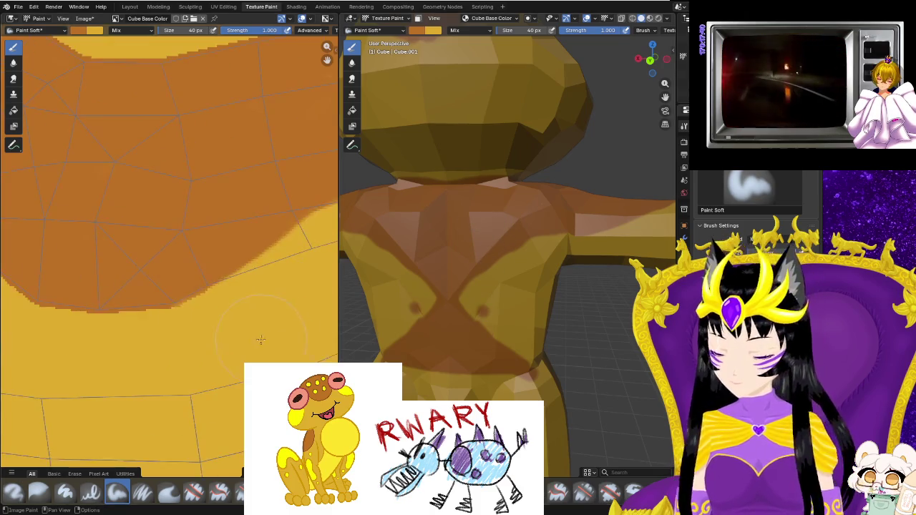
{"action": "scroll", "coordinate": [250, 338], "scroll_direction": "down", "scroll_amount": 4}
{"action": "scroll", "coordinate": [250, 344], "scroll_direction": "down", "scroll_amount": 3}
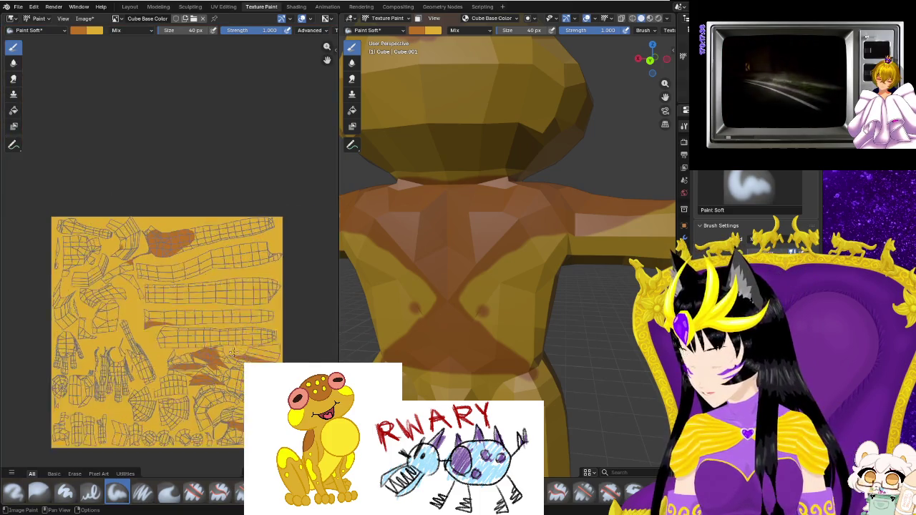
{"action": "scroll", "coordinate": [237, 348], "scroll_direction": "up", "scroll_amount": 1}
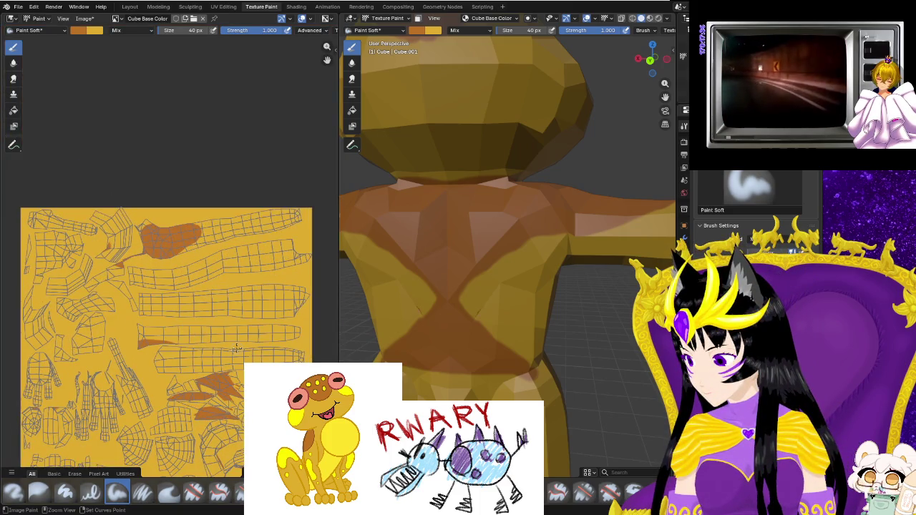
{"action": "scroll", "coordinate": [215, 372], "scroll_direction": "up", "scroll_amount": 2}
{"action": "scroll", "coordinate": [165, 308], "scroll_direction": "up", "scroll_amount": 2}
{"action": "scroll", "coordinate": [114, 243], "scroll_direction": "up", "scroll_amount": 2}
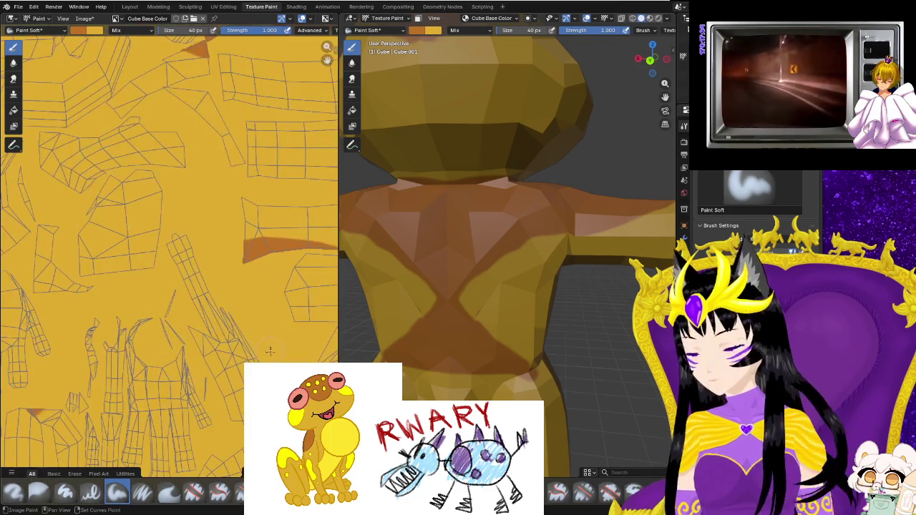
{"action": "scroll", "coordinate": [72, 186], "scroll_direction": "up", "scroll_amount": 2}
{"action": "scroll", "coordinate": [65, 175], "scroll_direction": "up", "scroll_amount": 1}
{"action": "scroll", "coordinate": [107, 214], "scroll_direction": "up", "scroll_amount": 1}
{"action": "scroll", "coordinate": [157, 271], "scroll_direction": "up", "scroll_amount": 2}
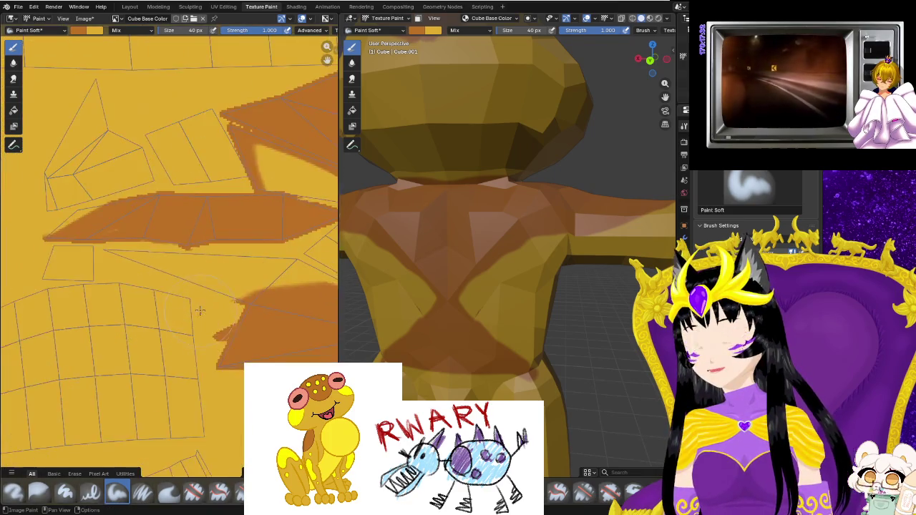
{"action": "scroll", "coordinate": [207, 322], "scroll_direction": "up", "scroll_amount": 1}
{"action": "middle_click_drag", "start_coordinate": [219, 330], "coordinate": [118, 248]}
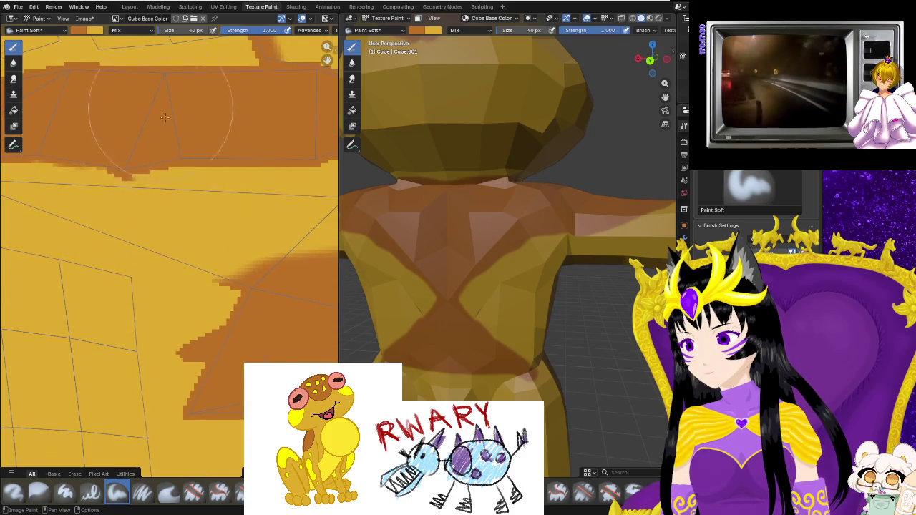
{"action": "left_click", "coordinate": [226, 7]}
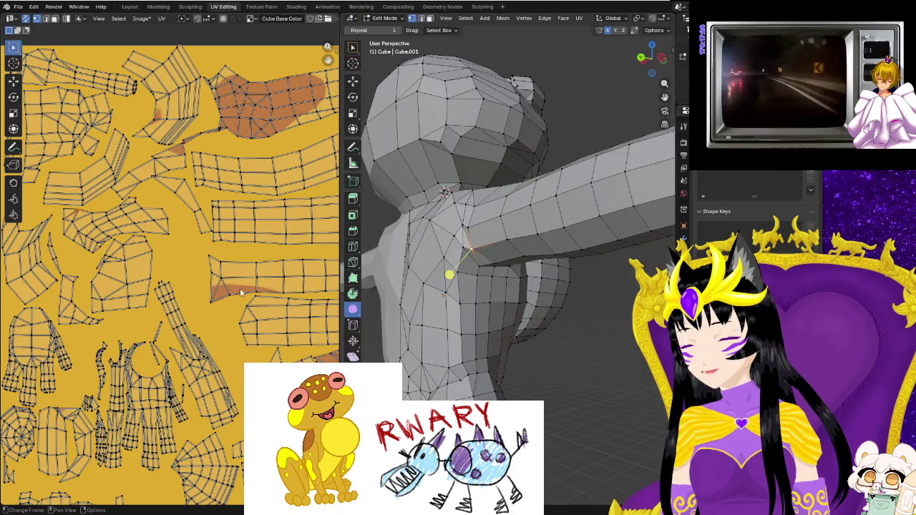
Shift the selected UV faces slightly and bring the brown painted islands into view.
{"action": "scroll", "coordinate": [234, 344], "scroll_direction": "up", "scroll_amount": 2}
{"action": "scroll", "coordinate": [234, 344], "scroll_direction": "up", "scroll_amount": 1}
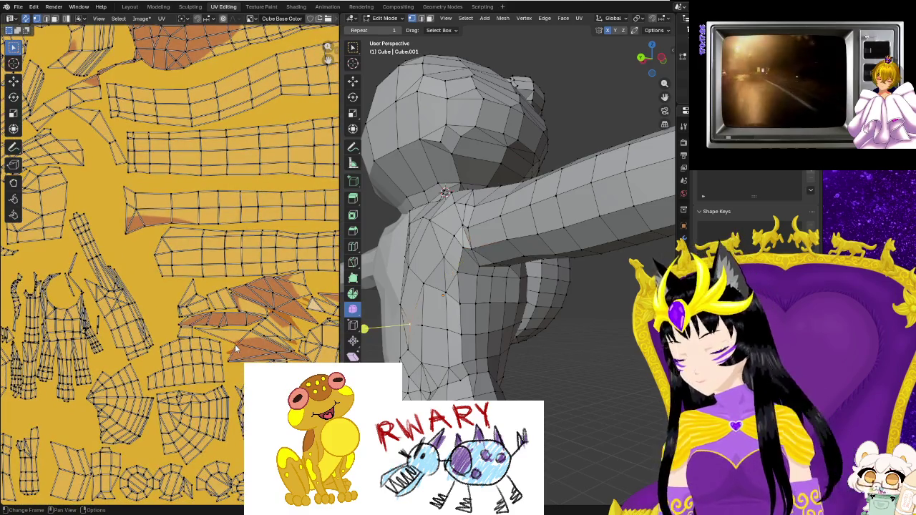
{"action": "key", "text": "g"}
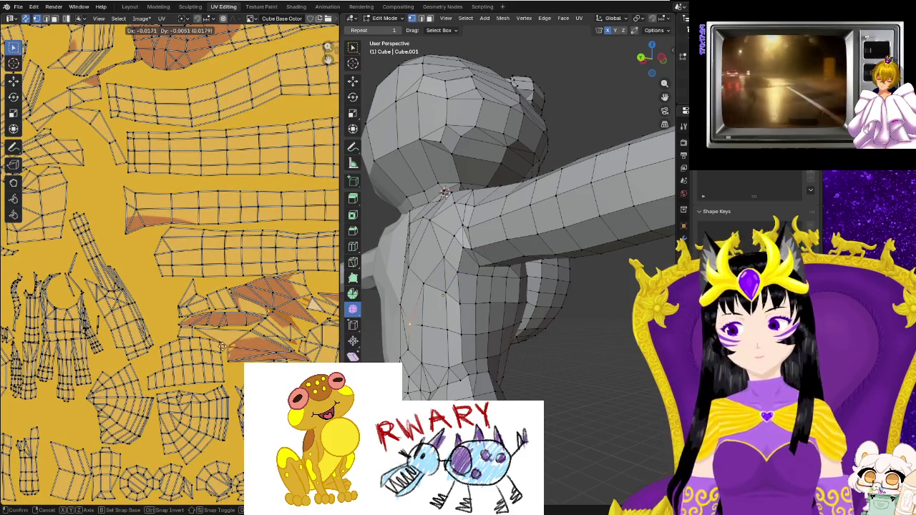
{"action": "left_click", "coordinate": [250, 359]}
{"action": "scroll", "coordinate": [250, 359], "scroll_direction": "up", "scroll_amount": 1}
{"action": "scroll", "coordinate": [236, 368], "scroll_direction": "up", "scroll_amount": 1}
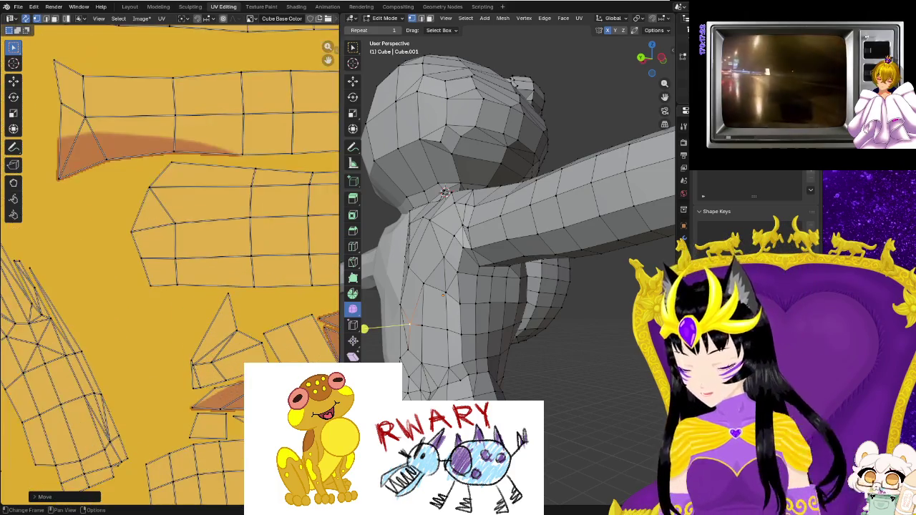
{"action": "scroll", "coordinate": [218, 378], "scroll_direction": "up", "scroll_amount": 1}
{"action": "scroll", "coordinate": [207, 385], "scroll_direction": "up", "scroll_amount": 1}
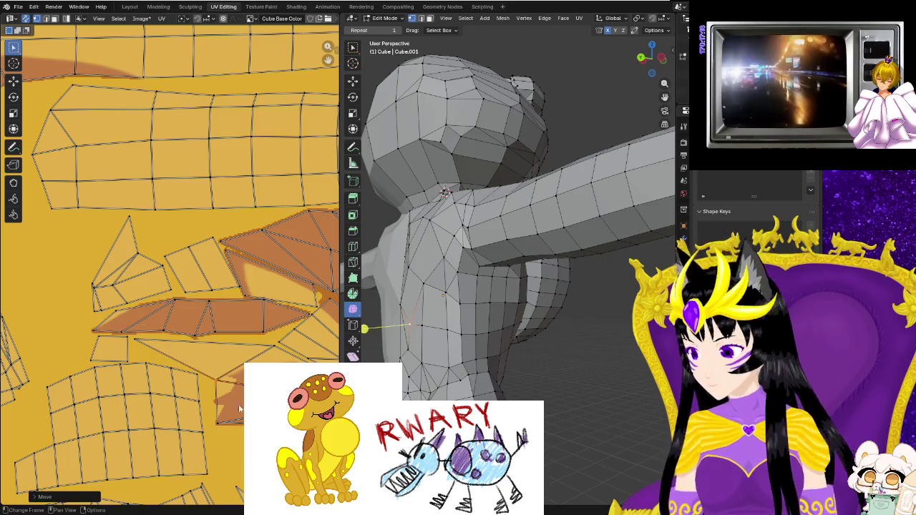
{"action": "mouse_move", "coordinate": [216, 428]}
{"action": "middle_mouse_down"}
{"action": "mouse_move", "coordinate": [200, 336]}
{"action": "mouse_move", "coordinate": [166, 278]}
{"action": "middle_mouse_up"}
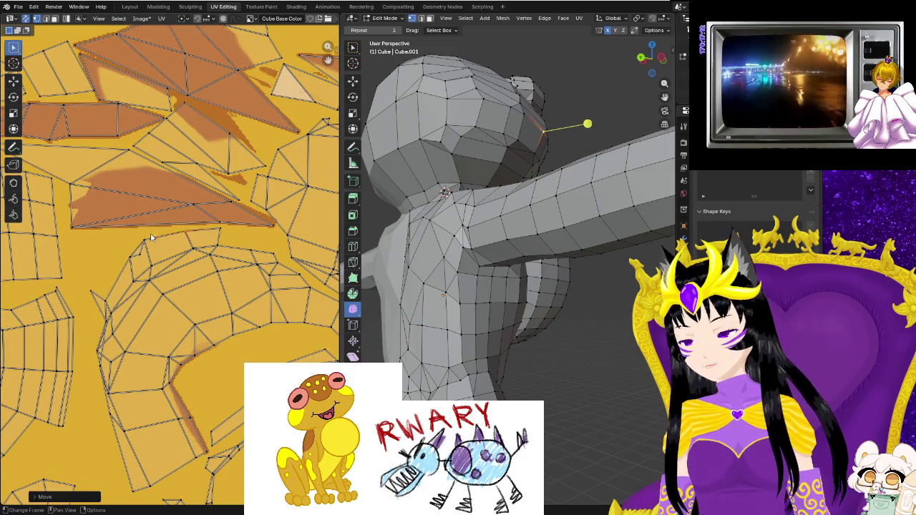
Move the island corner UV vertex down and another edge vertex left onto the brown paint.
{"action": "left_click", "coordinate": [71, 229]}
{"action": "key", "text": "g"}
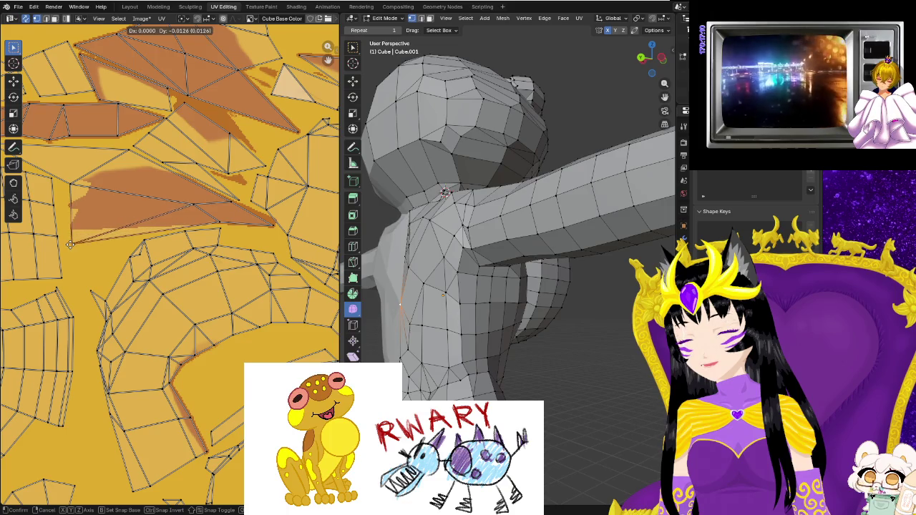
{"action": "left_click", "coordinate": [124, 244]}
{"action": "left_click", "coordinate": [194, 207]}
{"action": "key", "text": "g"}
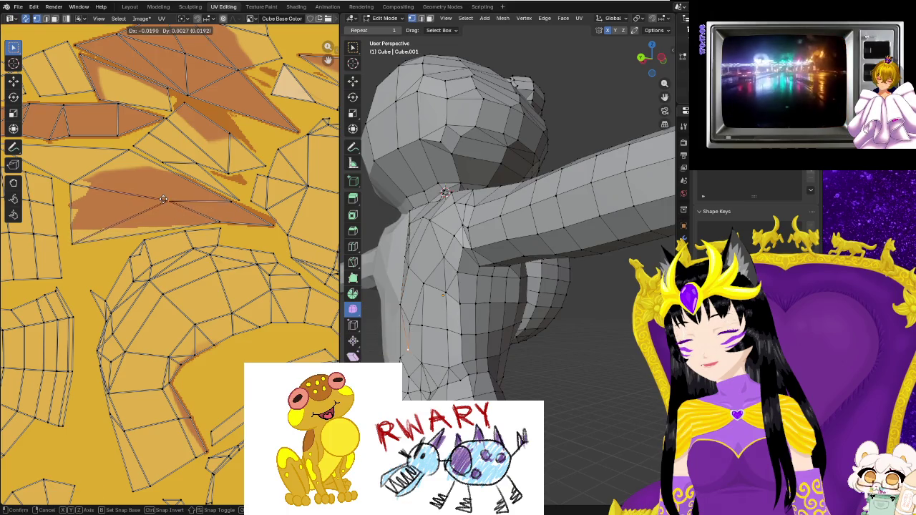
{"action": "left_click", "coordinate": [168, 205]}
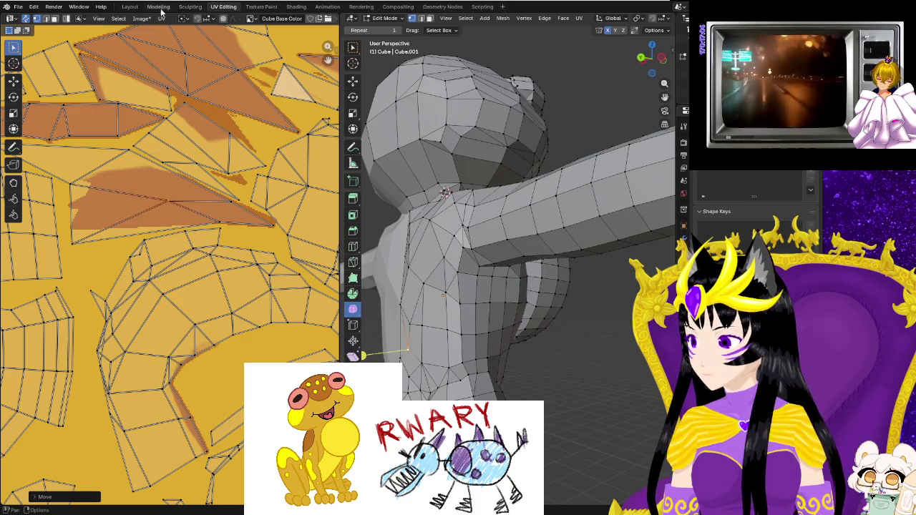
{"action": "left_click", "coordinate": [260, 7]}
{"action": "middle_click_drag", "start_coordinate": [548, 340], "coordinate": [475, 228]}
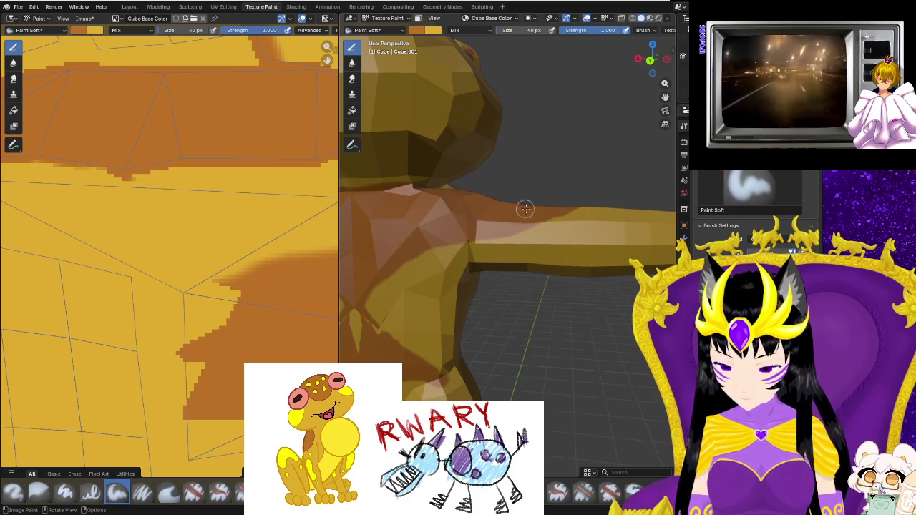
Paint yellow and brown strokes below the bright triangle, discarding the brown shoulder stroke.
{"action": "mouse_move", "coordinate": [472, 295]}
{"action": "middle_mouse_down"}
{"action": "mouse_move", "coordinate": [377, 329]}
{"action": "mouse_move", "coordinate": [443, 290]}
{"action": "middle_mouse_up"}
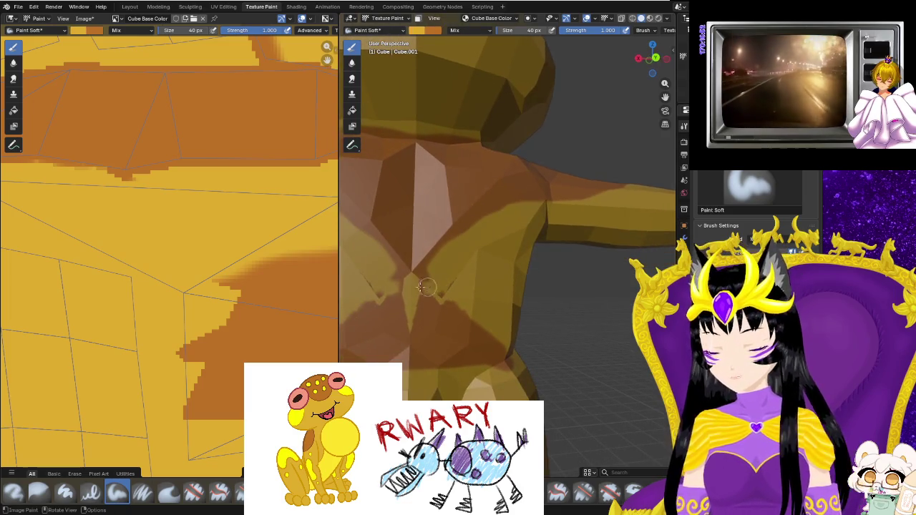
{"action": "left_click_drag", "start_coordinate": [377, 273], "coordinate": [384, 306]}
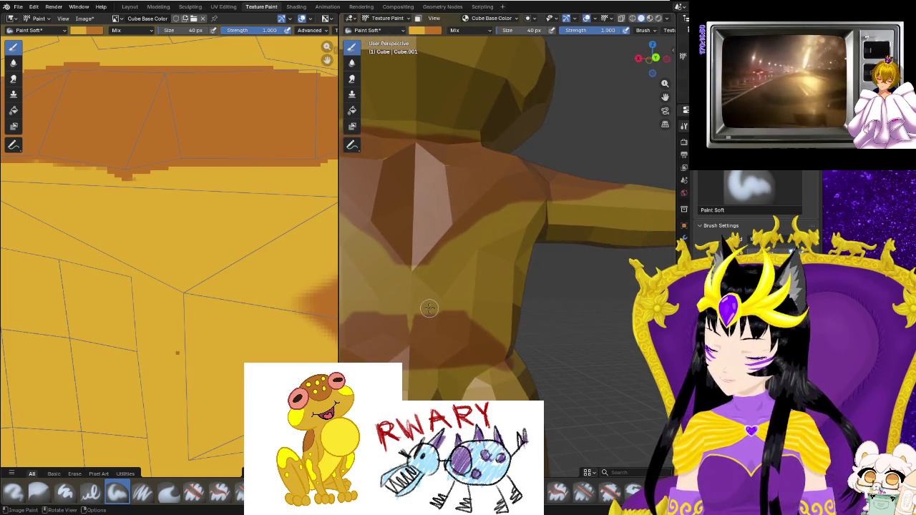
{"action": "mouse_move", "coordinate": [453, 321]}
{"action": "left_mouse_down"}
{"action": "mouse_move", "coordinate": [414, 254]}
{"action": "mouse_move", "coordinate": [447, 321]}
{"action": "mouse_move", "coordinate": [431, 287]}
{"action": "mouse_move", "coordinate": [462, 219]}
{"action": "left_mouse_up"}
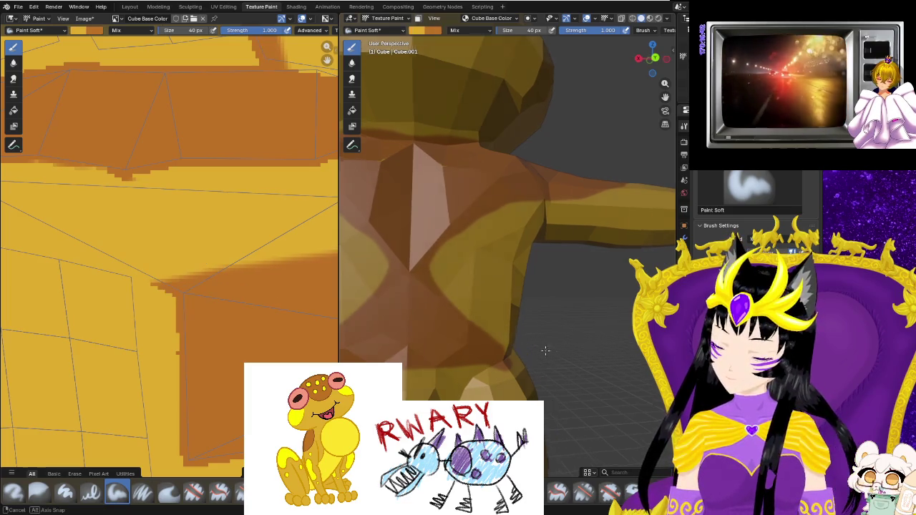
{"action": "middle_click_drag", "start_coordinate": [495, 321], "coordinate": [448, 285]}
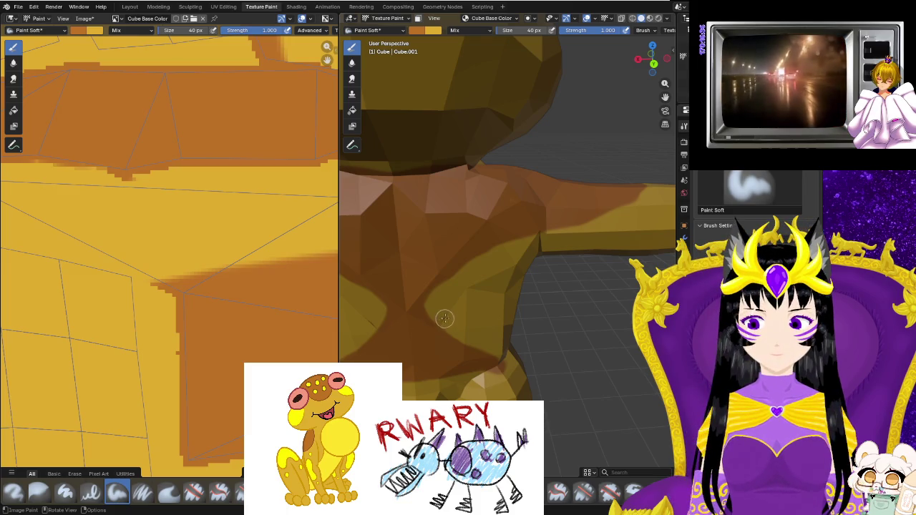
{"action": "left_click_drag", "start_coordinate": [444, 319], "coordinate": [447, 315]}
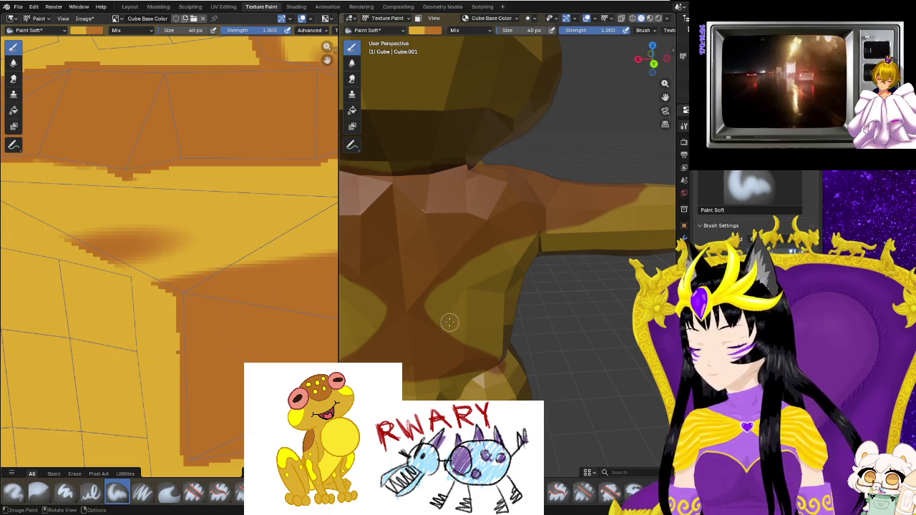
{"action": "key", "text": "ctrl+z"}
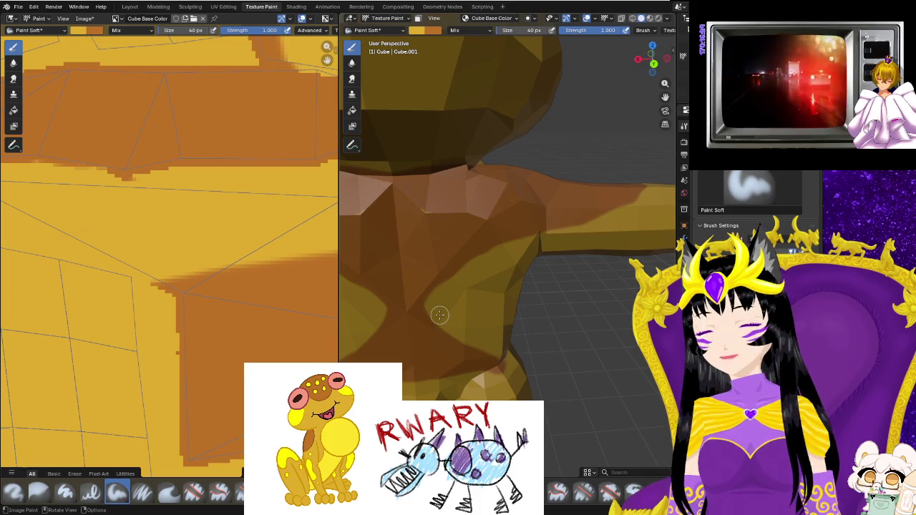
Dab yellow paint onto the neck seam and check it in the texture.
{"action": "left_click", "coordinate": [427, 208]}
{"action": "middle_click_drag", "start_coordinate": [202, 215], "coordinate": [141, 343]}
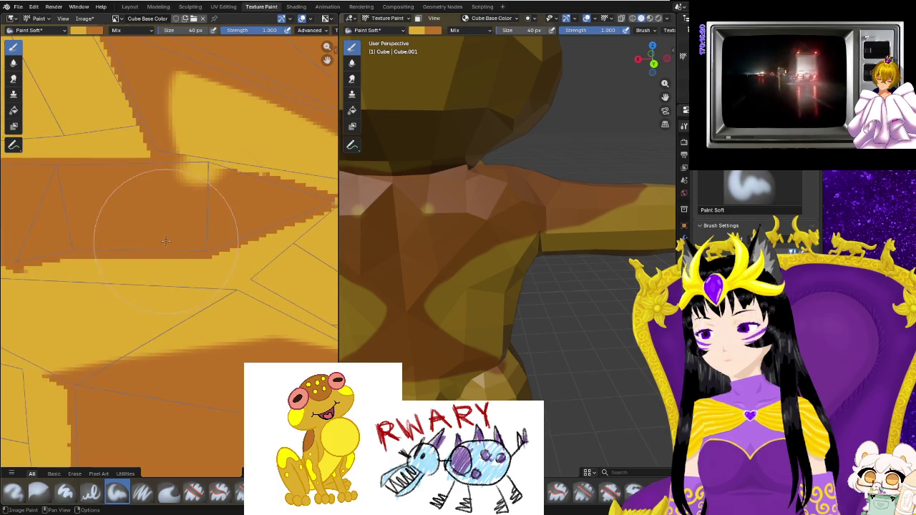
{"action": "scroll", "coordinate": [141, 344], "scroll_direction": "up", "scroll_amount": 2}
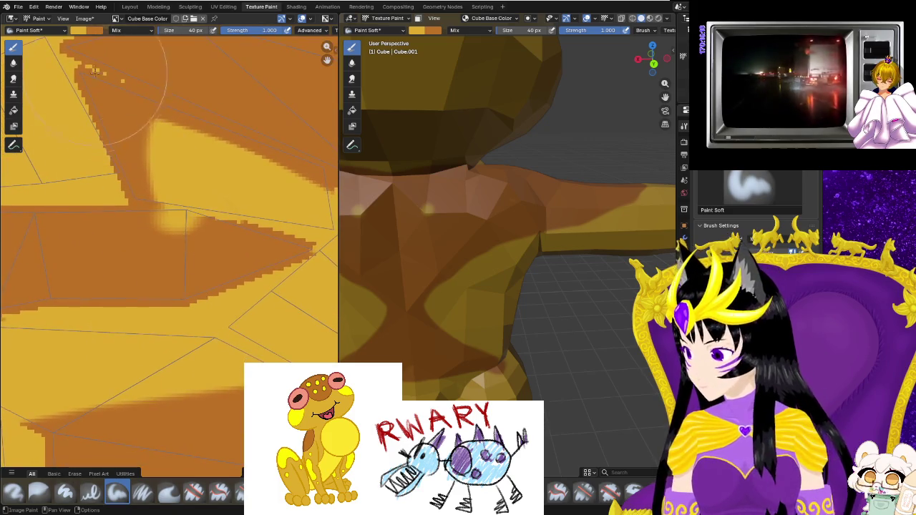
{"action": "left_click", "coordinate": [224, 6]}
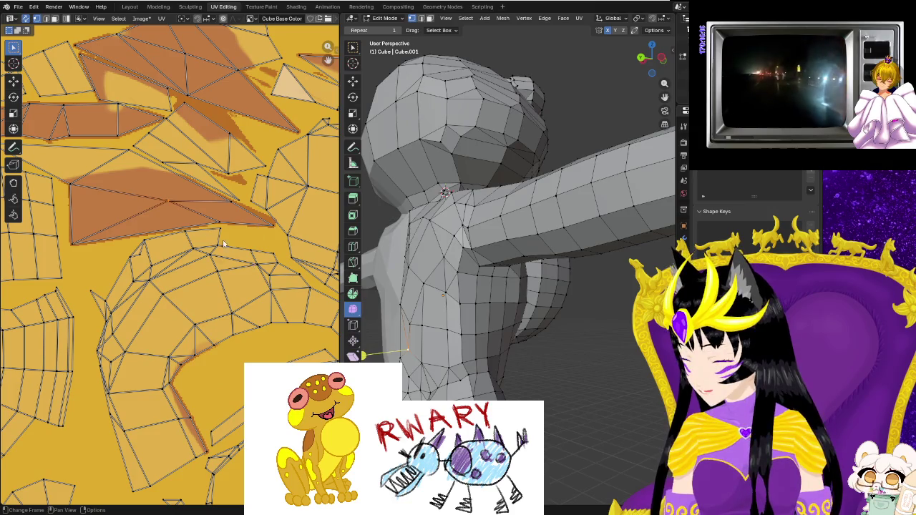
Zoom into the UV editor and move both vertices of the vertical seam edge onto the brown paint.
{"action": "scroll", "coordinate": [250, 222], "scroll_direction": "up", "scroll_amount": 2}
{"action": "scroll", "coordinate": [243, 236], "scroll_direction": "up", "scroll_amount": 2}
{"action": "scroll", "coordinate": [229, 250], "scroll_direction": "up", "scroll_amount": 1}
{"action": "scroll", "coordinate": [218, 243], "scroll_direction": "up", "scroll_amount": 1}
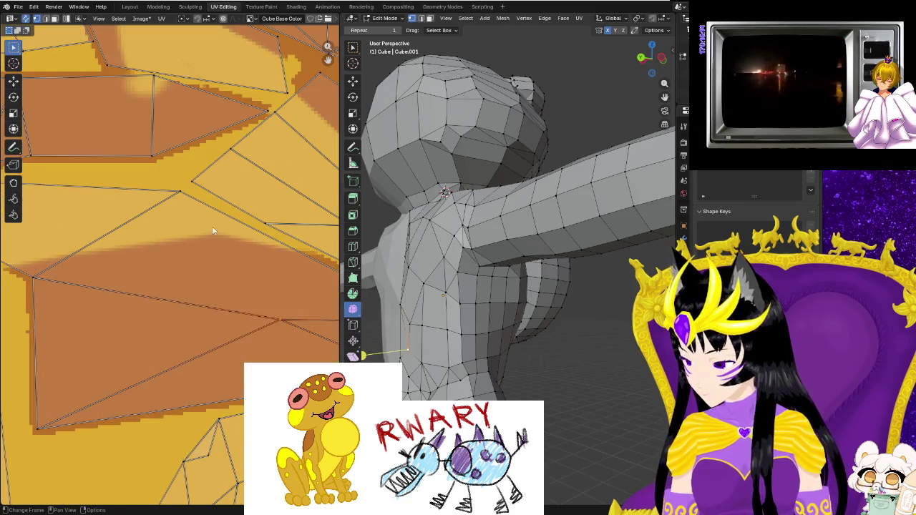
{"action": "scroll", "coordinate": [214, 231], "scroll_direction": "up", "scroll_amount": 1}
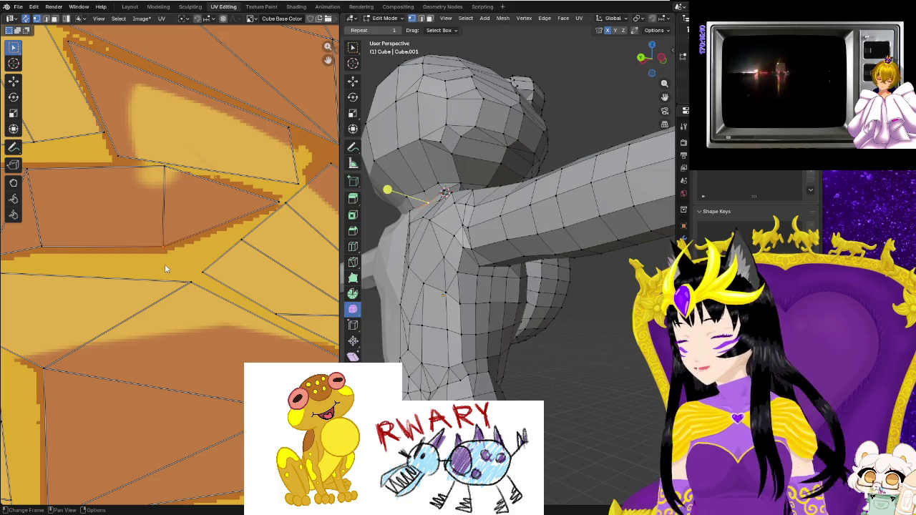
{"action": "key", "text": "g"}
{"action": "left_click", "coordinate": [165, 282]}
{"action": "left_click", "coordinate": [162, 171]}
{"action": "key", "text": "g"}
{"action": "left_click", "coordinate": [162, 174]}
Nudge three more shoulder-seam UV vertices onto the painted edge, then return to Texture Paint.
{"action": "left_click", "coordinate": [45, 248]}
{"action": "key", "text": "g"}
{"action": "left_click", "coordinate": [224, 204]}
{"action": "left_click", "coordinate": [280, 201]}
{"action": "key", "text": "g"}
{"action": "left_click", "coordinate": [285, 199]}
{"action": "left_click", "coordinate": [166, 177]}
{"action": "key", "text": "g"}
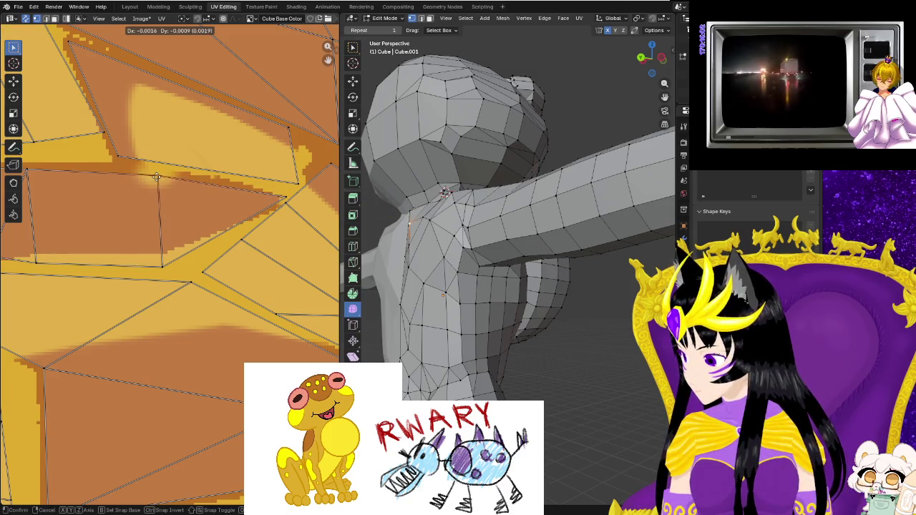
{"action": "left_click", "coordinate": [160, 180]}
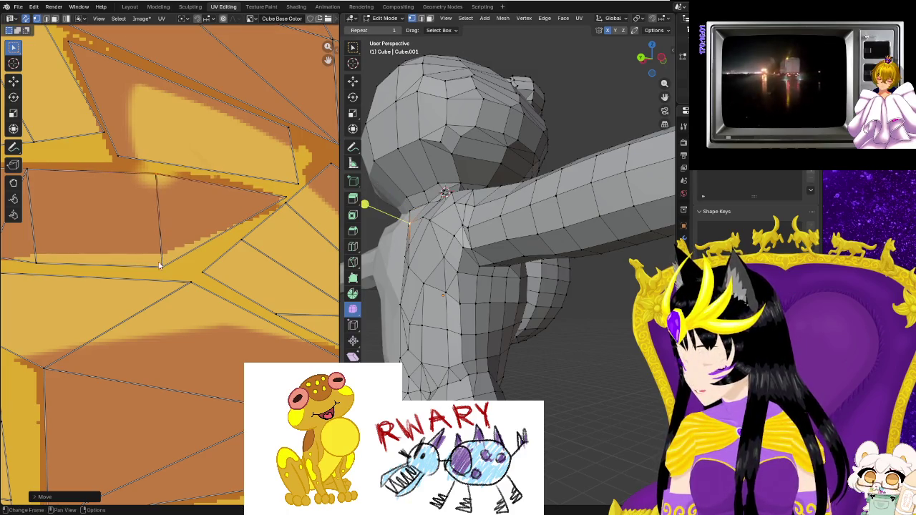
{"action": "left_click", "coordinate": [261, 6]}
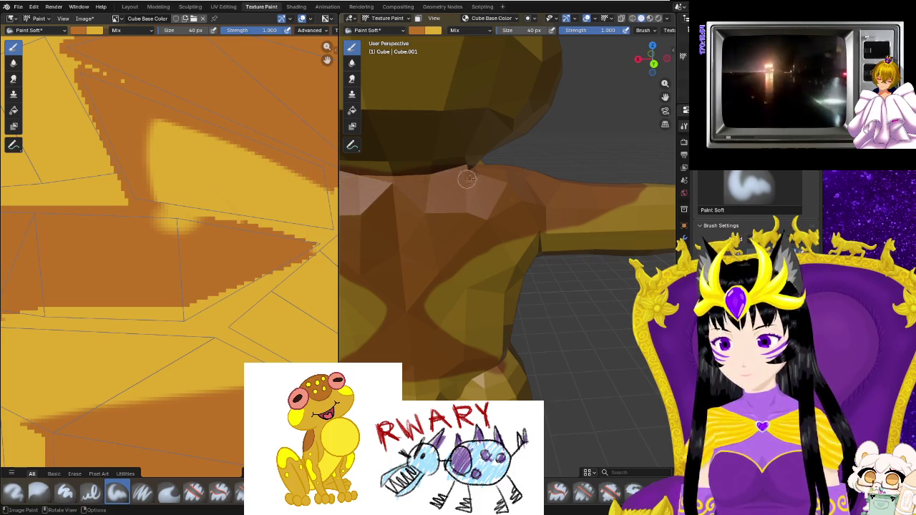
Paint a soft light stroke over the neck-to-back seam on the frog's upper back.
{"action": "mouse_move", "coordinate": [415, 208]}
{"action": "middle_mouse_down"}
{"action": "mouse_move", "coordinate": [452, 256]}
{"action": "mouse_move", "coordinate": [408, 310]}
{"action": "mouse_move", "coordinate": [383, 309]}
{"action": "mouse_move", "coordinate": [524, 357]}
{"action": "mouse_move", "coordinate": [489, 287]}
{"action": "middle_mouse_up"}
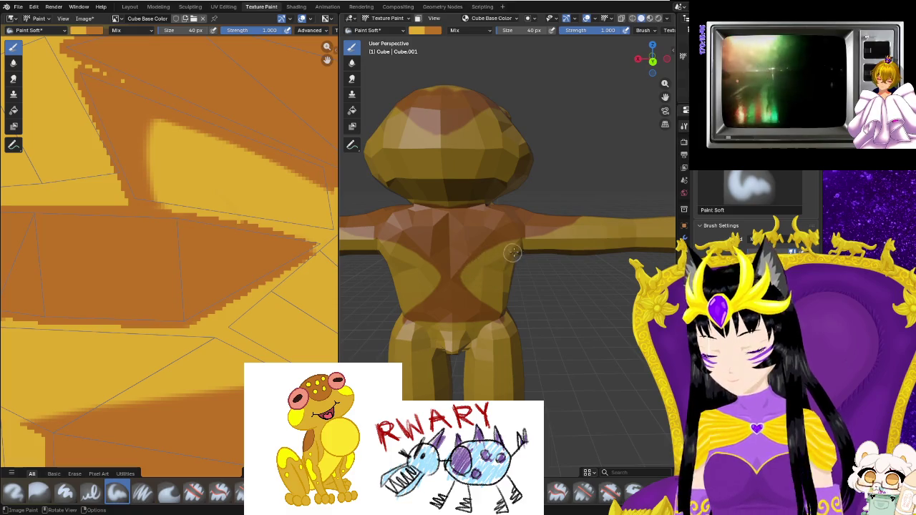
{"action": "left_click_drag", "start_coordinate": [464, 277], "coordinate": [511, 290]}
{"action": "middle_click_drag", "start_coordinate": [511, 290], "coordinate": [488, 272]}
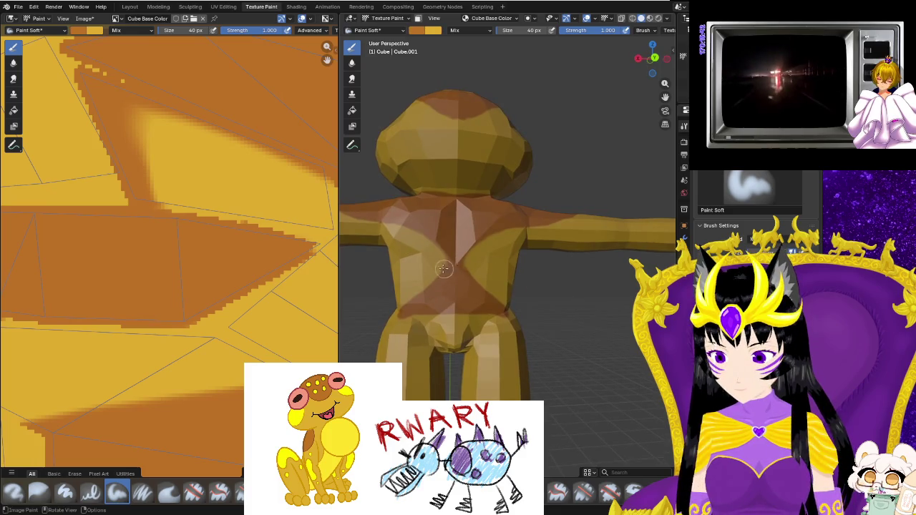
{"action": "mouse_move", "coordinate": [527, 297]}
{"action": "middle_mouse_down"}
{"action": "mouse_move", "coordinate": [517, 303]}
{"action": "mouse_move", "coordinate": [522, 291]}
{"action": "middle_mouse_up"}
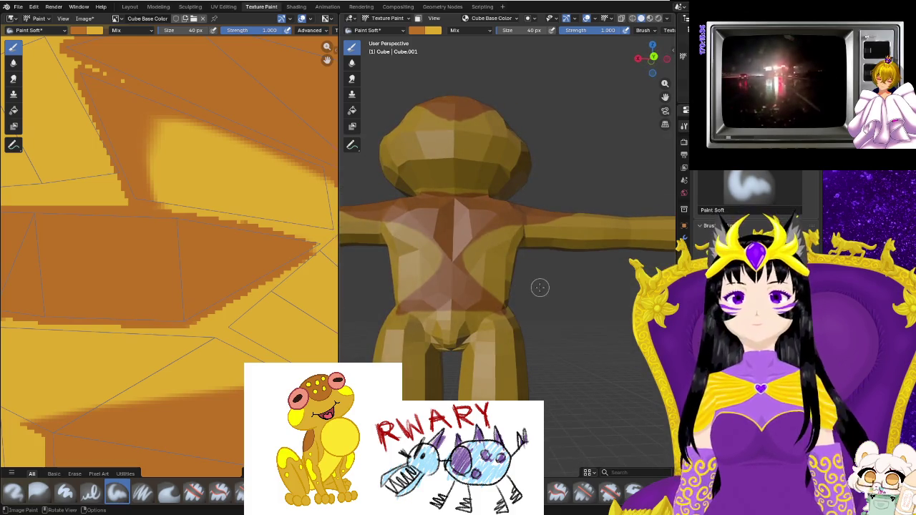
{"action": "mouse_move", "coordinate": [540, 288]}
{"action": "middle_mouse_down"}
{"action": "mouse_move", "coordinate": [370, 300]}
{"action": "mouse_move", "coordinate": [382, 297]}
{"action": "middle_mouse_up"}
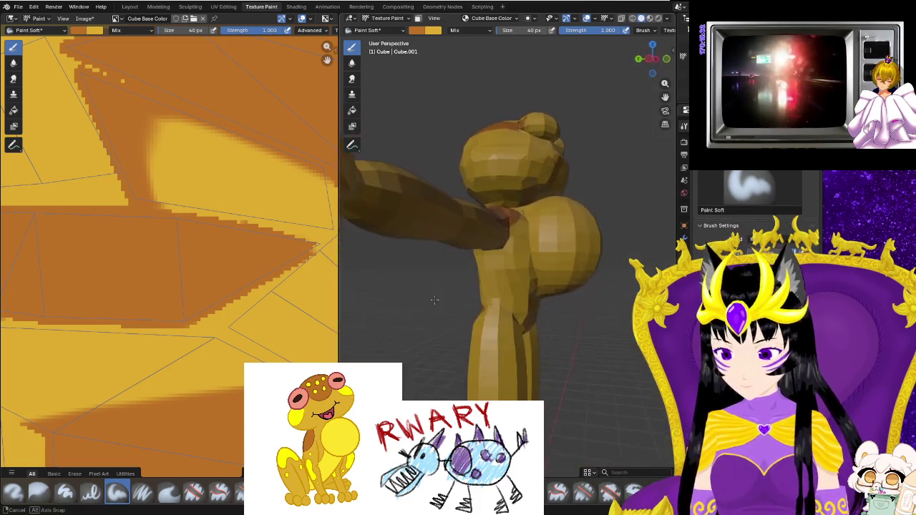
Orbit and zoom around the frog to inspect the leg and ball from several angles.
{"action": "scroll", "coordinate": [526, 300], "scroll_direction": "up", "scroll_amount": 2}
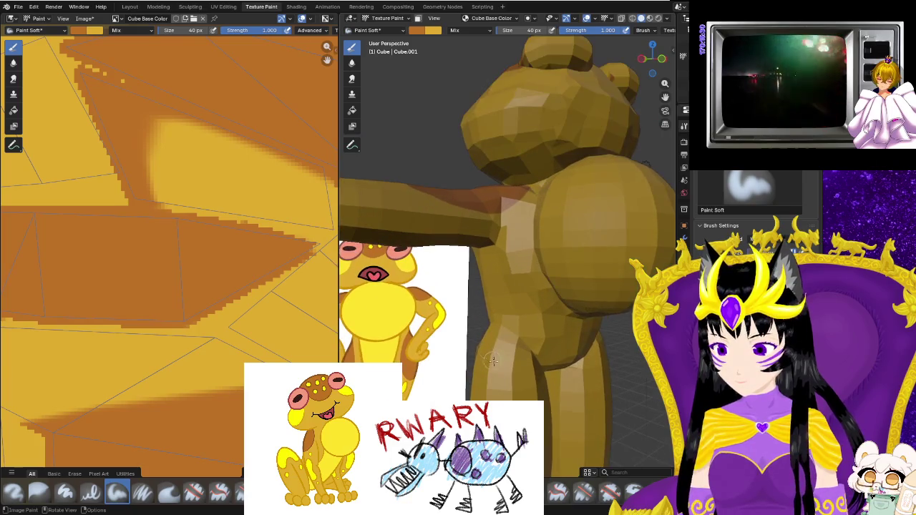
{"action": "scroll", "coordinate": [525, 300], "scroll_direction": "up", "scroll_amount": 2}
{"action": "middle_click_drag", "start_coordinate": [525, 300], "coordinate": [586, 315]}
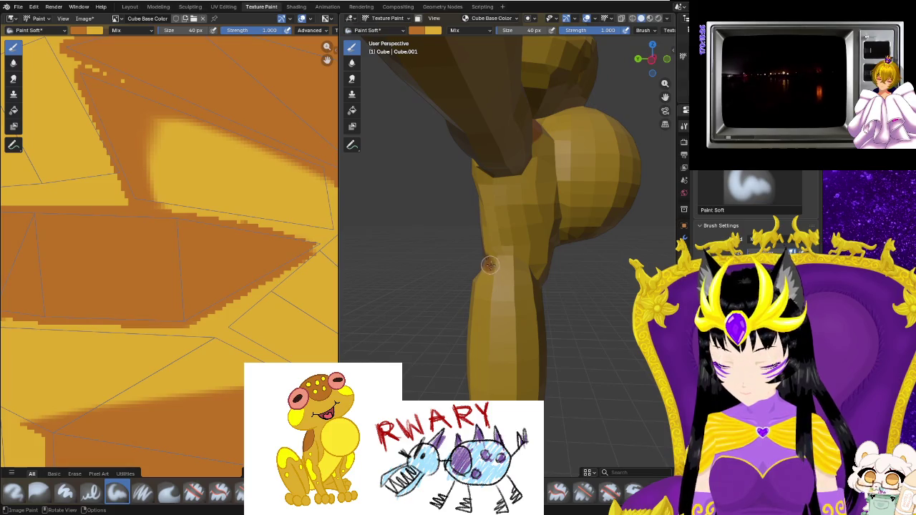
{"action": "middle_click_drag", "start_coordinate": [525, 284], "coordinate": [465, 317]}
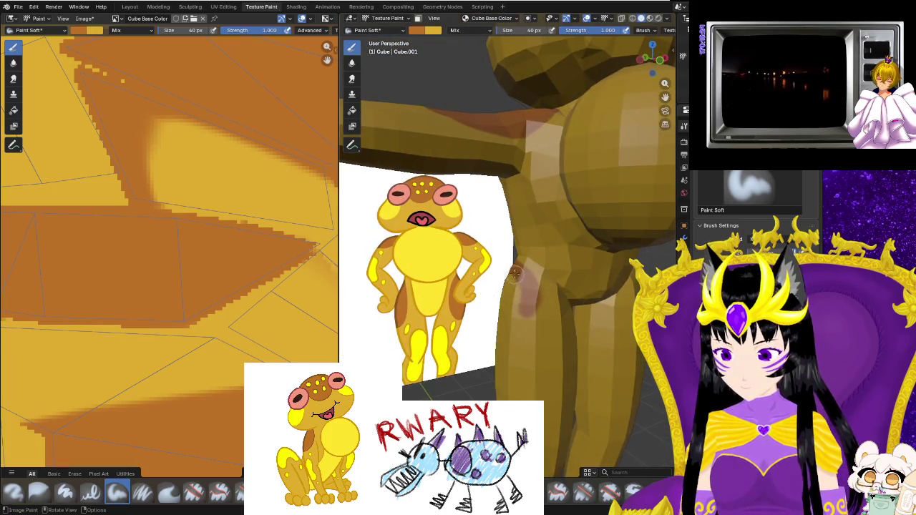
{"action": "middle_click_drag", "start_coordinate": [534, 393], "coordinate": [536, 344]}
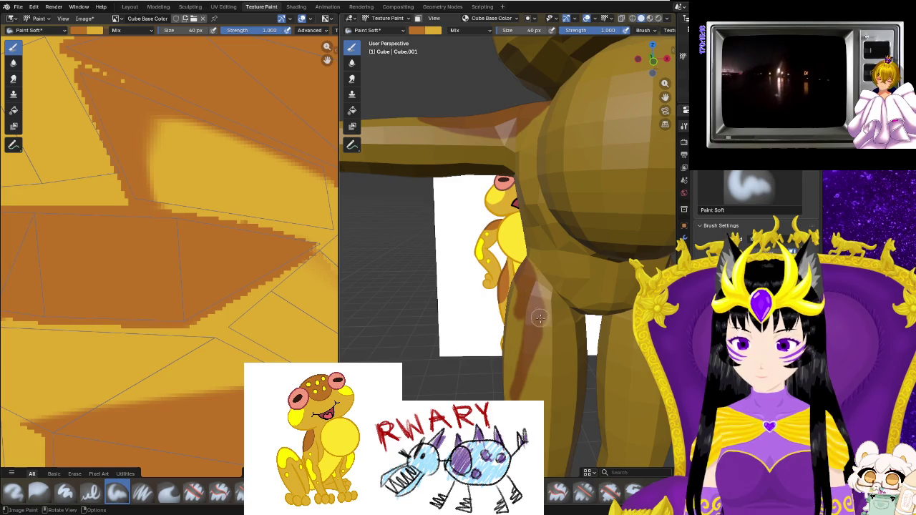
{"action": "middle_click_drag", "start_coordinate": [530, 322], "coordinate": [537, 280]}
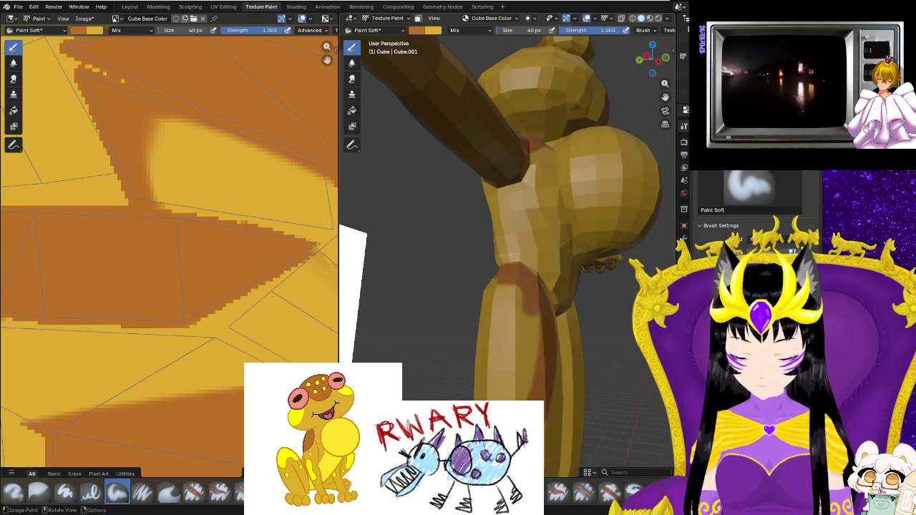
Paint mirrored darker brown strokes up both legs and around the crotch, viewed from the front.
{"action": "left_click_drag", "start_coordinate": [486, 363], "coordinate": [496, 351]}
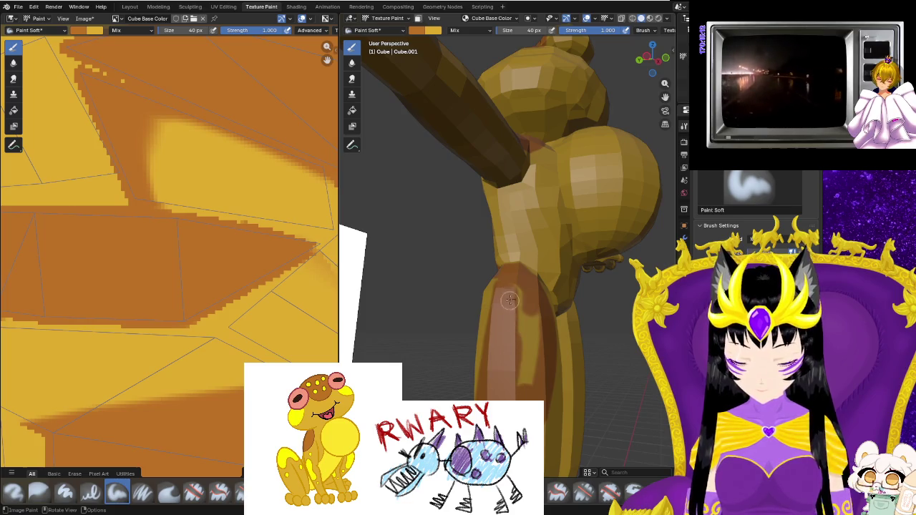
{"action": "mouse_move", "coordinate": [528, 368]}
{"action": "middle_mouse_down"}
{"action": "mouse_move", "coordinate": [605, 347]}
{"action": "mouse_move", "coordinate": [558, 300]}
{"action": "middle_mouse_up"}
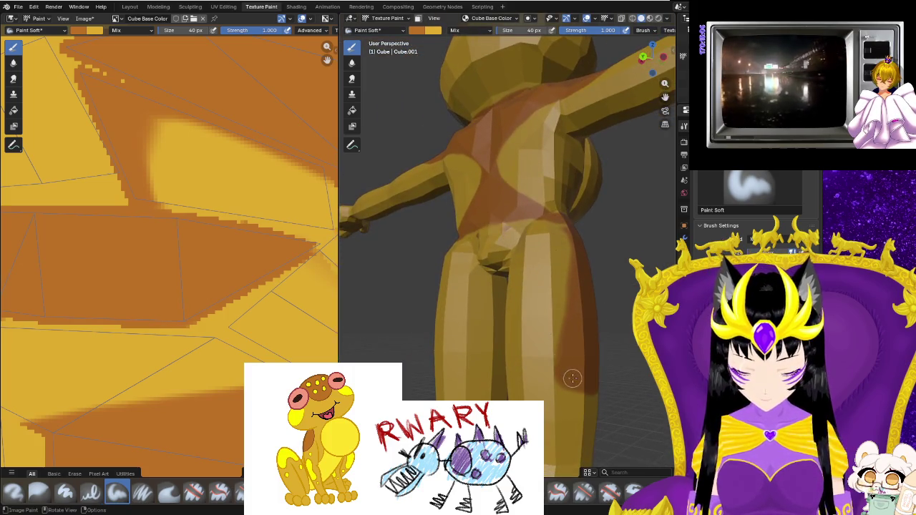
{"action": "mouse_move", "coordinate": [546, 308]}
{"action": "left_mouse_down"}
{"action": "mouse_move", "coordinate": [515, 227]}
{"action": "mouse_move", "coordinate": [566, 346]}
{"action": "left_mouse_up"}
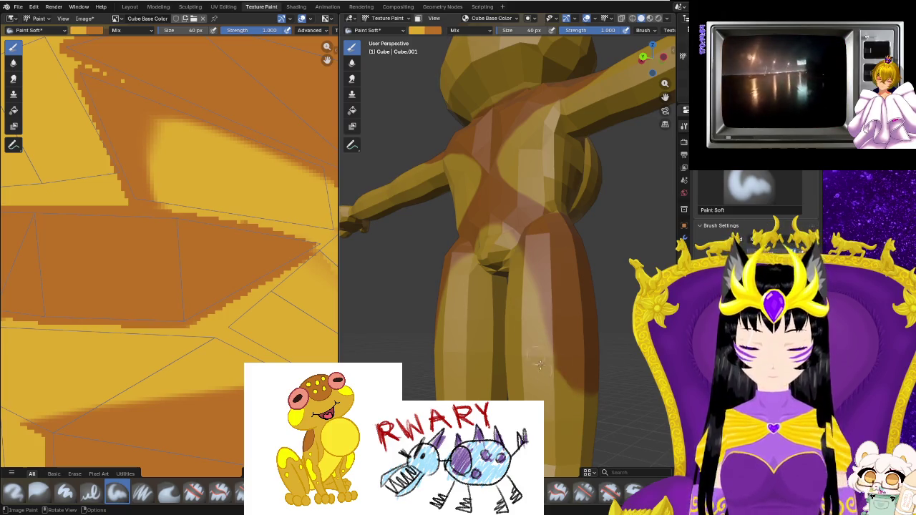
{"action": "middle_click_drag", "start_coordinate": [517, 265], "coordinate": [535, 300]}
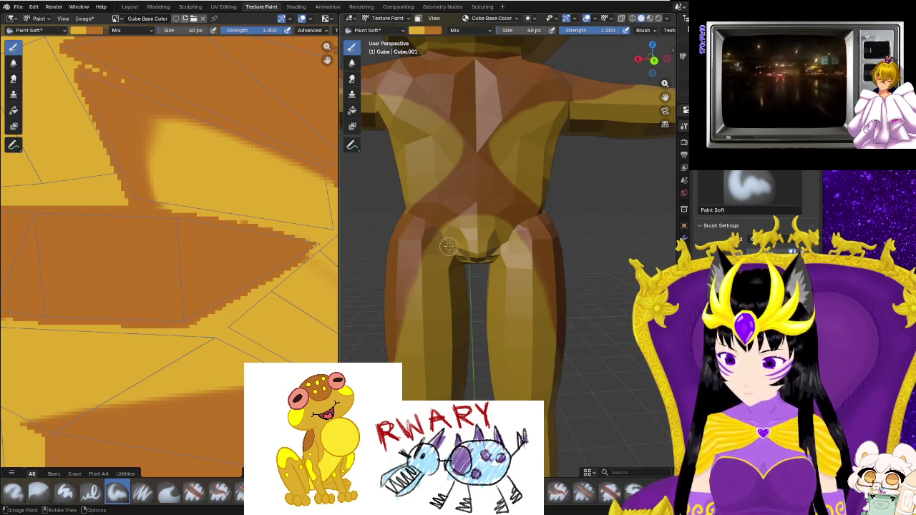
Paint a lighter mirrored stroke down the leg stripe, then check the frog from several sides.
{"action": "left_click_drag", "start_coordinate": [431, 254], "coordinate": [399, 330]}
{"action": "mouse_move", "coordinate": [405, 370]}
{"action": "middle_mouse_down"}
{"action": "mouse_move", "coordinate": [406, 386]}
{"action": "mouse_move", "coordinate": [580, 385]}
{"action": "middle_mouse_up"}
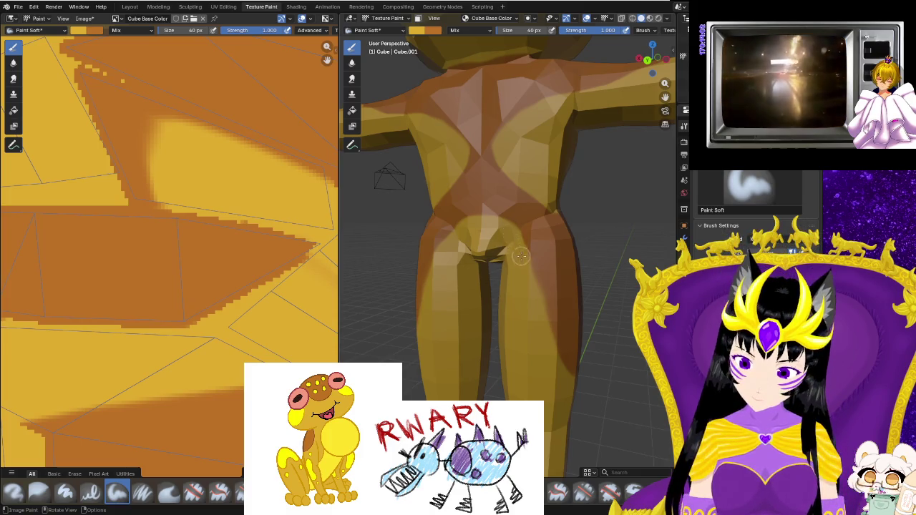
{"action": "middle_click_drag", "start_coordinate": [581, 362], "coordinate": [544, 367]}
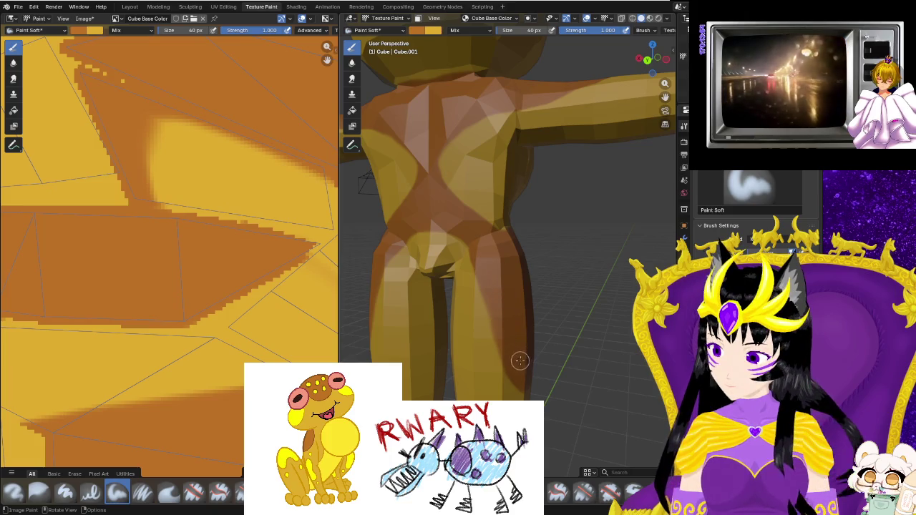
{"action": "mouse_move", "coordinate": [508, 349]}
{"action": "middle_mouse_down"}
{"action": "mouse_move", "coordinate": [477, 272]}
{"action": "mouse_move", "coordinate": [494, 293]}
{"action": "middle_mouse_up"}
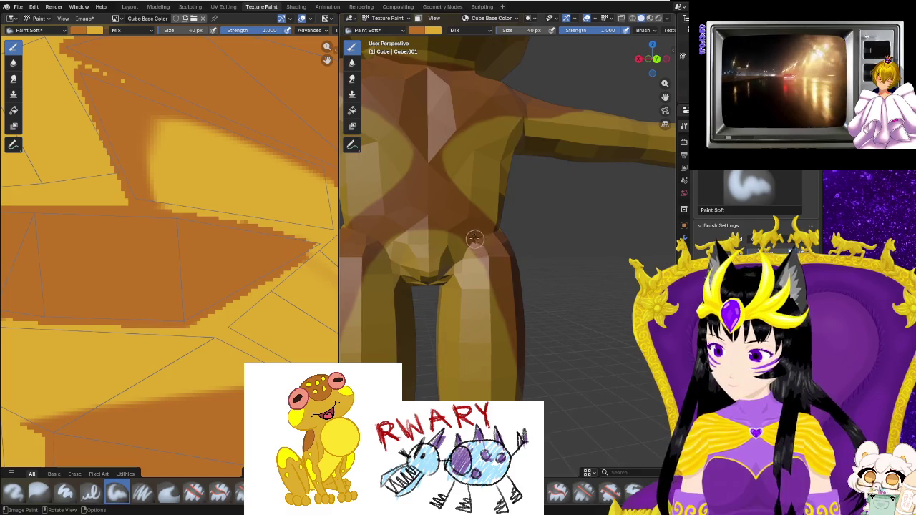
{"action": "mouse_move", "coordinate": [456, 231]}
{"action": "middle_mouse_down"}
{"action": "mouse_move", "coordinate": [597, 148]}
{"action": "mouse_move", "coordinate": [527, 370]}
{"action": "middle_mouse_up"}
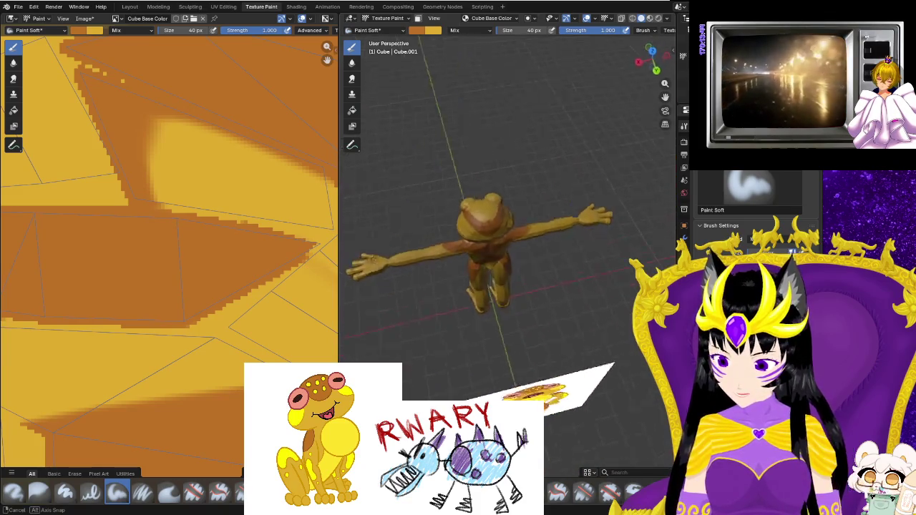
{"action": "middle_click_drag", "start_coordinate": [526, 370], "coordinate": [579, 368]}
{"action": "scroll", "coordinate": [581, 325], "scroll_direction": "up", "scroll_amount": 2}
{"action": "scroll", "coordinate": [530, 357], "scroll_direction": "up", "scroll_amount": 3}
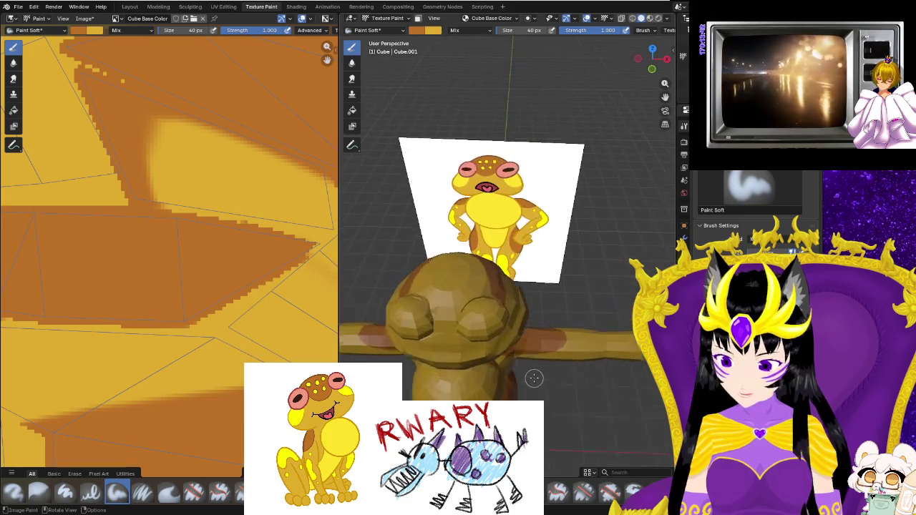
{"action": "mouse_move", "coordinate": [439, 334]}
{"action": "left_mouse_down"}
{"action": "mouse_move", "coordinate": [386, 312]}
{"action": "mouse_move", "coordinate": [478, 293]}
{"action": "left_mouse_up"}
{"action": "middle_click_drag", "start_coordinate": [422, 306], "coordinate": [552, 313]}
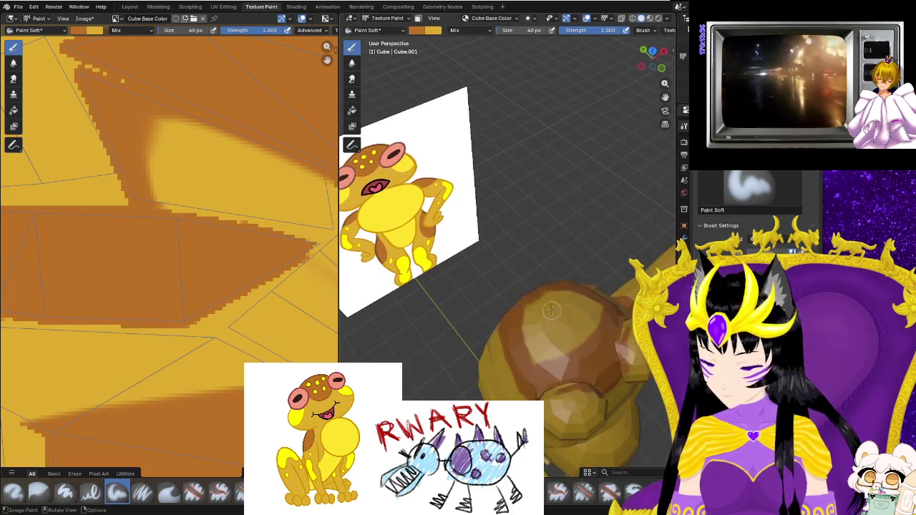
{"action": "left_click_drag", "start_coordinate": [522, 315], "coordinate": [532, 332]}
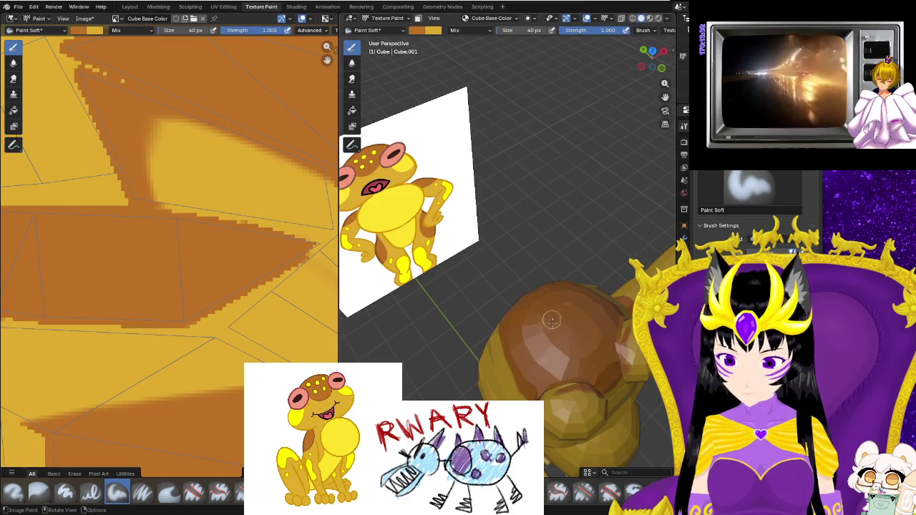
{"action": "mouse_move", "coordinate": [569, 333]}
{"action": "middle_mouse_down"}
{"action": "mouse_move", "coordinate": [536, 349]}
{"action": "mouse_move", "coordinate": [445, 331]}
{"action": "mouse_move", "coordinate": [512, 308]}
{"action": "middle_mouse_up"}
{"action": "scroll", "coordinate": [436, 318], "scroll_direction": "up", "scroll_amount": 2}
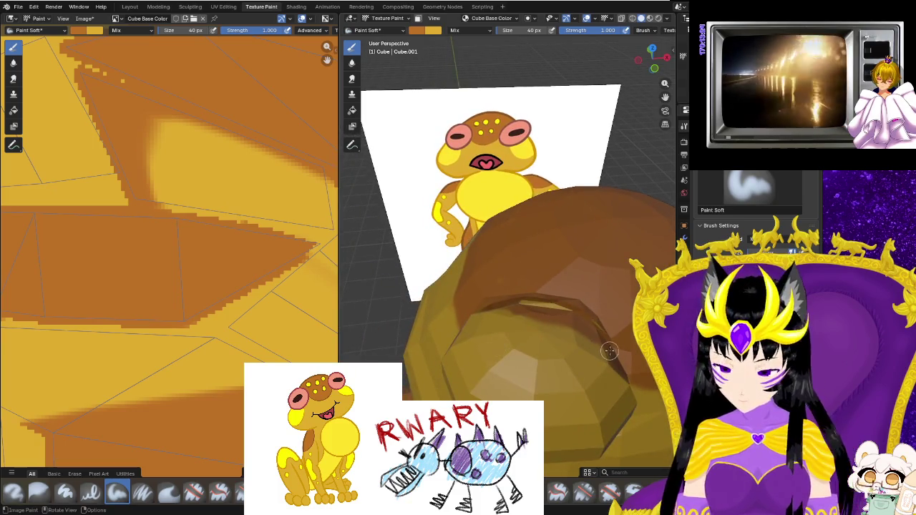
{"action": "mouse_move", "coordinate": [589, 380]}
{"action": "middle_mouse_down"}
{"action": "mouse_move", "coordinate": [553, 327]}
{"action": "mouse_move", "coordinate": [496, 87]}
{"action": "middle_mouse_up"}
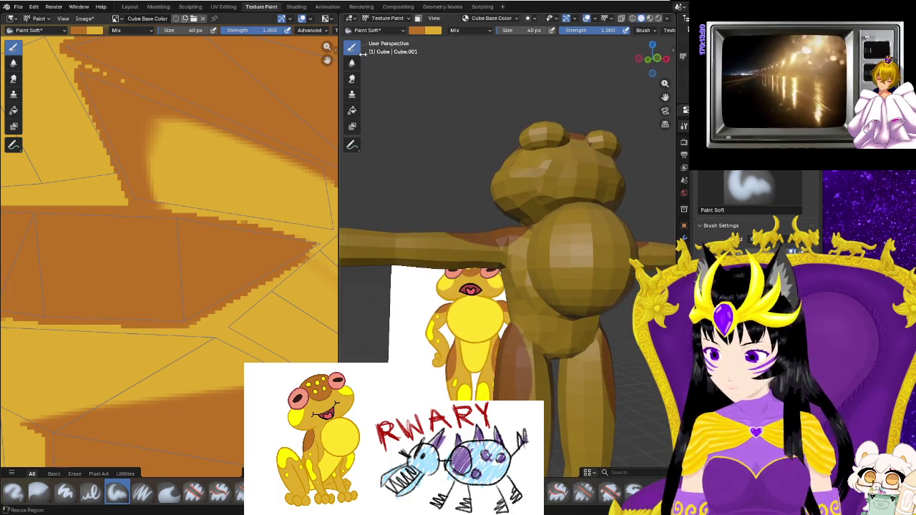
{"action": "left_click", "coordinate": [418, 31]}
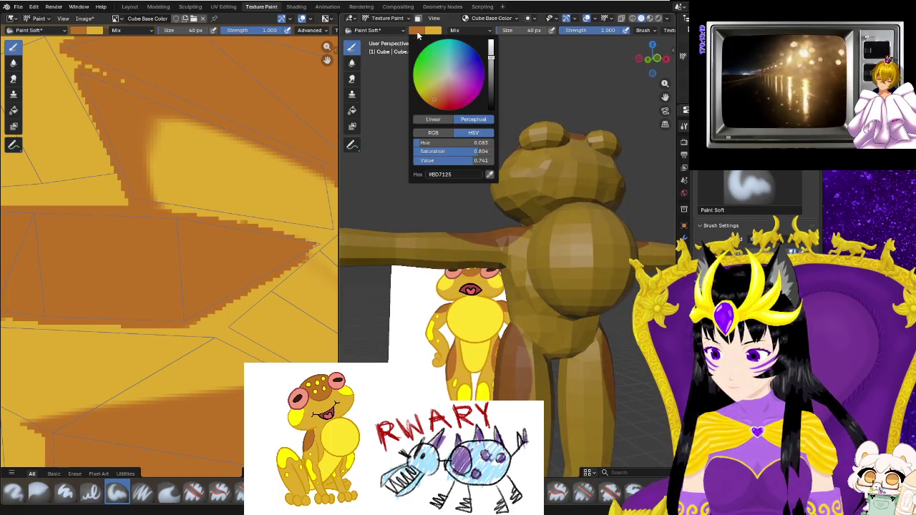
Eyedrop bright yellow and paint yellow streaks up and down the frog's belly.
{"action": "left_click", "coordinate": [489, 174]}
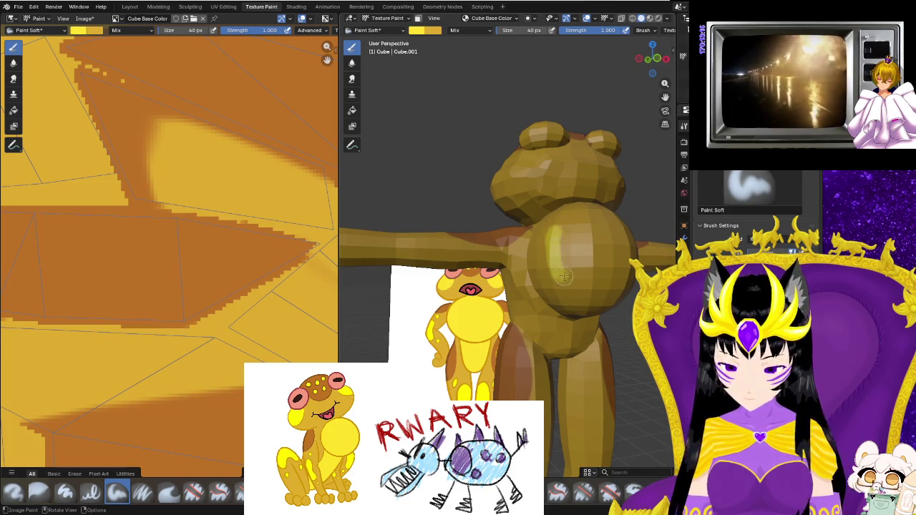
{"action": "left_click_drag", "start_coordinate": [561, 277], "coordinate": [571, 241]}
{"action": "middle_click_drag", "start_coordinate": [572, 266], "coordinate": [494, 336]}
{"action": "scroll", "coordinate": [486, 340], "scroll_direction": "up", "scroll_amount": 1}
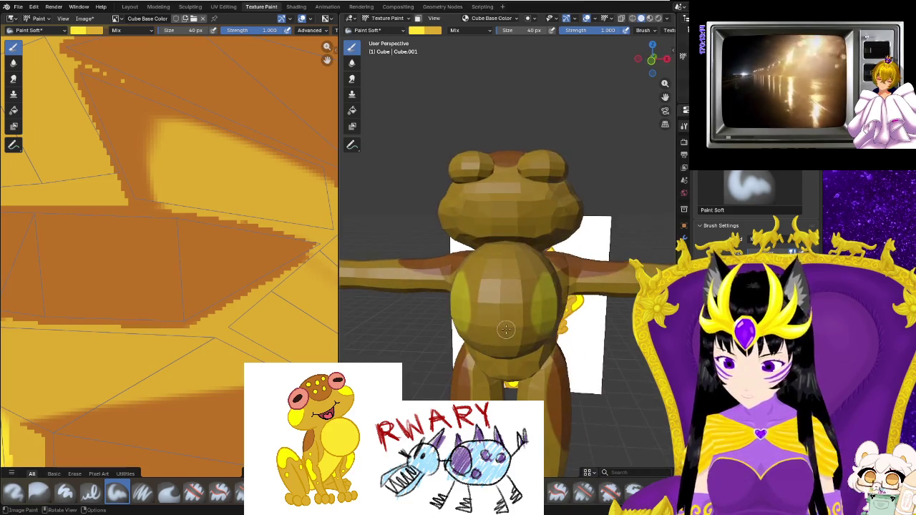
{"action": "scroll", "coordinate": [485, 342], "scroll_direction": "up", "scroll_amount": 1}
{"action": "scroll", "coordinate": [483, 309], "scroll_direction": "up", "scroll_amount": 2}
{"action": "left_click_drag", "start_coordinate": [483, 309], "coordinate": [483, 382]}
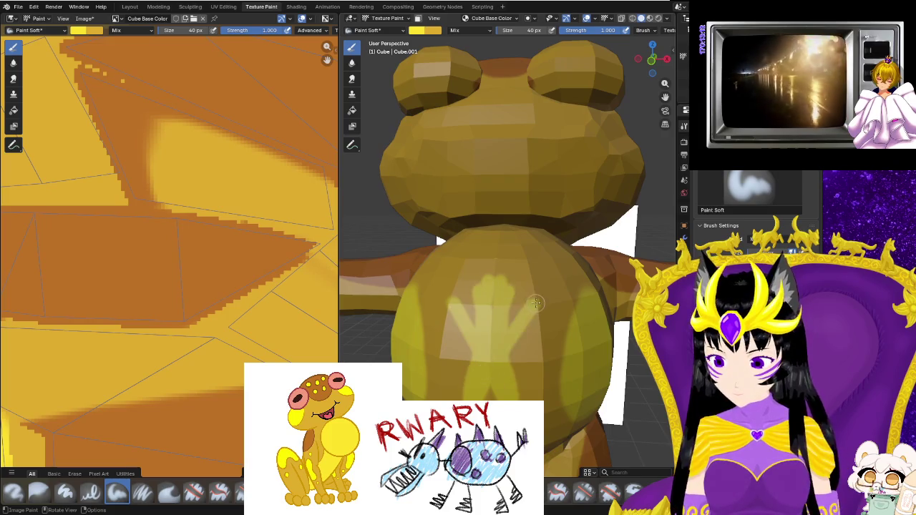
Orbit to the arm, centre the yellow patch in the texture view, and switch to UV Editing.
{"action": "scroll", "coordinate": [472, 324], "scroll_direction": "down", "scroll_amount": 3}
{"action": "middle_click_drag", "start_coordinate": [471, 324], "coordinate": [372, 331]}
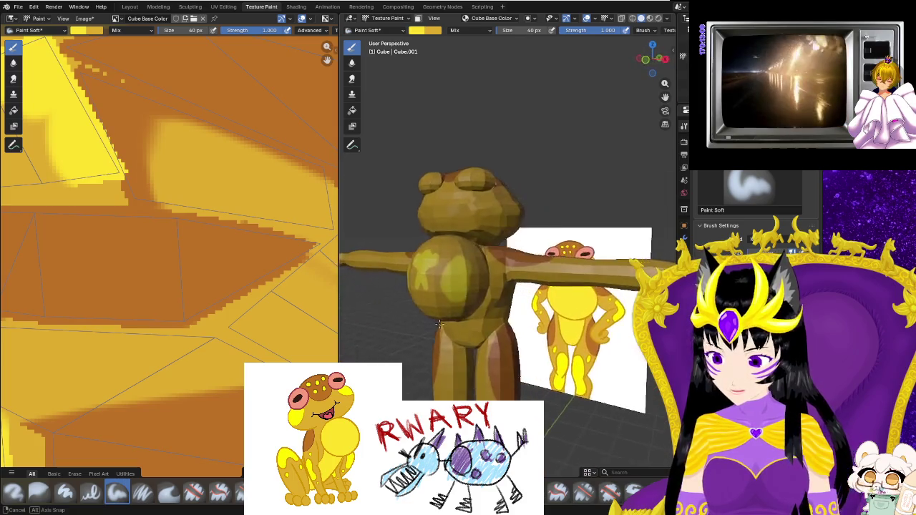
{"action": "mouse_move", "coordinate": [443, 182]}
{"action": "middle_mouse_down"}
{"action": "mouse_move", "coordinate": [436, 346]}
{"action": "mouse_move", "coordinate": [564, 341]}
{"action": "mouse_move", "coordinate": [478, 299]}
{"action": "mouse_move", "coordinate": [564, 302]}
{"action": "middle_mouse_up"}
{"action": "scroll", "coordinate": [435, 346], "scroll_direction": "up", "scroll_amount": 4}
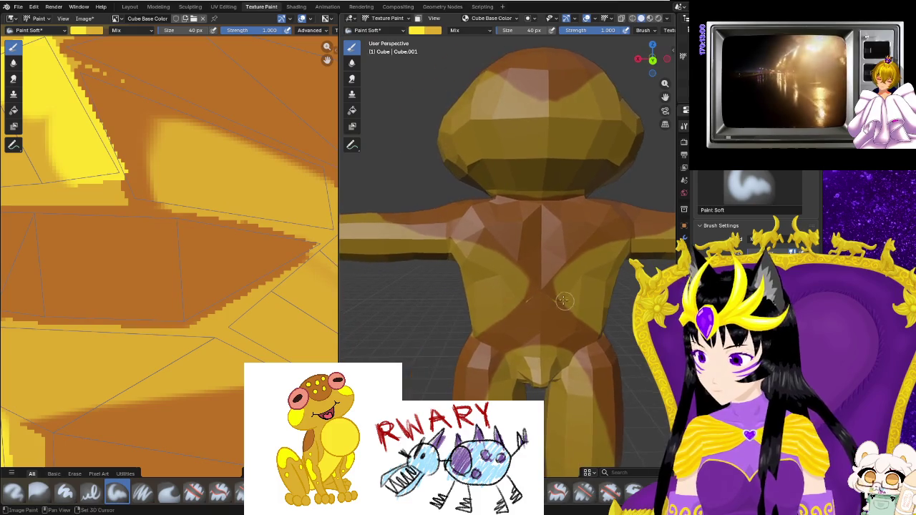
{"action": "middle_click_drag", "start_coordinate": [140, 171], "coordinate": [293, 236]}
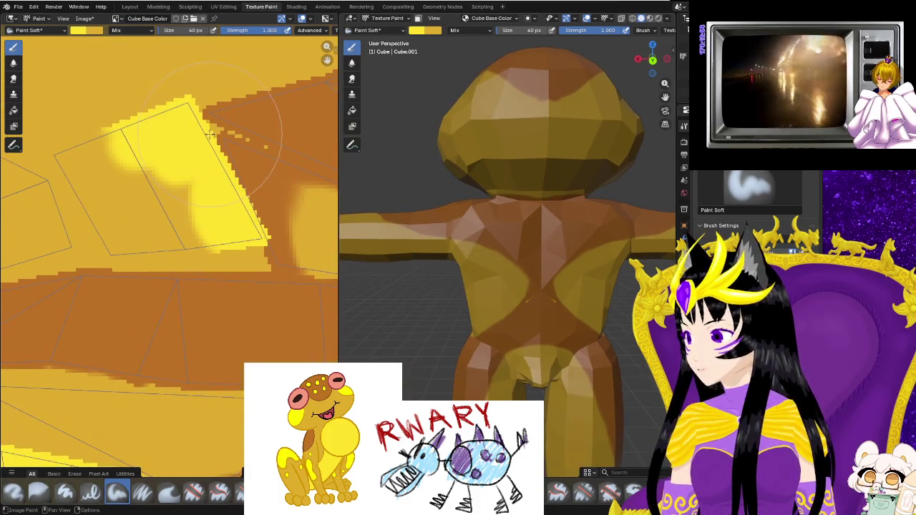
{"action": "left_click", "coordinate": [223, 6]}
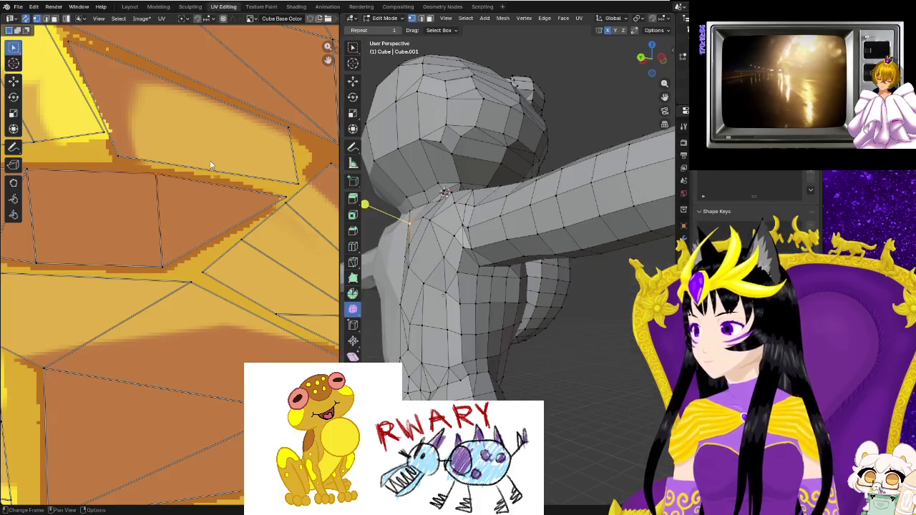
Drag the UV quad's corner vertices over the yellow painted patch, then return to Texture Paint.
{"action": "mouse_move", "coordinate": [83, 192]}
{"action": "middle_mouse_down"}
{"action": "mouse_move", "coordinate": [183, 301]}
{"action": "mouse_move", "coordinate": [282, 301]}
{"action": "middle_mouse_up"}
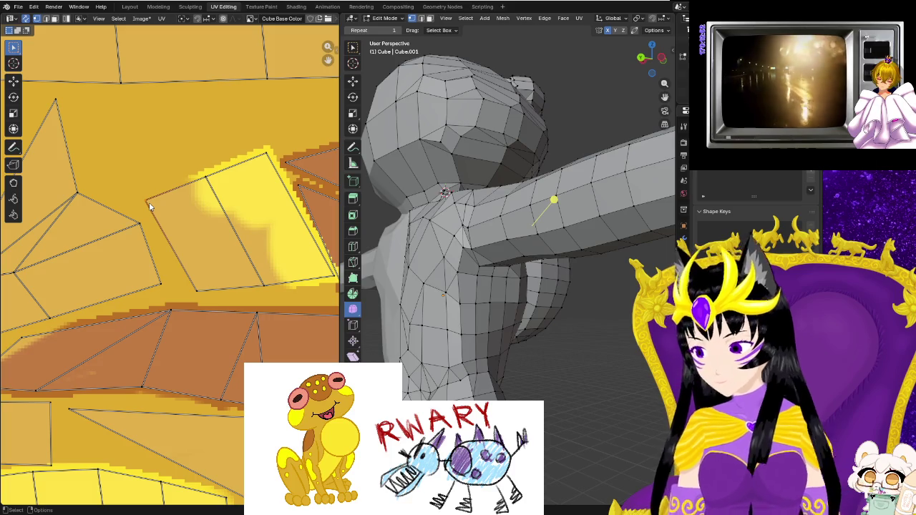
{"action": "left_click_drag", "start_coordinate": [149, 207], "coordinate": [121, 178]}
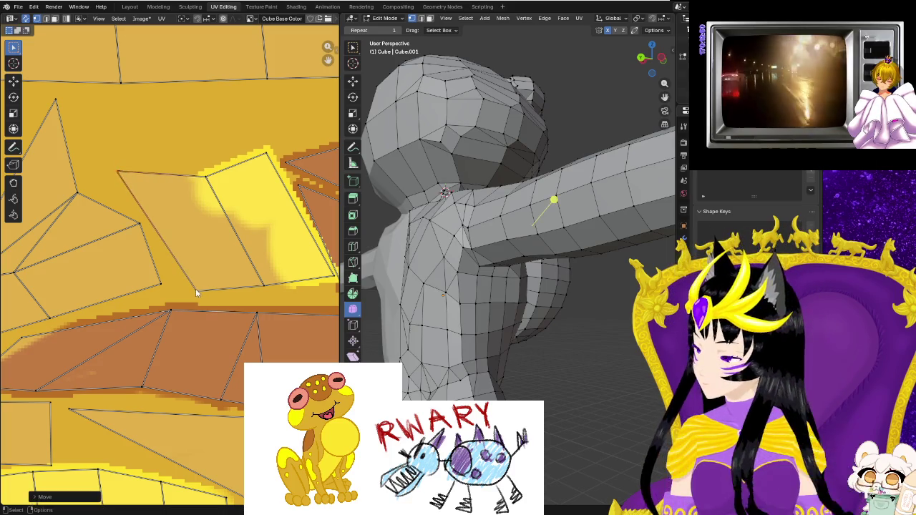
{"action": "left_click_drag", "start_coordinate": [195, 289], "coordinate": [181, 300]}
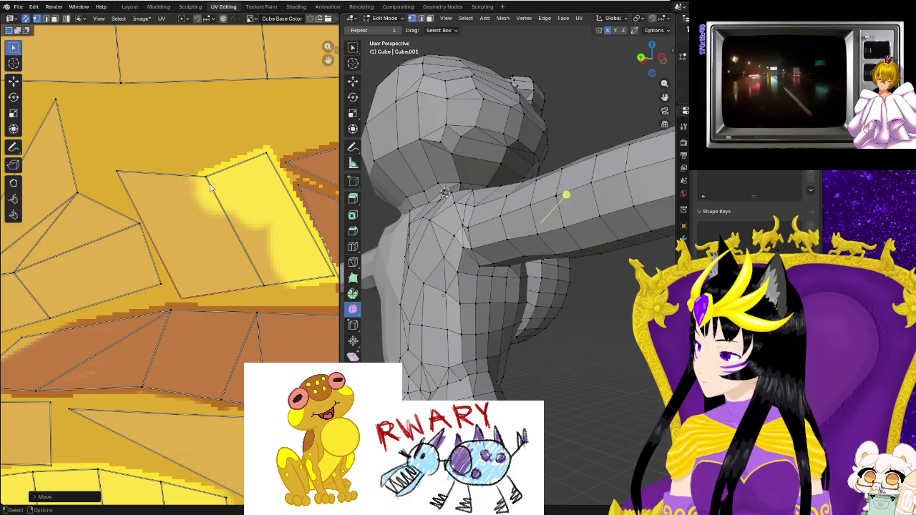
{"action": "left_click_drag", "start_coordinate": [206, 177], "coordinate": [182, 157]}
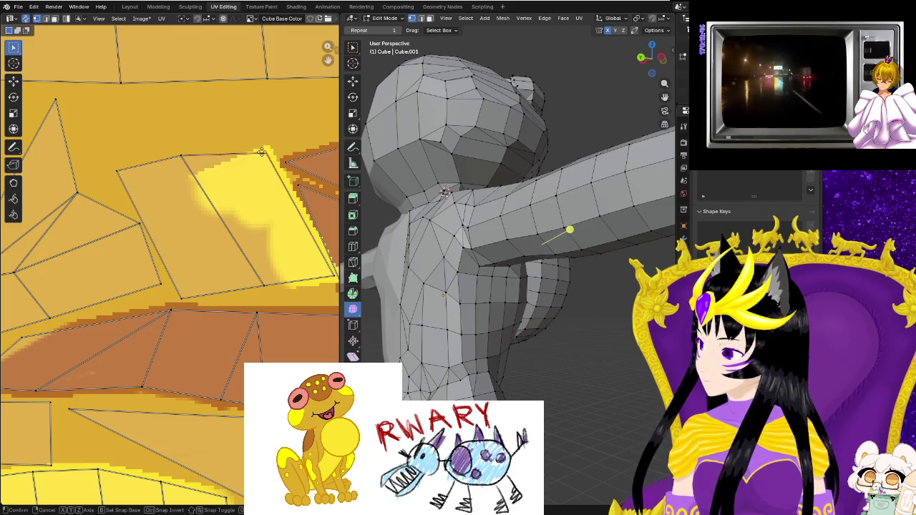
{"action": "left_click_drag", "start_coordinate": [262, 152], "coordinate": [253, 147]}
{"action": "left_click_drag", "start_coordinate": [332, 281], "coordinate": [329, 293]}
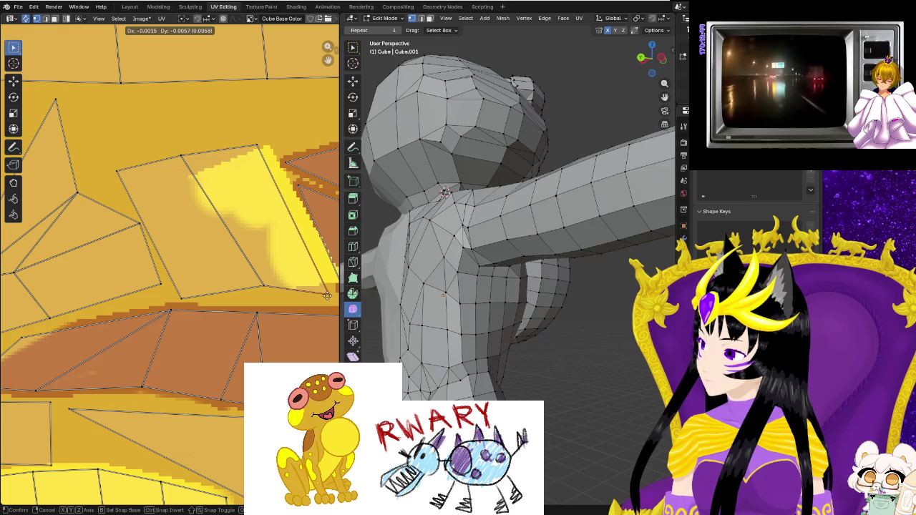
{"action": "middle_click_drag", "start_coordinate": [277, 289], "coordinate": [162, 264]}
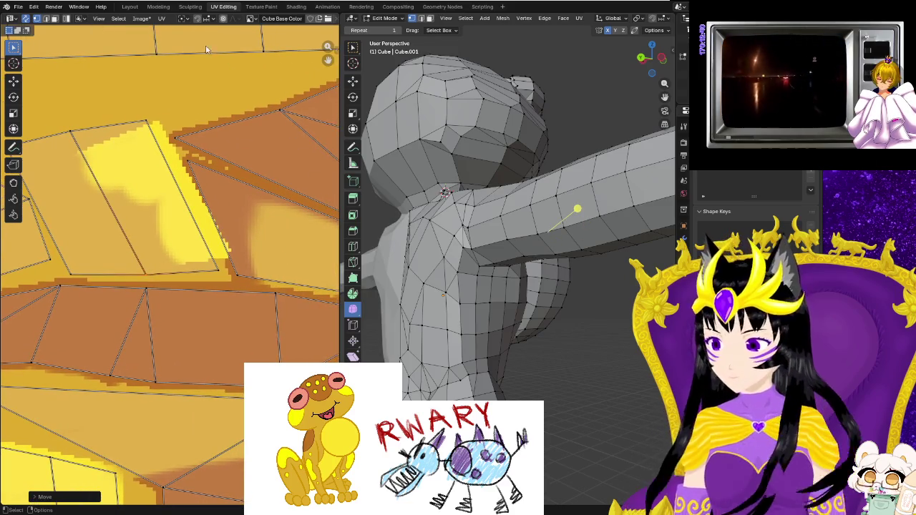
{"action": "left_click", "coordinate": [257, 7]}
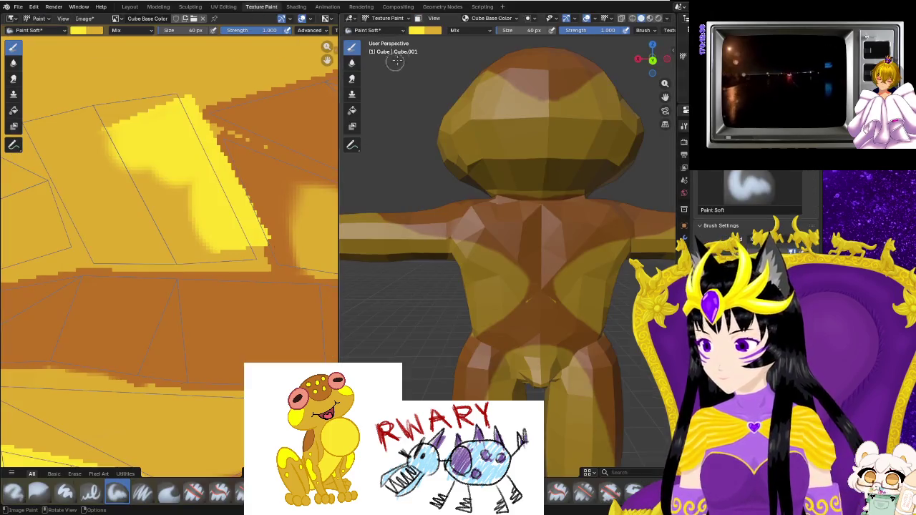
Sample the orange from the texture as the brush colour and orbit to a side view.
{"action": "left_click", "coordinate": [415, 30]}
{"action": "left_click", "coordinate": [489, 174]}
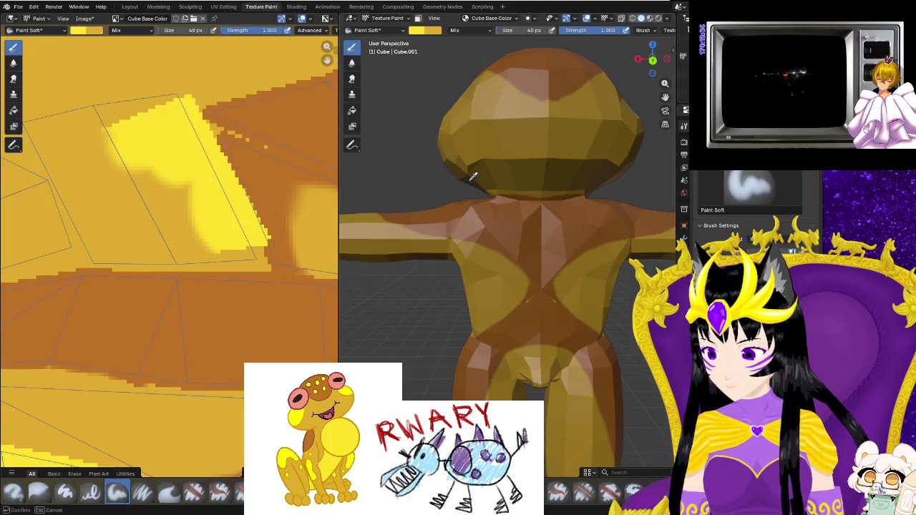
{"action": "left_click", "coordinate": [271, 175]}
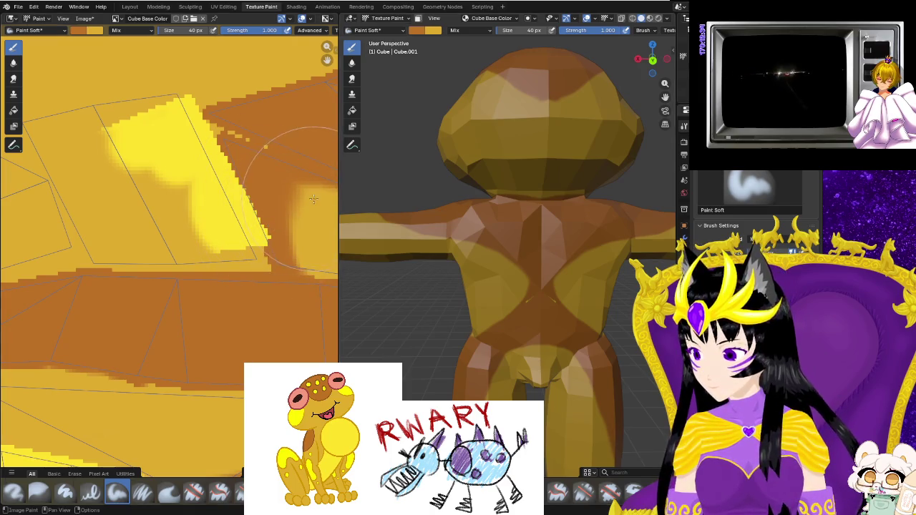
{"action": "scroll", "coordinate": [299, 201], "scroll_direction": "down", "scroll_amount": 1}
{"action": "scroll", "coordinate": [299, 201], "scroll_direction": "down", "scroll_amount": 1}
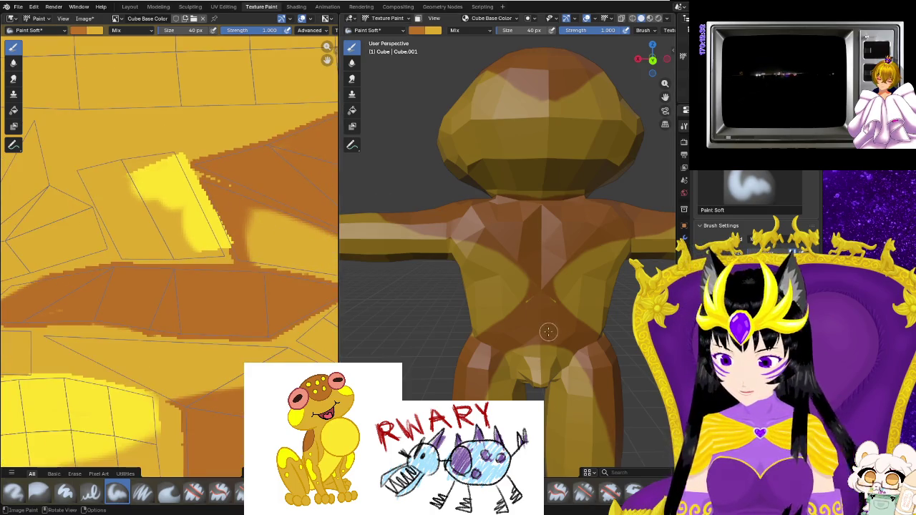
{"action": "scroll", "coordinate": [549, 331], "scroll_direction": "up", "scroll_amount": 2}
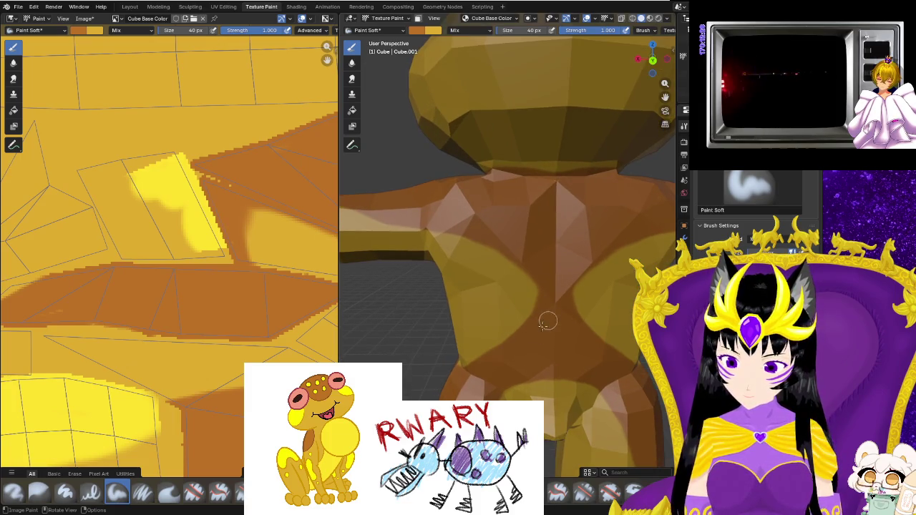
{"action": "scroll", "coordinate": [547, 322], "scroll_direction": "down", "scroll_amount": 4}
{"action": "mouse_move", "coordinate": [443, 356]}
{"action": "middle_mouse_down"}
{"action": "mouse_move", "coordinate": [393, 356]}
{"action": "mouse_move", "coordinate": [513, 335]}
{"action": "middle_mouse_up"}
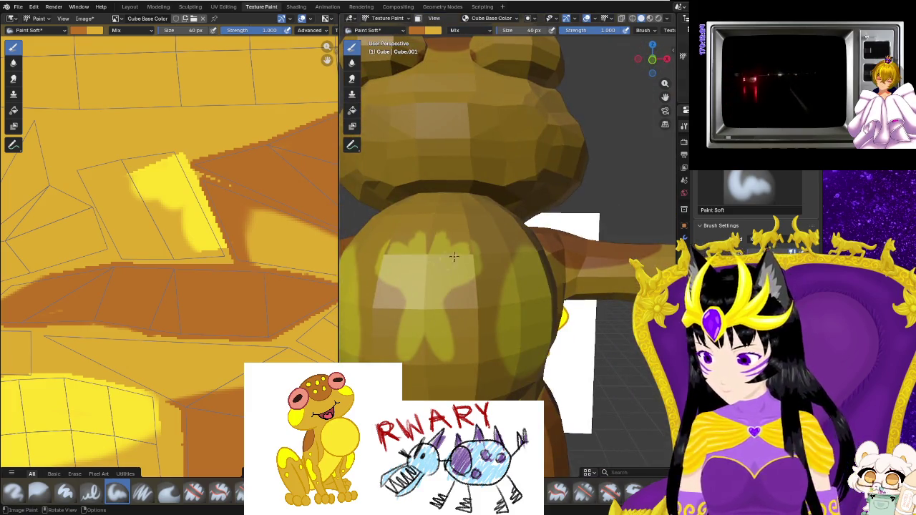
Sample yellow from the texture image and paint it over the back and belly.
{"action": "left_click", "coordinate": [415, 33]}
{"action": "left_click", "coordinate": [489, 175]}
{"action": "left_click", "coordinate": [175, 196]}
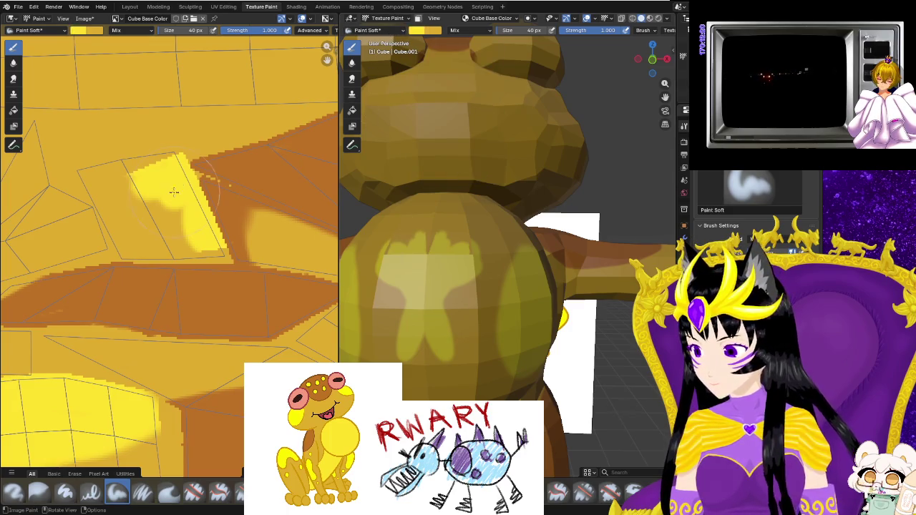
{"action": "left_click_drag", "start_coordinate": [390, 297], "coordinate": [399, 344]}
{"action": "left_click_drag", "start_coordinate": [458, 282], "coordinate": [461, 341]}
{"action": "middle_click_drag", "start_coordinate": [461, 341], "coordinate": [481, 305]}
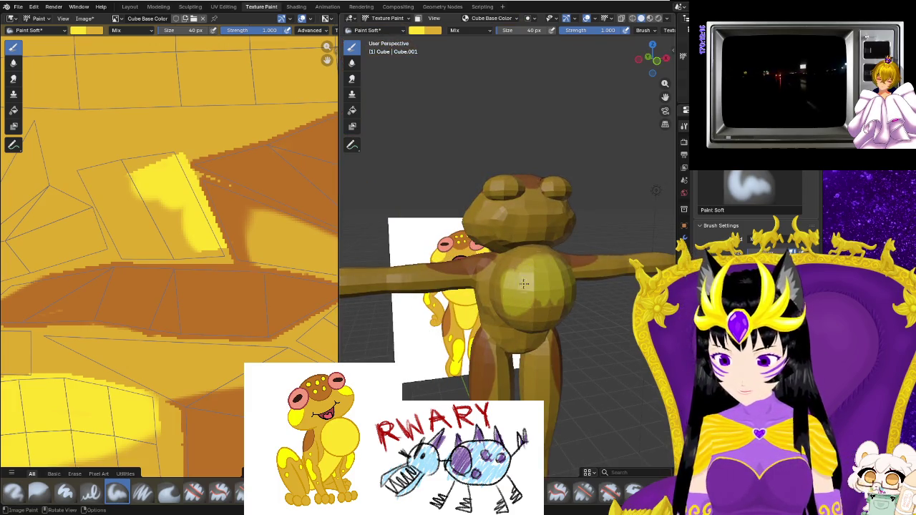
{"action": "left_click", "coordinate": [525, 306]}
{"action": "mouse_move", "coordinate": [525, 307]}
{"action": "middle_mouse_down"}
{"action": "mouse_move", "coordinate": [545, 277]}
{"action": "mouse_move", "coordinate": [553, 177]}
{"action": "mouse_move", "coordinate": [506, 274]}
{"action": "middle_mouse_up"}
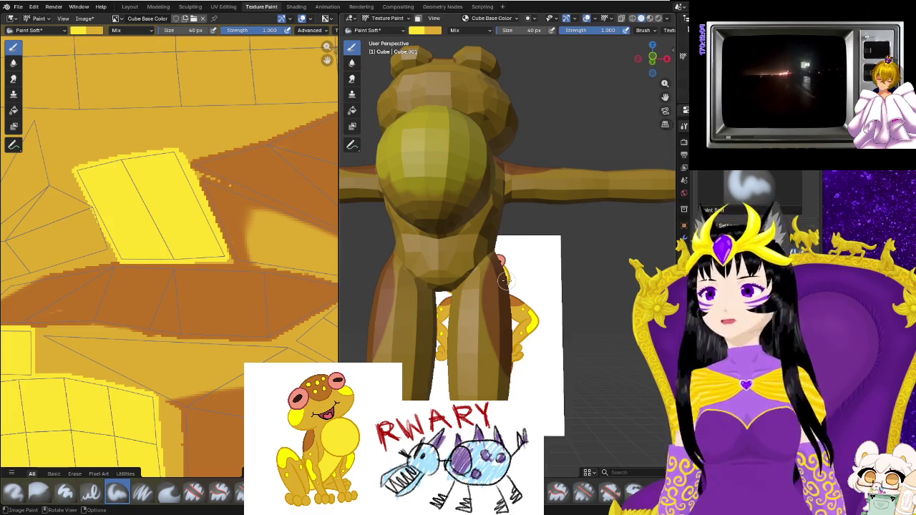
{"action": "mouse_move", "coordinate": [504, 281]}
{"action": "middle_mouse_down"}
{"action": "mouse_move", "coordinate": [485, 308]}
{"action": "mouse_move", "coordinate": [488, 242]}
{"action": "middle_mouse_up"}
{"action": "scroll", "coordinate": [487, 287], "scroll_direction": "up", "scroll_amount": 3}
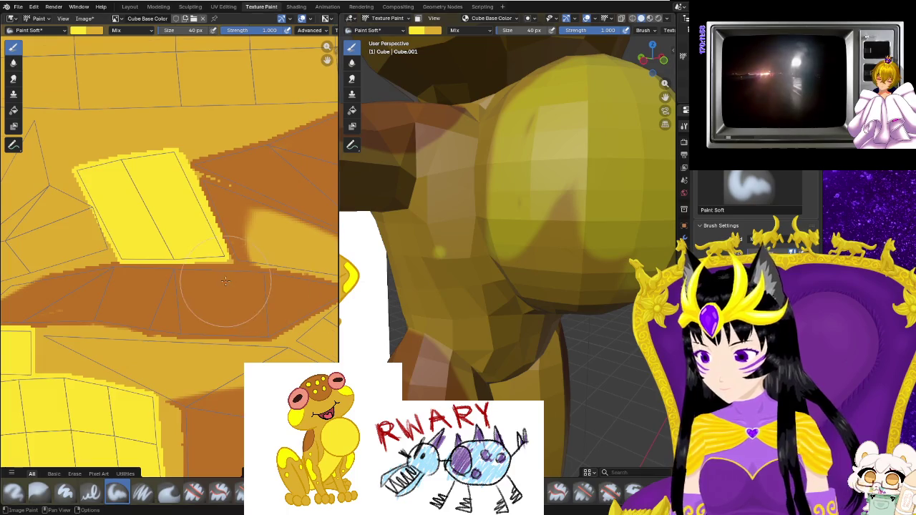
{"action": "scroll", "coordinate": [226, 281], "scroll_direction": "down", "scroll_amount": 2}
{"action": "scroll", "coordinate": [236, 286], "scroll_direction": "down", "scroll_amount": 2}
{"action": "scroll", "coordinate": [251, 293], "scroll_direction": "down", "scroll_amount": 1}
{"action": "scroll", "coordinate": [271, 306], "scroll_direction": "down", "scroll_amount": 2}
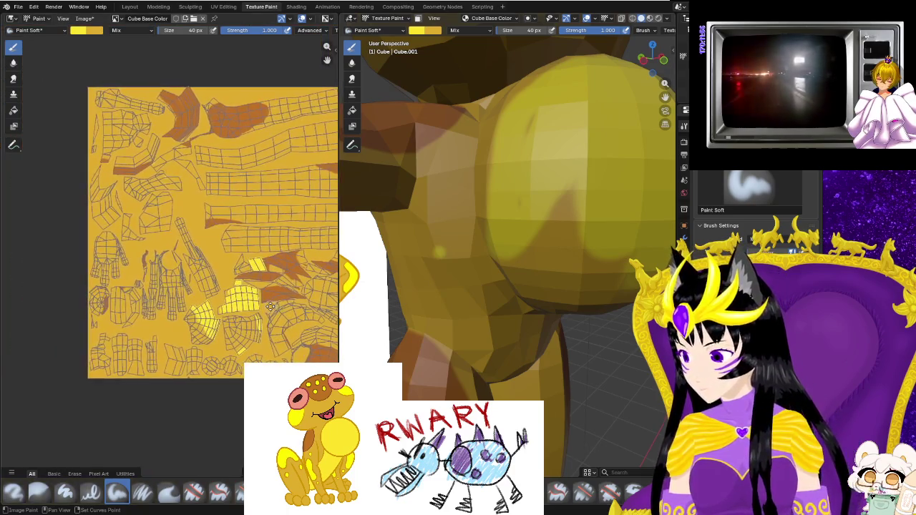
{"action": "middle_click_drag", "start_coordinate": [270, 306], "coordinate": [216, 301]}
{"action": "scroll", "coordinate": [389, 278], "scroll_direction": "up", "scroll_amount": 3}
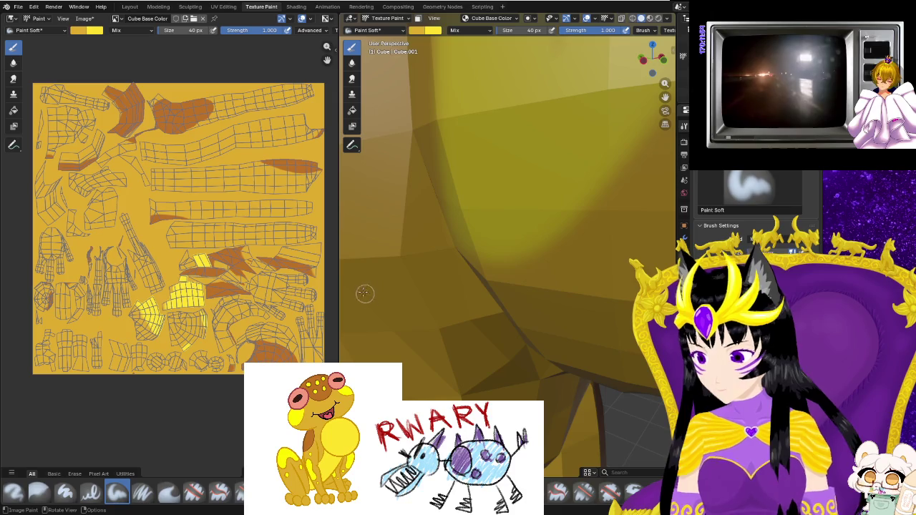
{"action": "middle_click_drag", "start_coordinate": [367, 298], "coordinate": [525, 257]}
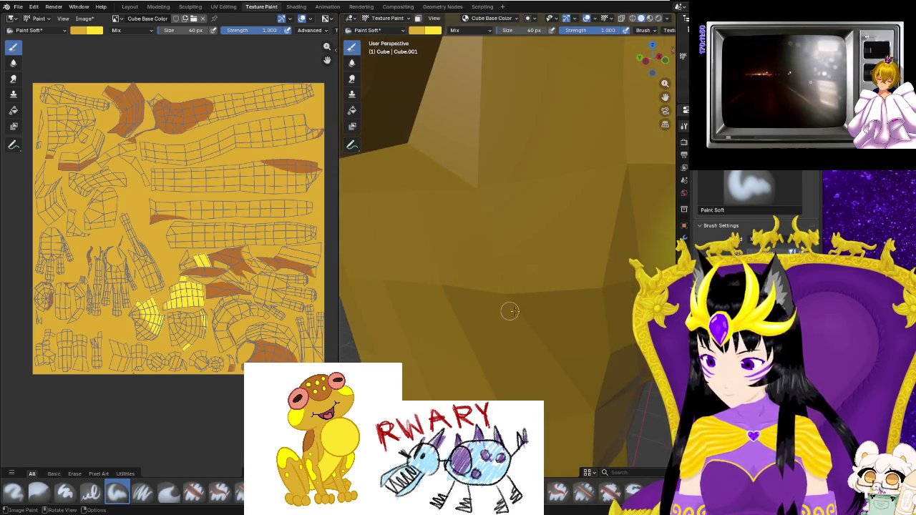
{"action": "scroll", "coordinate": [500, 310], "scroll_direction": "down", "scroll_amount": 6}
{"action": "mouse_move", "coordinate": [500, 310]}
{"action": "middle_mouse_down"}
{"action": "mouse_move", "coordinate": [377, 177]}
{"action": "mouse_move", "coordinate": [499, 298]}
{"action": "mouse_move", "coordinate": [417, 320]}
{"action": "middle_mouse_up"}
{"action": "scroll", "coordinate": [499, 297], "scroll_direction": "up", "scroll_amount": 2}
{"action": "scroll", "coordinate": [499, 297], "scroll_direction": "up", "scroll_amount": 2}
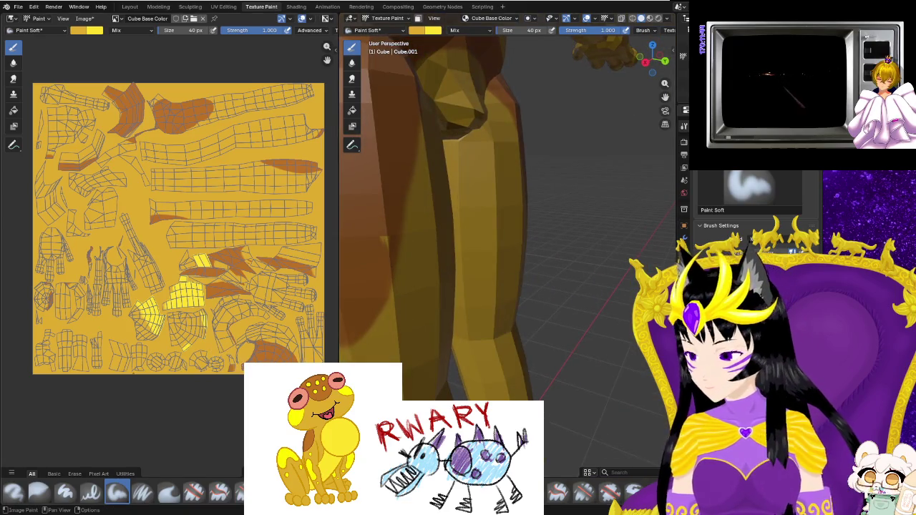
Zoom and pan the texture view onto the lower-left UV islands.
{"action": "scroll", "coordinate": [214, 353], "scroll_direction": "up", "scroll_amount": 3}
{"action": "middle_click_drag", "start_coordinate": [269, 379], "coordinate": [161, 112]}
{"action": "scroll", "coordinate": [255, 236], "scroll_direction": "up", "scroll_amount": 3}
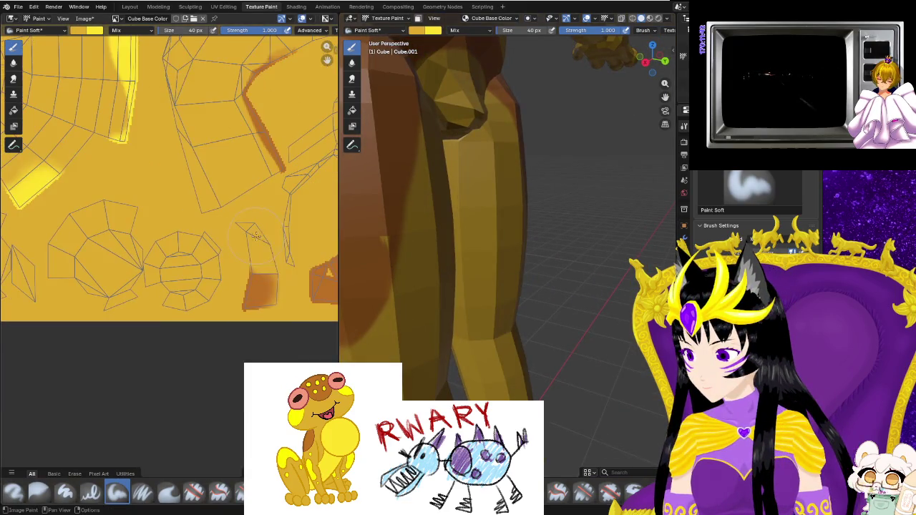
{"action": "scroll", "coordinate": [287, 263], "scroll_direction": "down", "scroll_amount": 2}
{"action": "scroll", "coordinate": [229, 233], "scroll_direction": "down", "scroll_amount": 1}
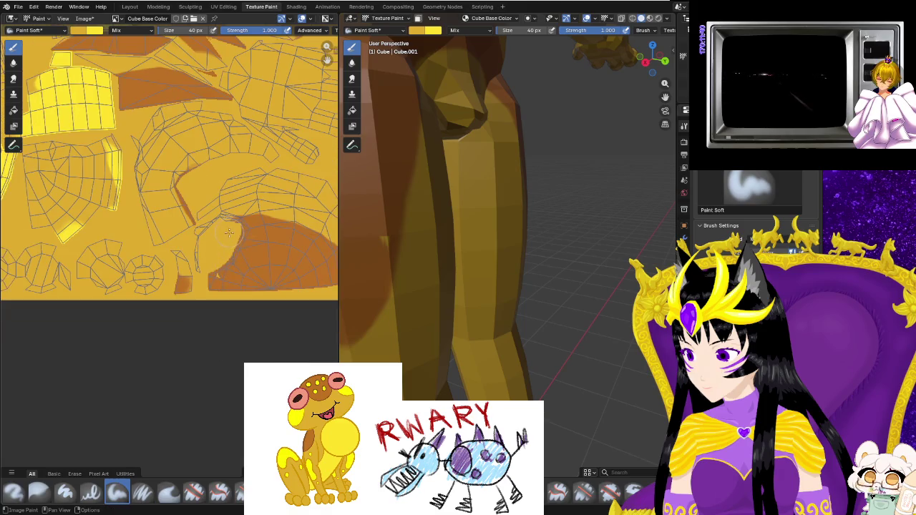
{"action": "scroll", "coordinate": [203, 243], "scroll_direction": "up", "scroll_amount": 1}
{"action": "middle_click_drag", "start_coordinate": [203, 244], "coordinate": [229, 372]}
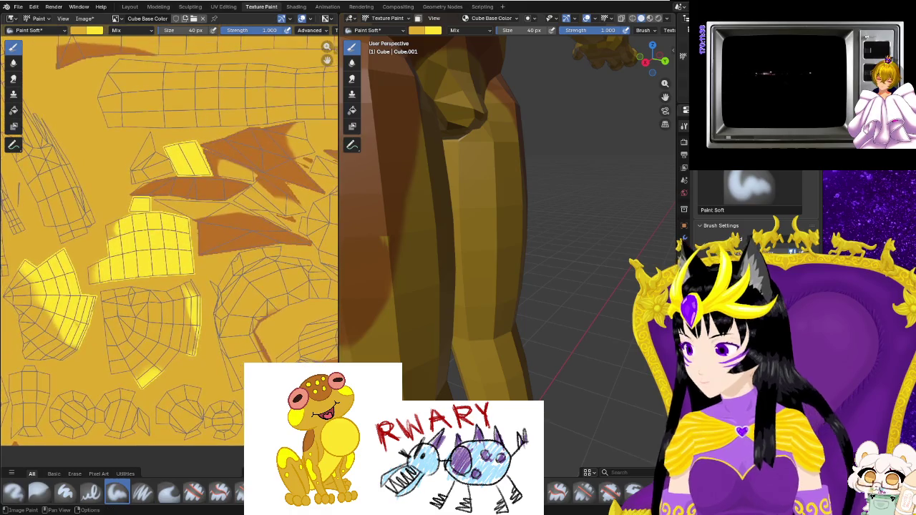
Choose a light-green marker colour, find the green-marked leg seam in the texture, and open UV Editing.
{"action": "left_click", "coordinate": [432, 31]}
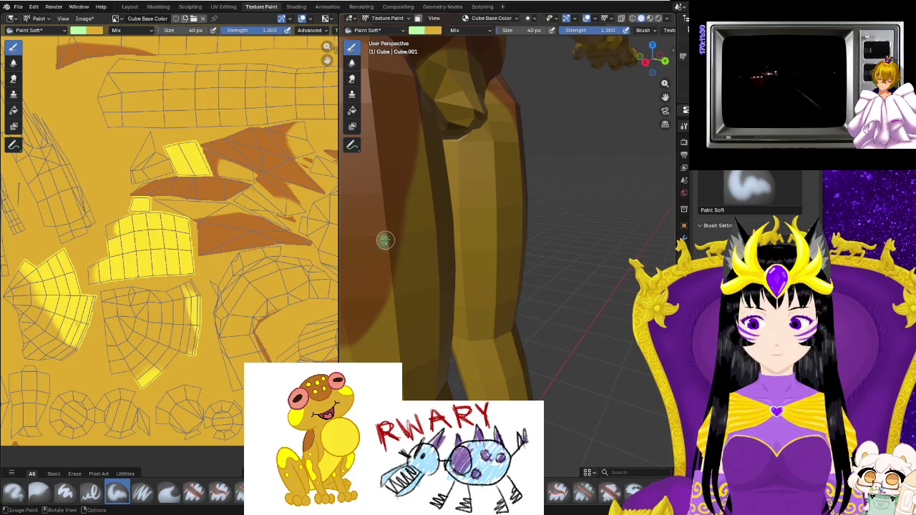
{"action": "scroll", "coordinate": [299, 302], "scroll_direction": "down", "scroll_amount": 1}
{"action": "scroll", "coordinate": [263, 303], "scroll_direction": "down", "scroll_amount": 1}
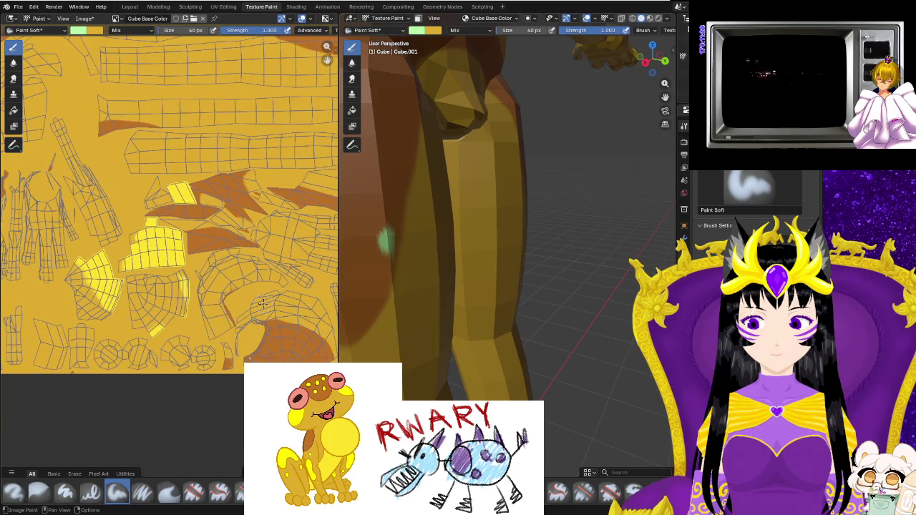
{"action": "scroll", "coordinate": [226, 289], "scroll_direction": "down", "scroll_amount": 1}
{"action": "scroll", "coordinate": [227, 289], "scroll_direction": "down", "scroll_amount": 2}
{"action": "scroll", "coordinate": [207, 258], "scroll_direction": "down", "scroll_amount": 1}
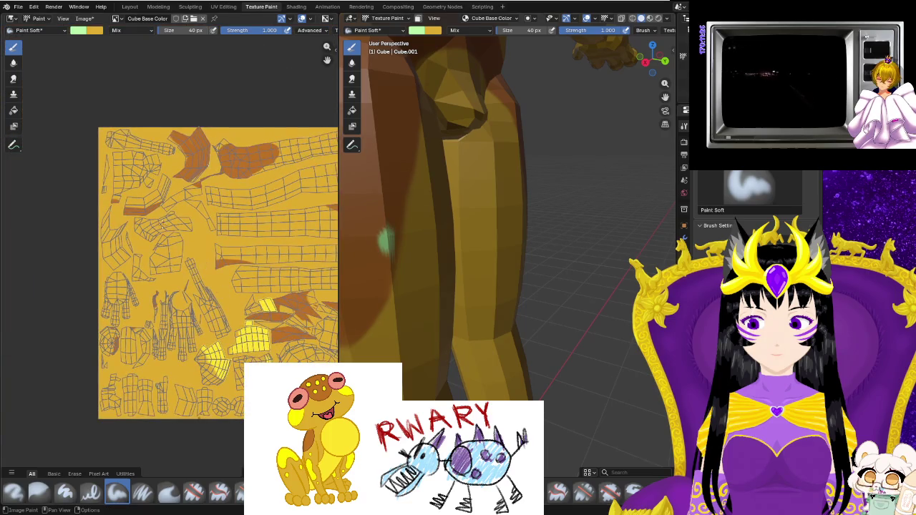
{"action": "scroll", "coordinate": [181, 196], "scroll_direction": "up", "scroll_amount": 5}
{"action": "scroll", "coordinate": [181, 196], "scroll_direction": "up", "scroll_amount": 2}
{"action": "scroll", "coordinate": [193, 250], "scroll_direction": "up", "scroll_amount": 2}
{"action": "scroll", "coordinate": [204, 300], "scroll_direction": "up", "scroll_amount": 2}
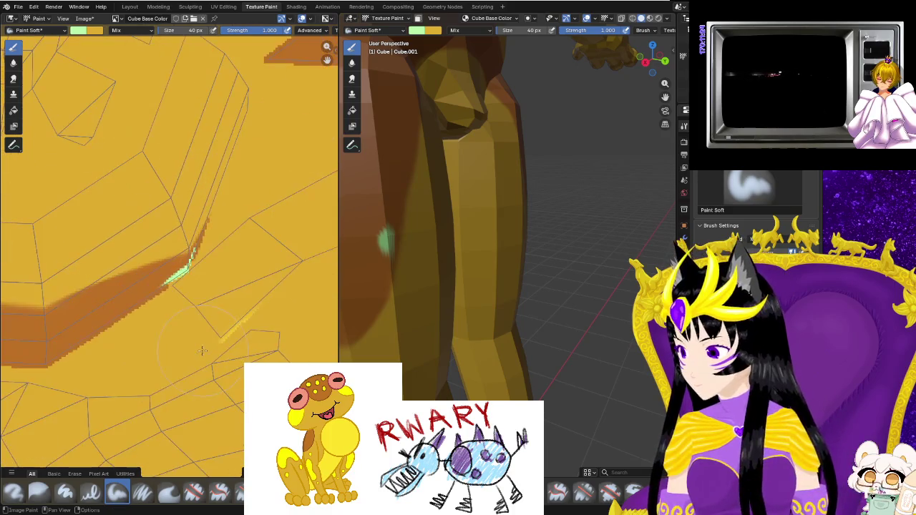
{"action": "scroll", "coordinate": [210, 331], "scroll_direction": "up", "scroll_amount": 1}
{"action": "middle_click_drag", "start_coordinate": [225, 344], "coordinate": [73, 383]}
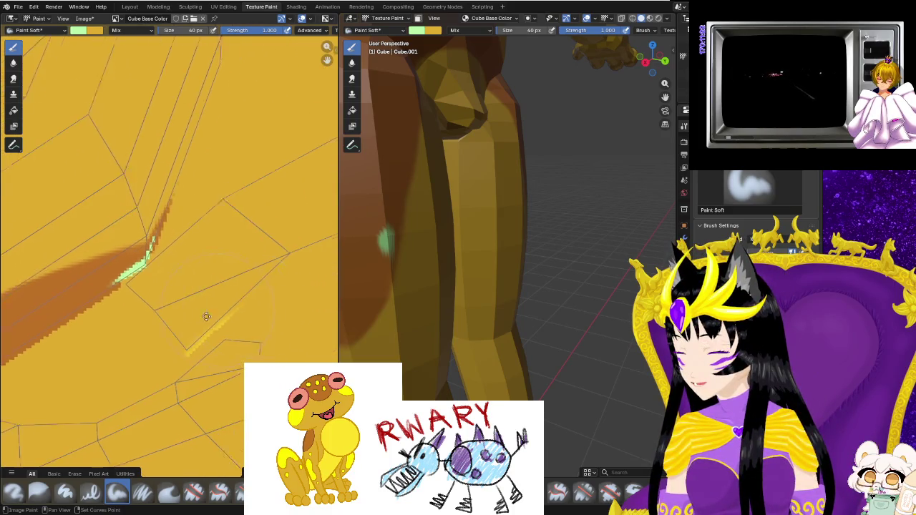
{"action": "scroll", "coordinate": [74, 383], "scroll_direction": "down", "scroll_amount": 1}
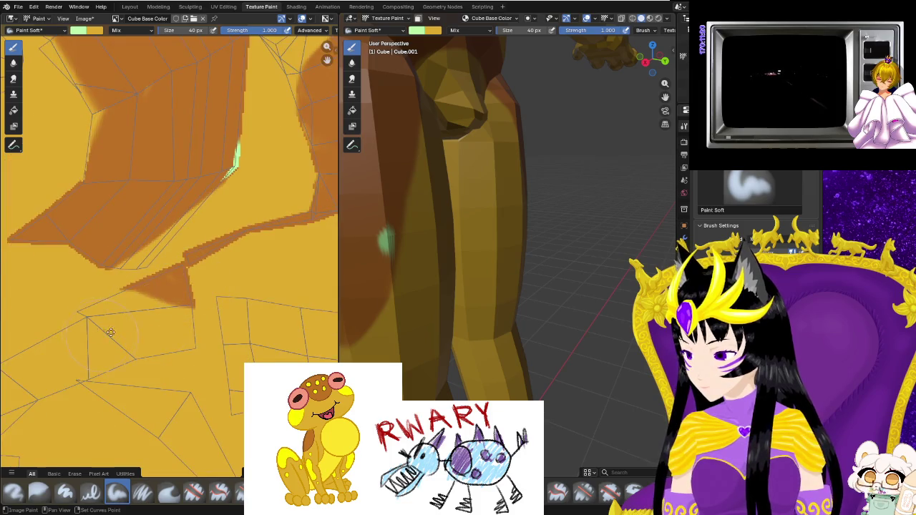
{"action": "scroll", "coordinate": [171, 287], "scroll_direction": "down", "scroll_amount": 2}
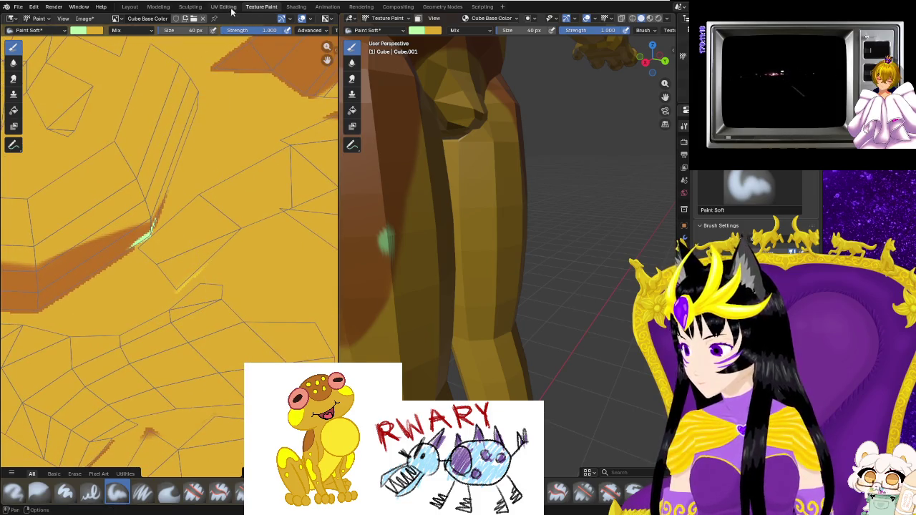
{"action": "left_click", "coordinate": [223, 6]}
Zoom in on the marked island and move three UV vertices onto the painted leg seam.
{"action": "scroll", "coordinate": [190, 306], "scroll_direction": "down", "scroll_amount": 5}
{"action": "scroll", "coordinate": [200, 322], "scroll_direction": "up", "scroll_amount": 4}
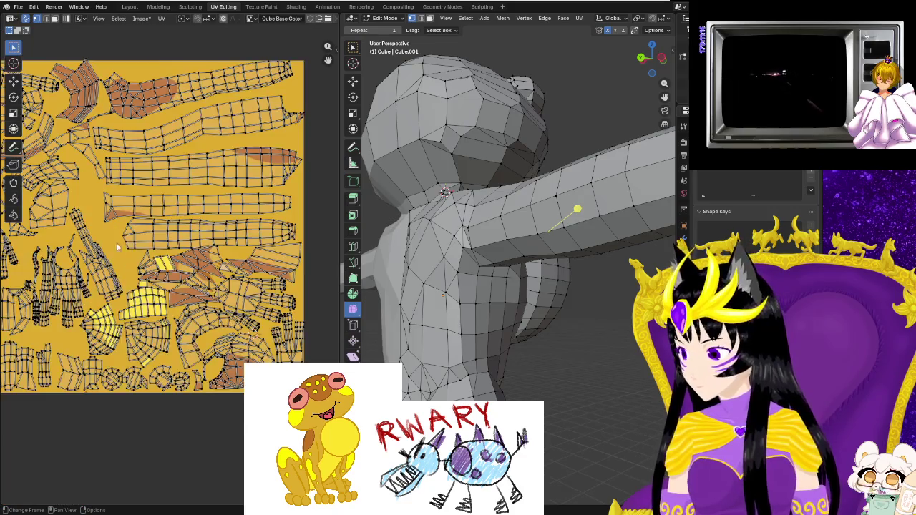
{"action": "scroll", "coordinate": [228, 346], "scroll_direction": "down", "scroll_amount": 2}
{"action": "scroll", "coordinate": [236, 322], "scroll_direction": "up", "scroll_amount": 4}
{"action": "scroll", "coordinate": [215, 307], "scroll_direction": "up", "scroll_amount": 2}
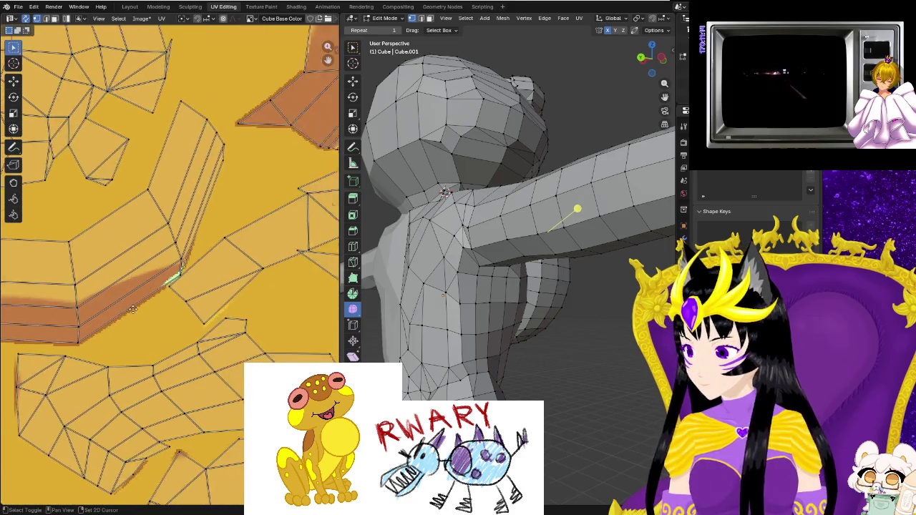
{"action": "scroll", "coordinate": [206, 335], "scroll_direction": "up", "scroll_amount": 2}
{"action": "scroll", "coordinate": [209, 339], "scroll_direction": "up", "scroll_amount": 1}
{"action": "middle_click_drag", "start_coordinate": [209, 340], "coordinate": [202, 337]}
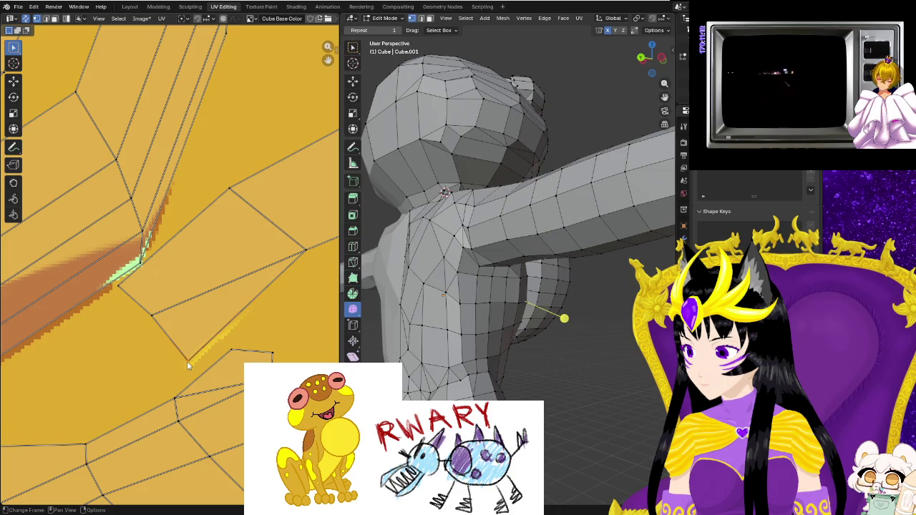
{"action": "key", "text": "b"}
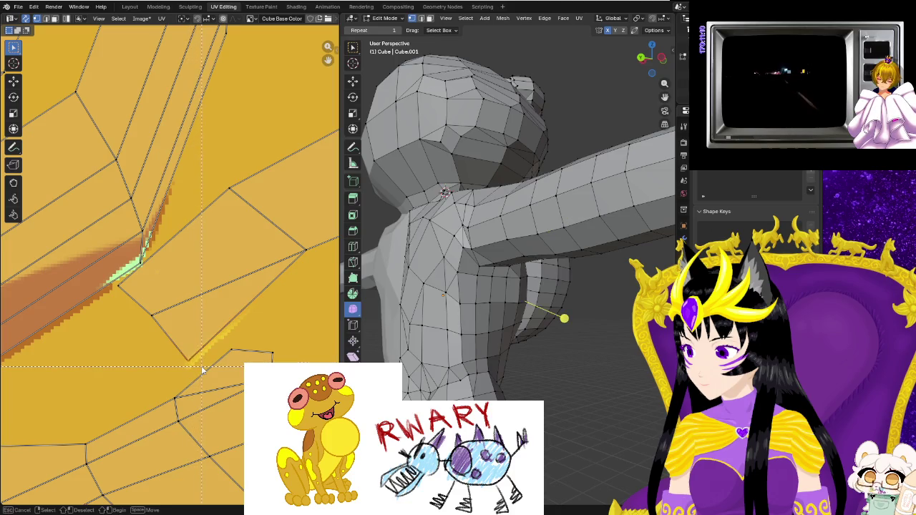
{"action": "left_click_drag", "start_coordinate": [183, 363], "coordinate": [199, 368]}
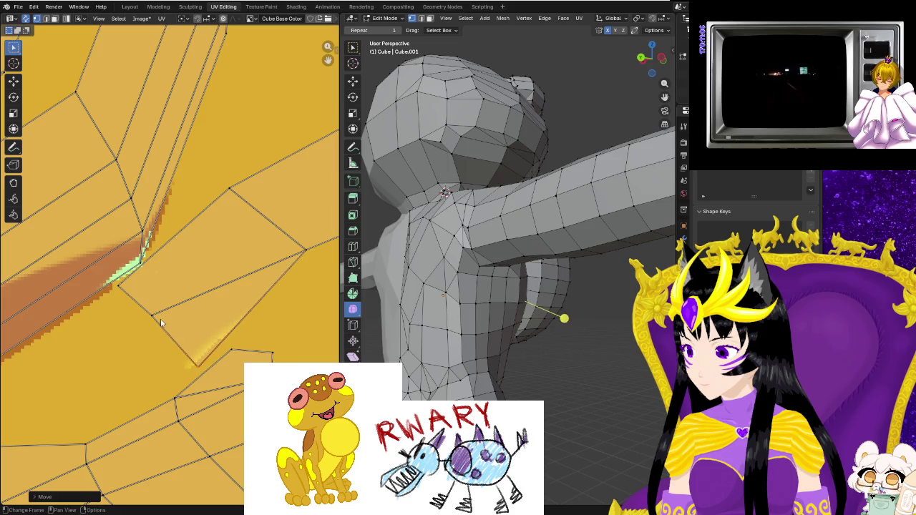
{"action": "left_click_drag", "start_coordinate": [153, 321], "coordinate": [163, 339]}
{"action": "left_click_drag", "start_coordinate": [122, 287], "coordinate": [127, 297]}
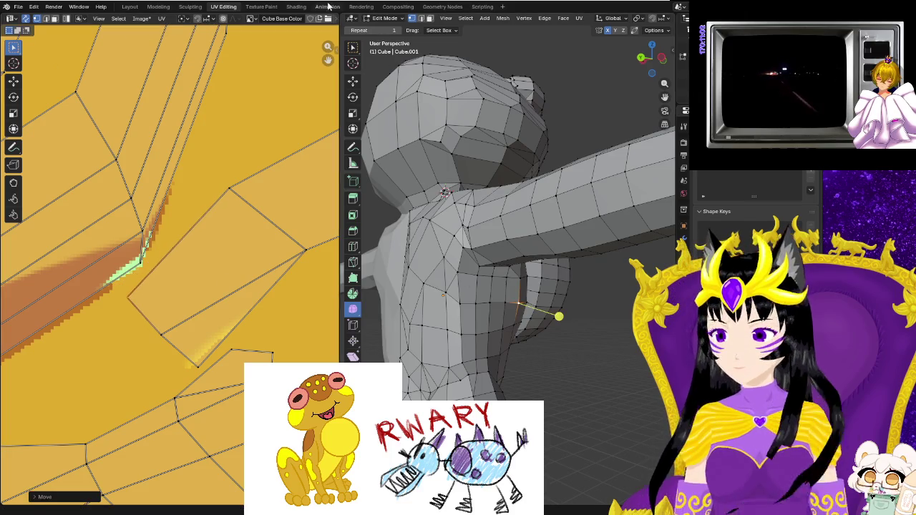
Back in Texture Paint, eyedrop orange and paint over the green marks on both legs and texture.
{"action": "key", "text": "ctrl+Page_Down"}
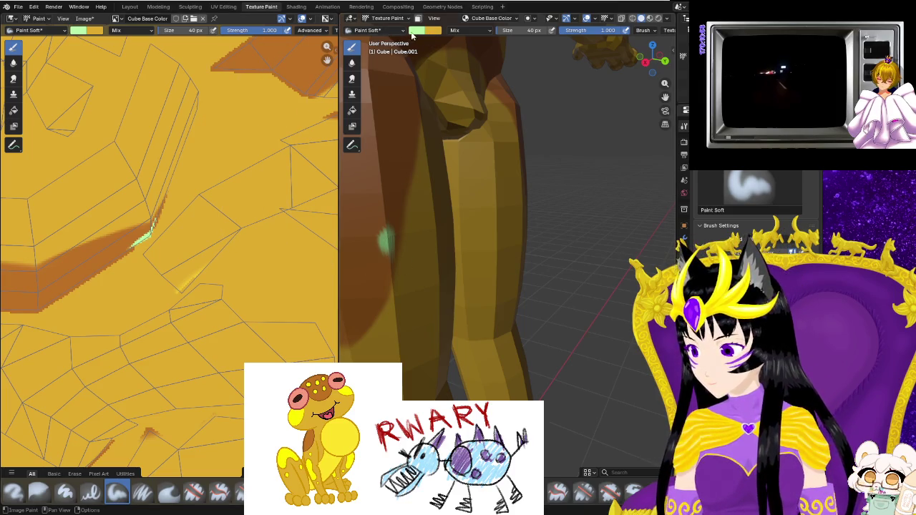
{"action": "left_click", "coordinate": [423, 30]}
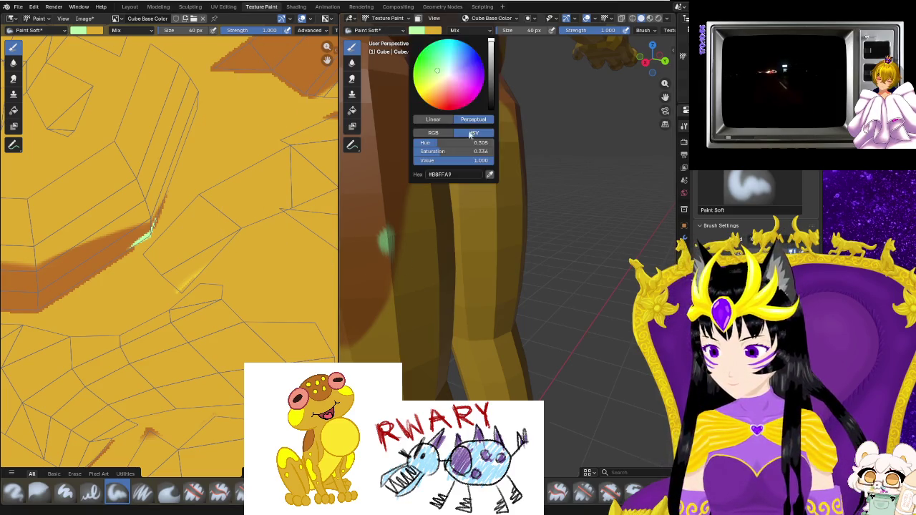
{"action": "left_click", "coordinate": [490, 175]}
{"action": "left_click", "coordinate": [104, 262]}
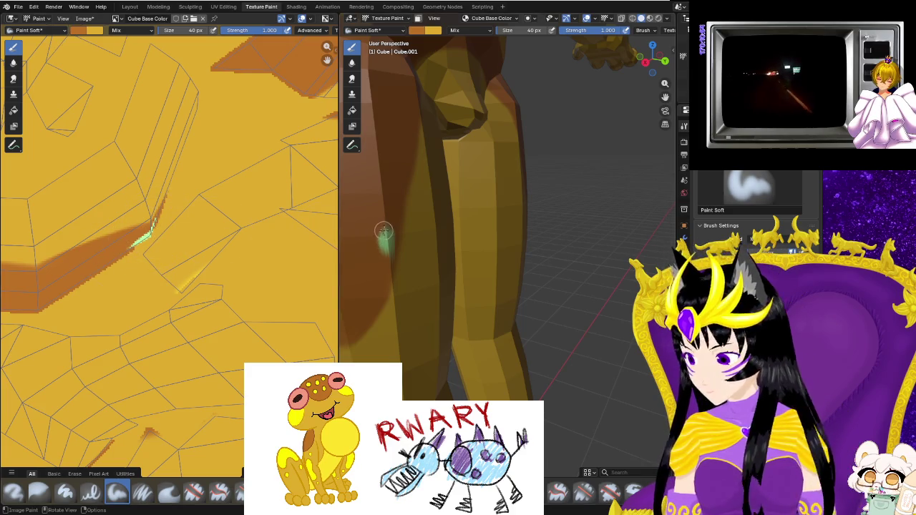
{"action": "left_click_drag", "start_coordinate": [384, 241], "coordinate": [382, 258]}
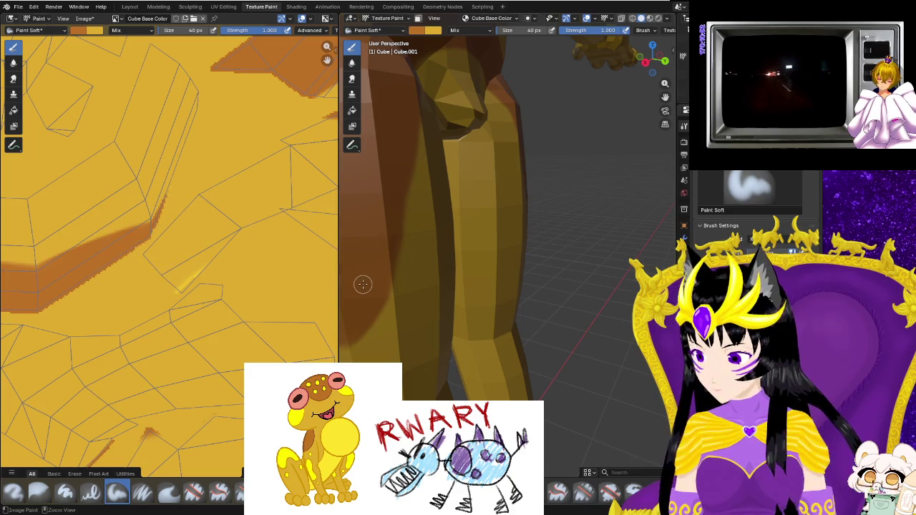
{"action": "middle_click_drag", "start_coordinate": [363, 268], "coordinate": [553, 279]}
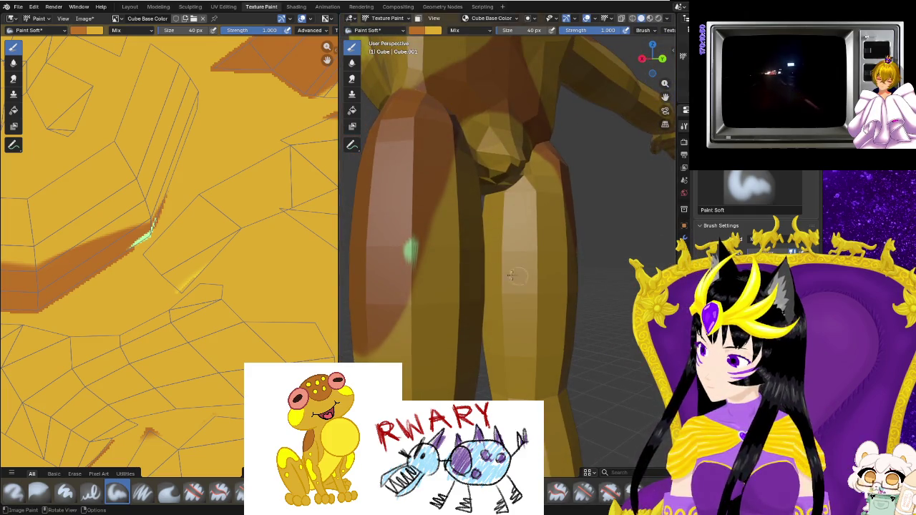
{"action": "left_click_drag", "start_coordinate": [415, 247], "coordinate": [408, 255]}
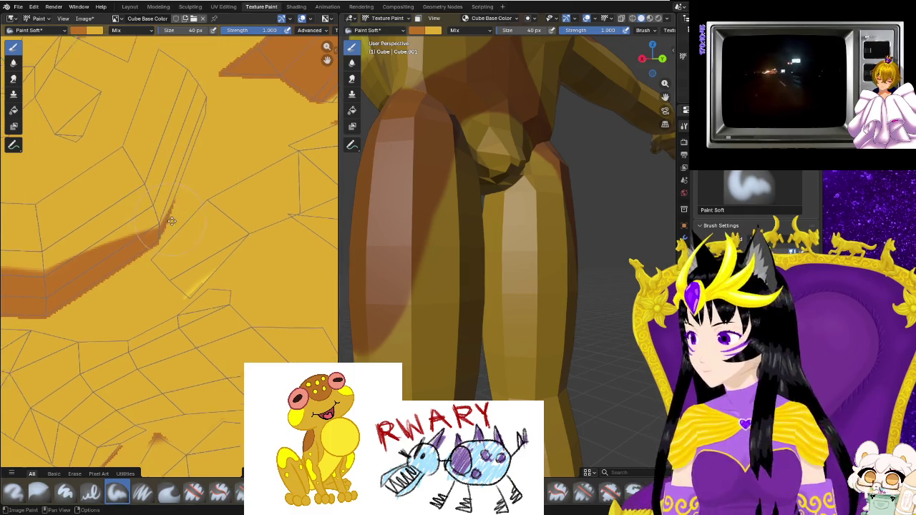
{"action": "middle_click_drag", "start_coordinate": [144, 215], "coordinate": [175, 243]}
In UV Editing, grab the seam's UV edge onto the brown edge, then return to Texture Paint.
{"action": "left_click", "coordinate": [223, 7]}
{"action": "scroll", "coordinate": [186, 295], "scroll_direction": "up", "scroll_amount": 1}
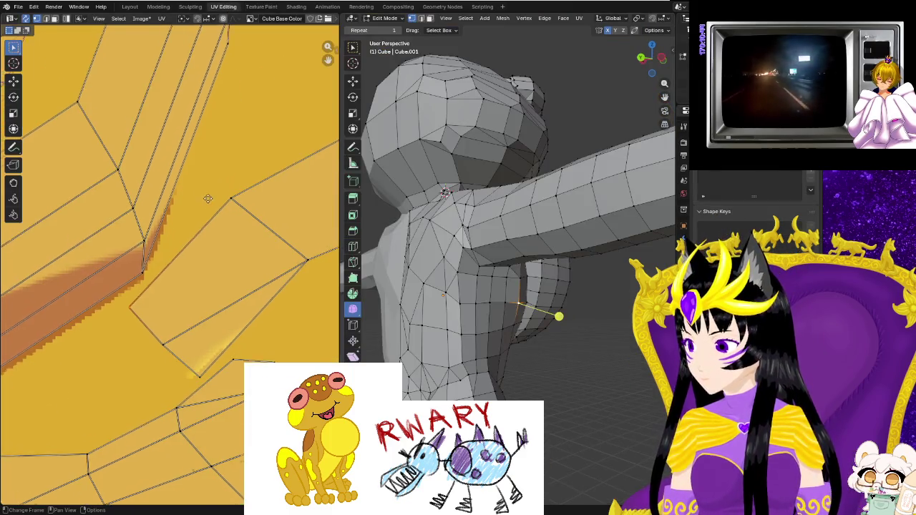
{"action": "scroll", "coordinate": [186, 295], "scroll_direction": "up", "scroll_amount": 2}
{"action": "left_click", "coordinate": [207, 172]}
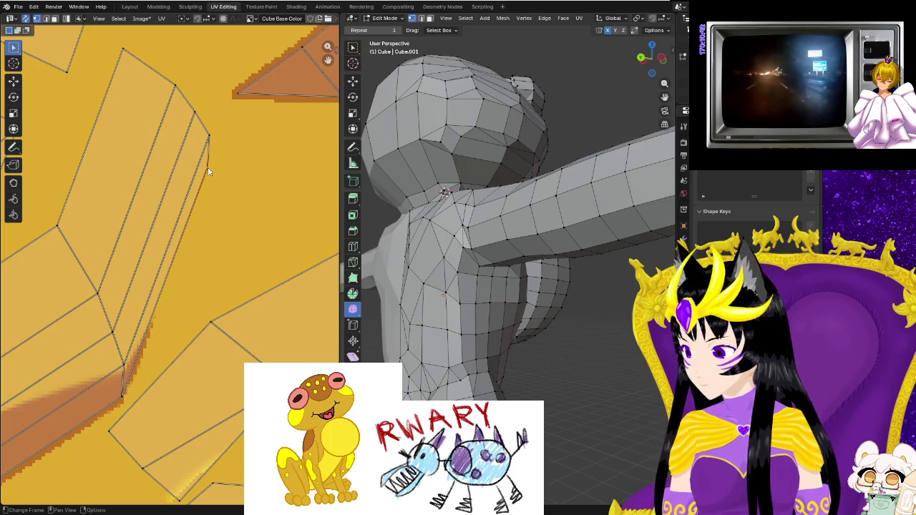
{"action": "key", "text": "g"}
{"action": "left_click", "coordinate": [238, 168]}
{"action": "key", "text": "g"}
{"action": "left_click", "coordinate": [119, 381]}
{"action": "key", "text": "g"}
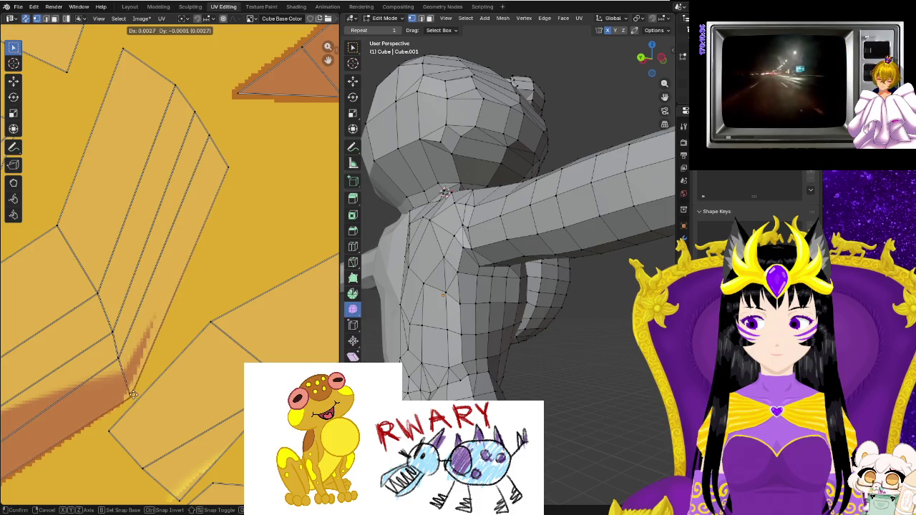
{"action": "left_click", "coordinate": [132, 395]}
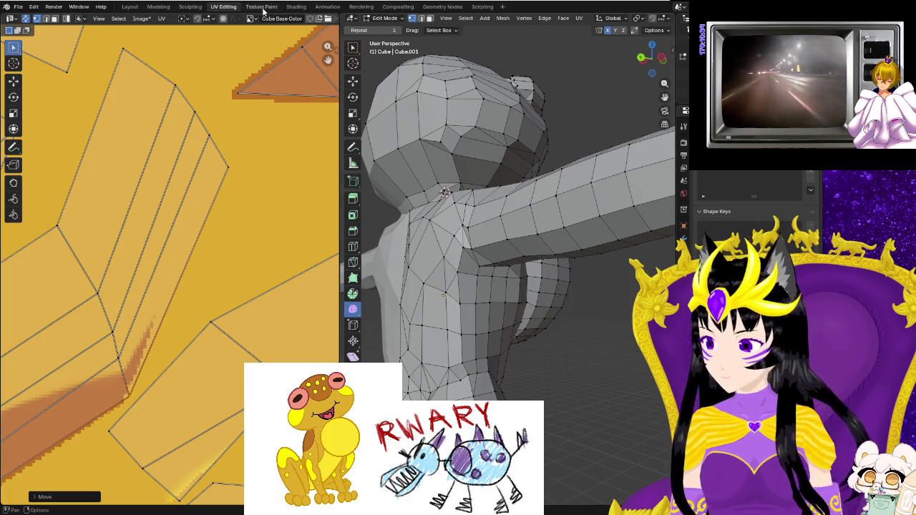
{"action": "key", "text": "ctrl+Page_Down"}
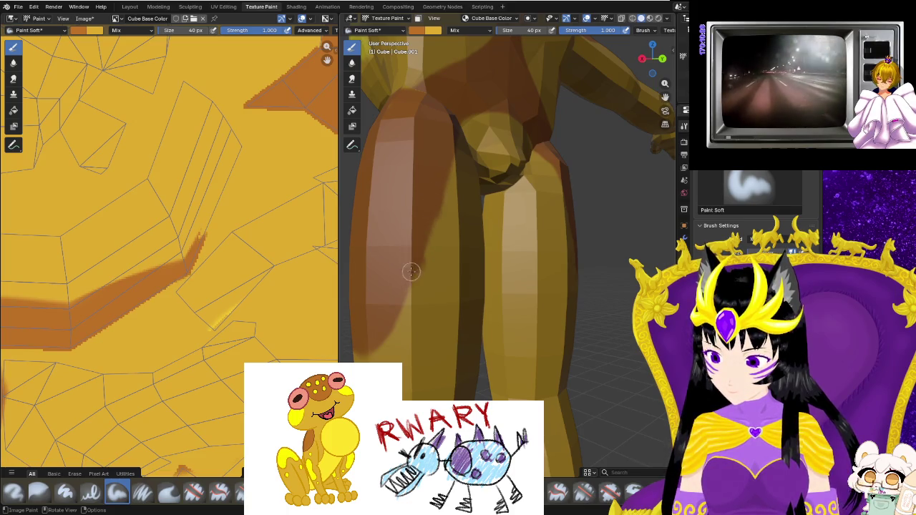
Orbit around the legs and hips to face the yellow body and zoom into the texture islands.
{"action": "middle_click_drag", "start_coordinate": [411, 271], "coordinate": [468, 195]}
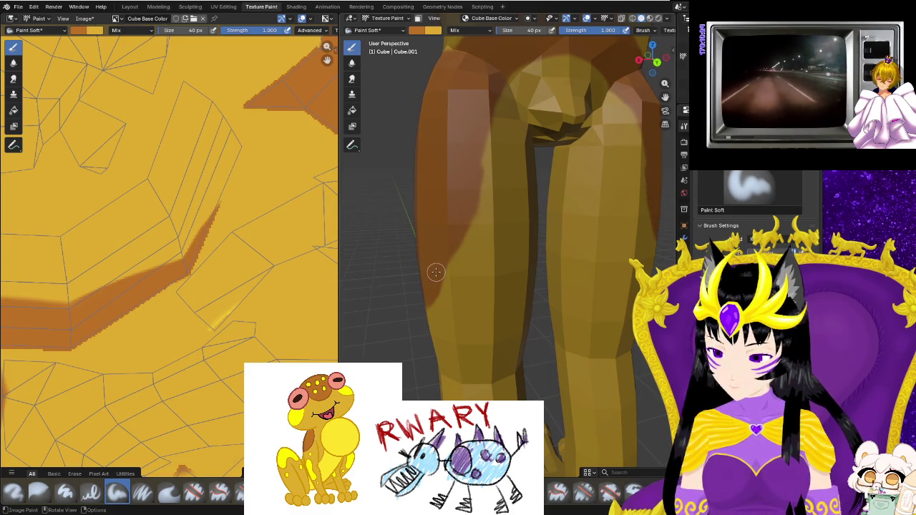
{"action": "middle_click_drag", "start_coordinate": [587, 219], "coordinate": [516, 215]}
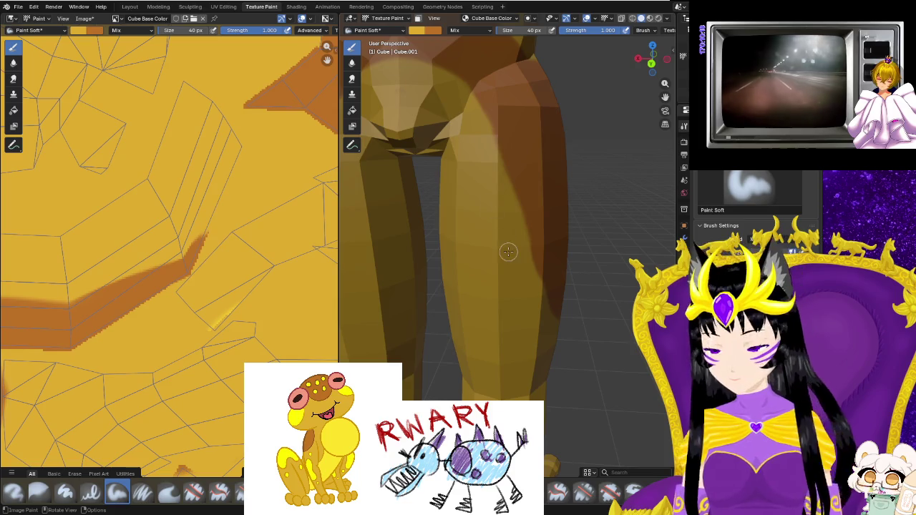
{"action": "middle_click_drag", "start_coordinate": [508, 274], "coordinate": [527, 186], "text": "shift"}
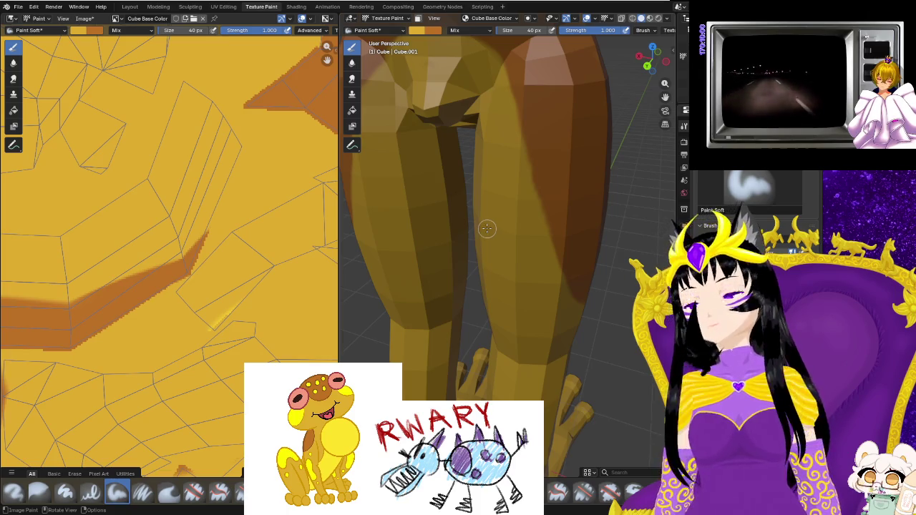
{"action": "scroll", "coordinate": [523, 240], "scroll_direction": "down", "scroll_amount": 2}
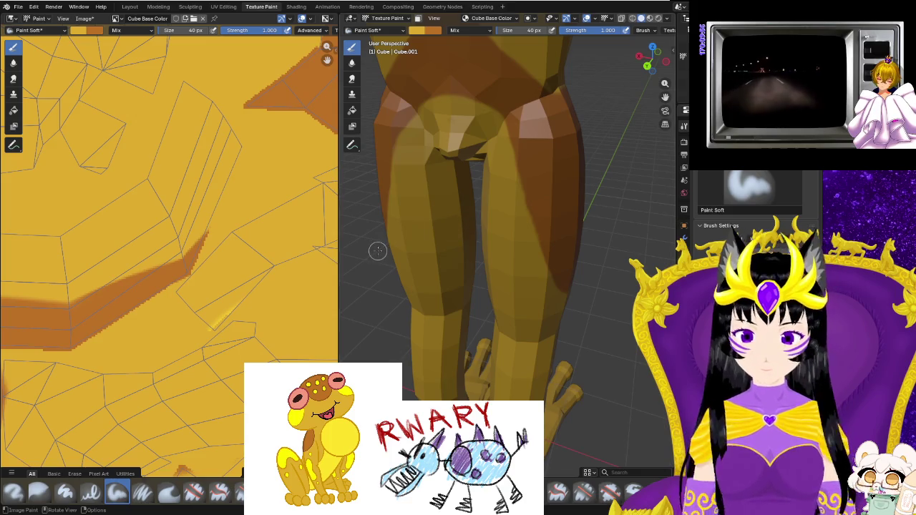
{"action": "mouse_move", "coordinate": [596, 284]}
{"action": "middle_mouse_down"}
{"action": "mouse_move", "coordinate": [578, 300]}
{"action": "mouse_move", "coordinate": [569, 272]}
{"action": "middle_mouse_up"}
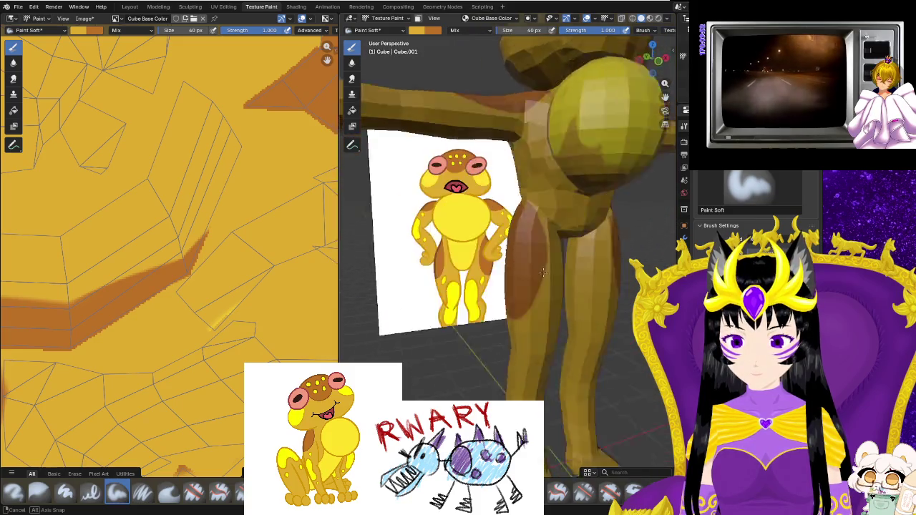
{"action": "mouse_move", "coordinate": [569, 272]}
{"action": "middle_mouse_down"}
{"action": "mouse_move", "coordinate": [547, 277]}
{"action": "mouse_move", "coordinate": [551, 315]}
{"action": "middle_mouse_up"}
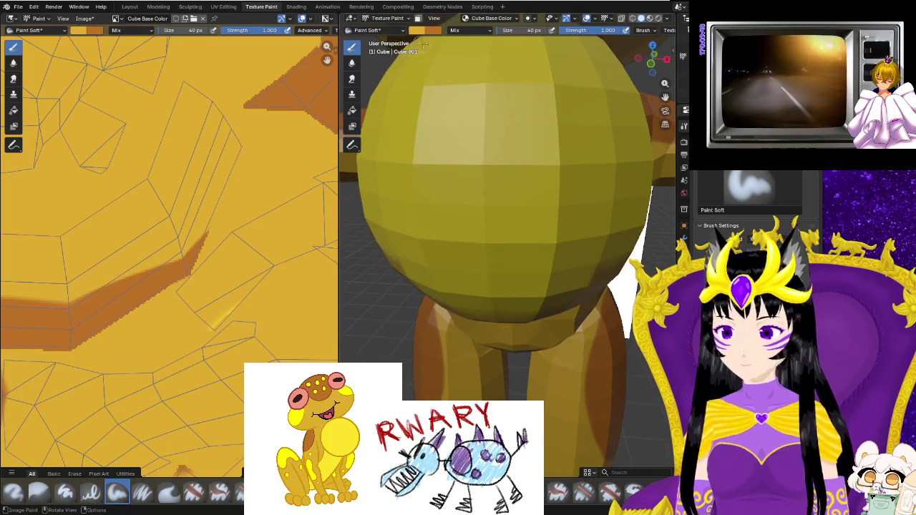
{"action": "scroll", "coordinate": [234, 272], "scroll_direction": "down", "scroll_amount": 3}
{"action": "scroll", "coordinate": [234, 272], "scroll_direction": "up", "scroll_amount": 3}
{"action": "scroll", "coordinate": [261, 201], "scroll_direction": "up", "scroll_amount": 2}
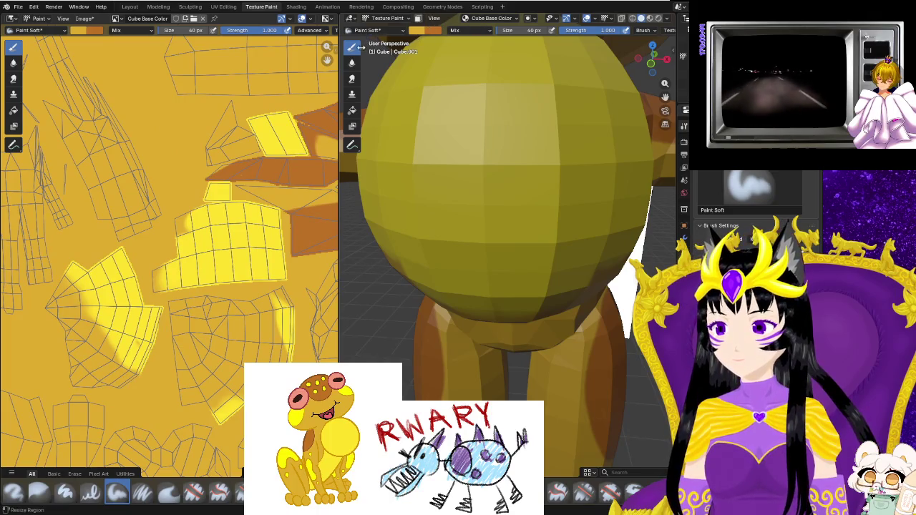
{"action": "left_click", "coordinate": [415, 31]}
Sample bright yellow from the UV islands and paint a strip on the round body.
{"action": "left_click", "coordinate": [433, 29]}
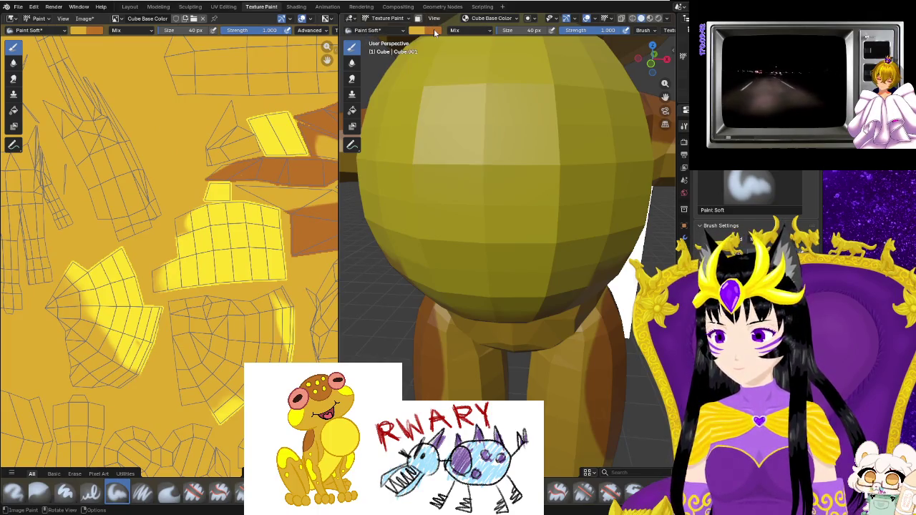
{"action": "left_click", "coordinate": [434, 28]}
{"action": "left_click", "coordinate": [506, 174]}
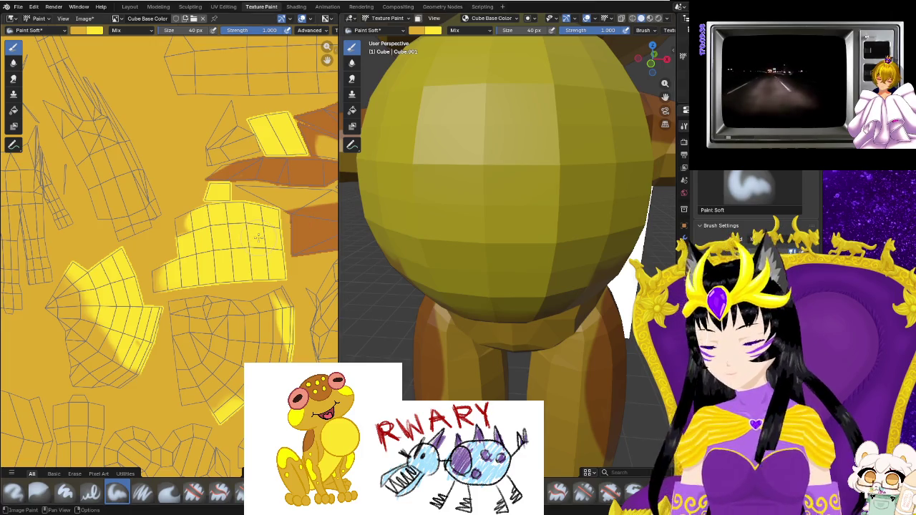
{"action": "middle_click_drag", "start_coordinate": [442, 265], "coordinate": [423, 260]}
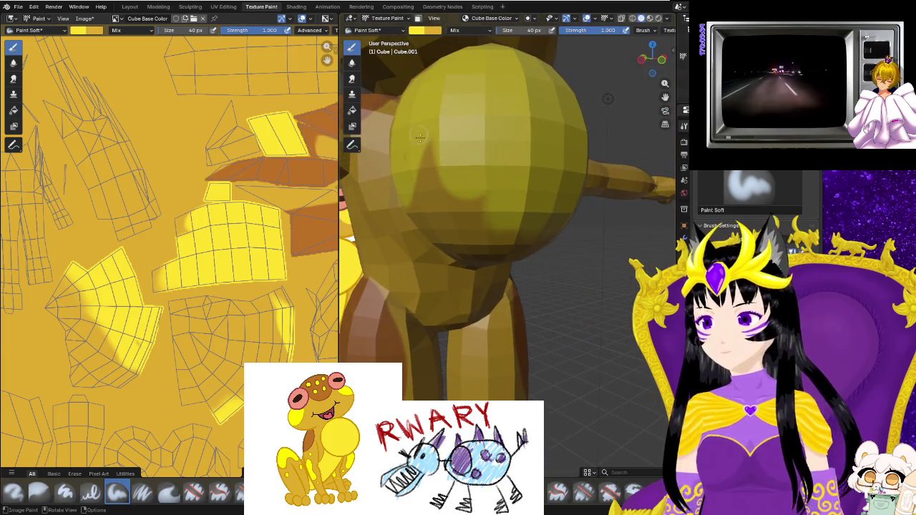
{"action": "left_click_drag", "start_coordinate": [418, 131], "coordinate": [429, 131]}
Paint bright yellow over the body's side and up the chest toward the neck.
{"action": "middle_click_drag", "start_coordinate": [439, 161], "coordinate": [574, 161]}
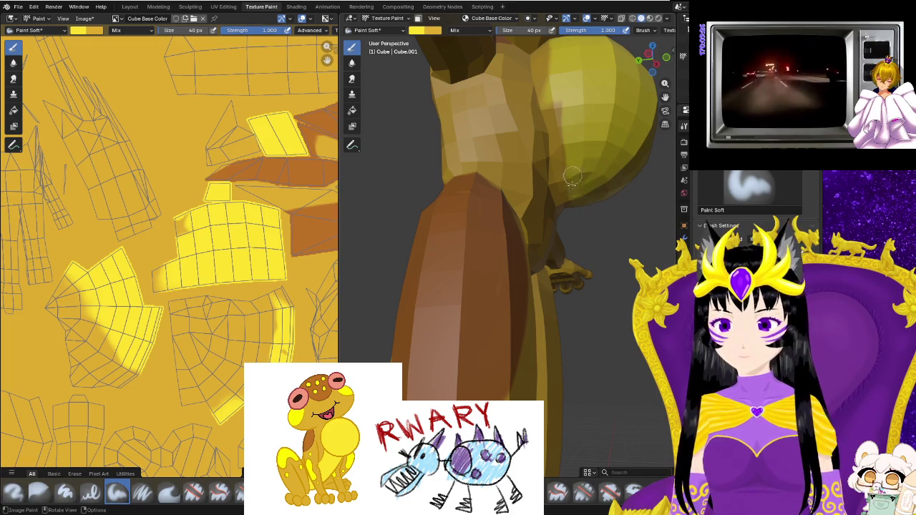
{"action": "left_click_drag", "start_coordinate": [561, 95], "coordinate": [556, 84]}
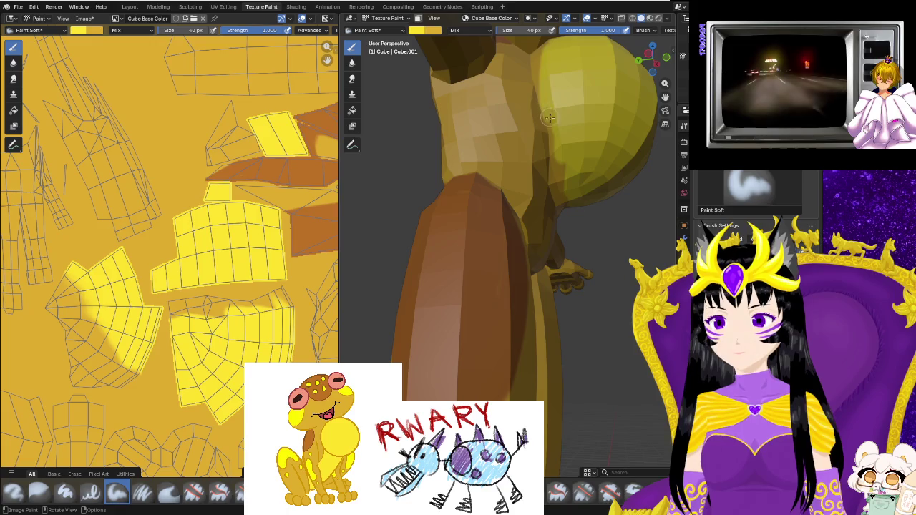
{"action": "middle_click_drag", "start_coordinate": [549, 115], "coordinate": [525, 157]}
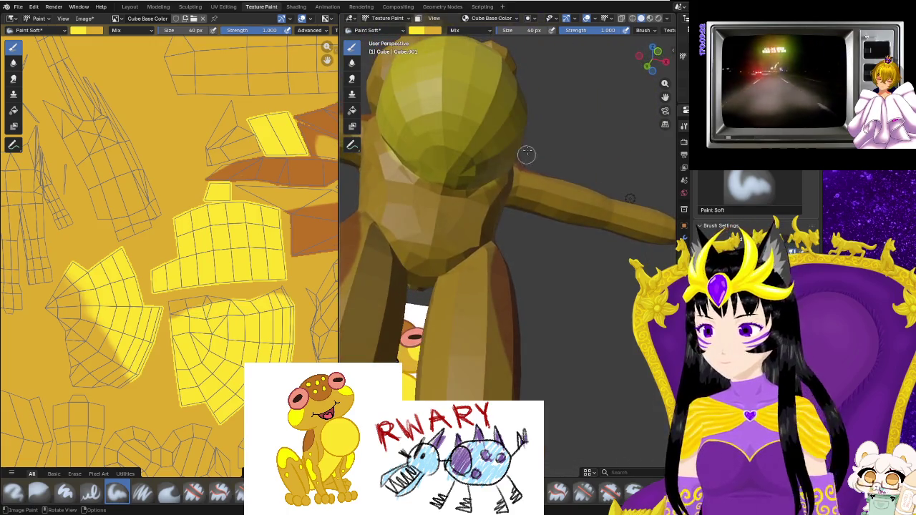
{"action": "mouse_move", "coordinate": [433, 267]}
{"action": "left_mouse_down"}
{"action": "mouse_move", "coordinate": [415, 255]}
{"action": "mouse_move", "coordinate": [433, 166]}
{"action": "left_mouse_up"}
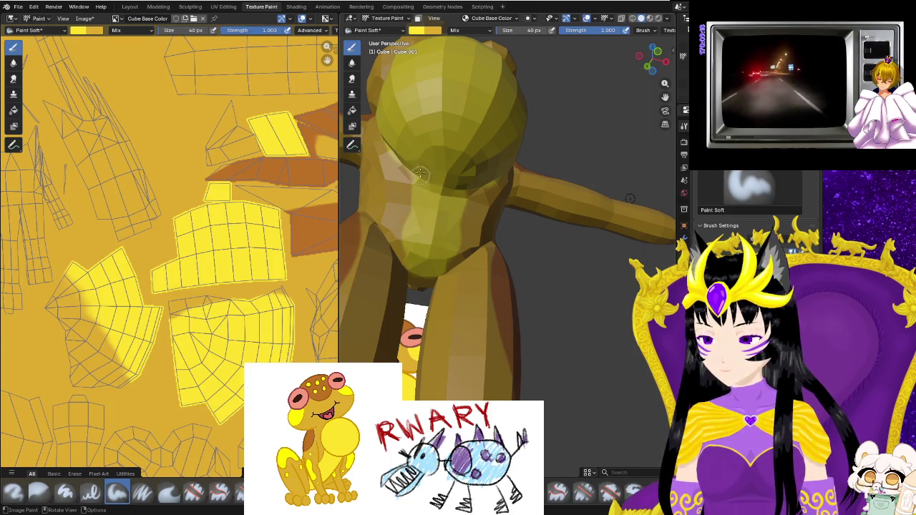
{"action": "left_click_drag", "start_coordinate": [403, 247], "coordinate": [400, 156]}
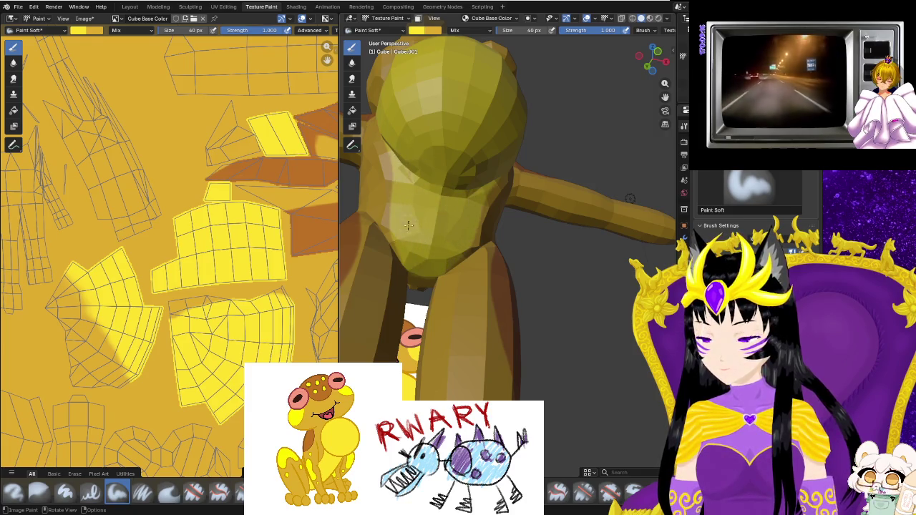
Paint bright yellow across the shoulder seam where the arm meets the body.
{"action": "middle_click_drag", "start_coordinate": [411, 193], "coordinate": [465, 303]}
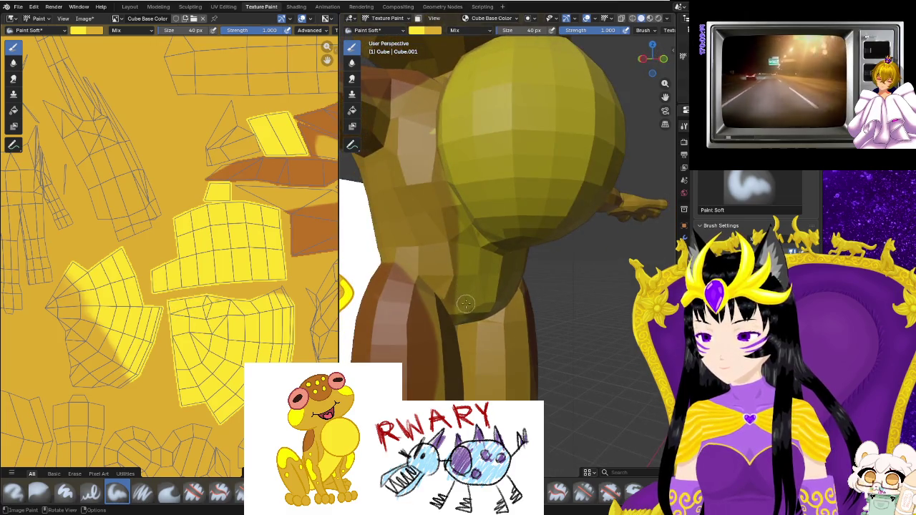
{"action": "mouse_move", "coordinate": [456, 189]}
{"action": "middle_mouse_down"}
{"action": "mouse_move", "coordinate": [543, 164]}
{"action": "mouse_move", "coordinate": [552, 191]}
{"action": "middle_mouse_up"}
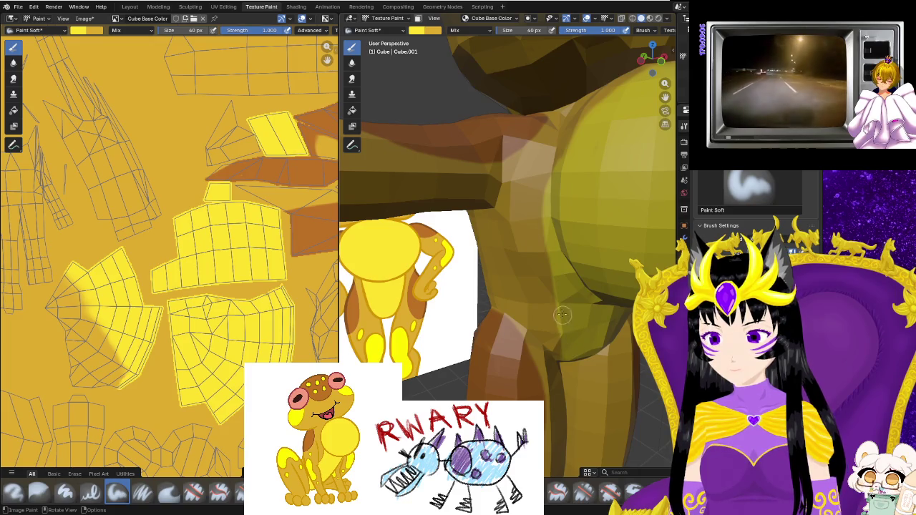
{"action": "middle_click_drag", "start_coordinate": [559, 164], "coordinate": [569, 185]}
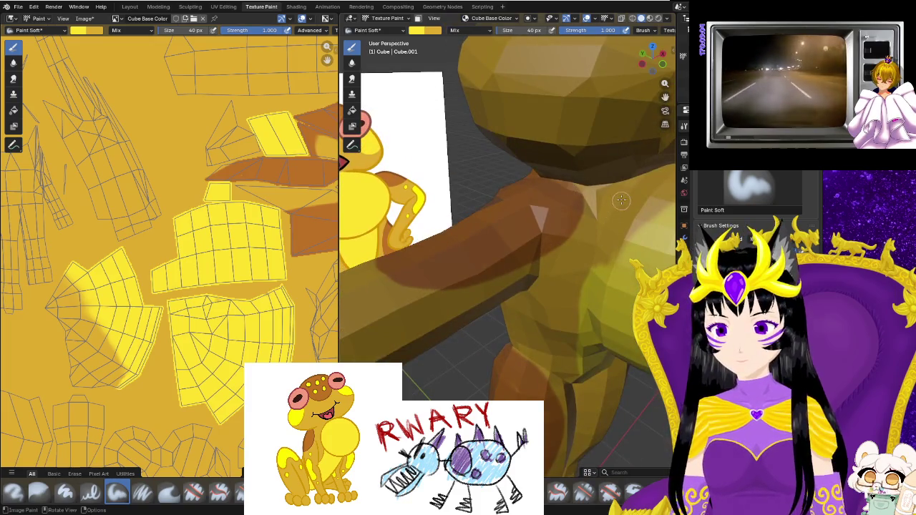
{"action": "left_click_drag", "start_coordinate": [620, 200], "coordinate": [592, 254]}
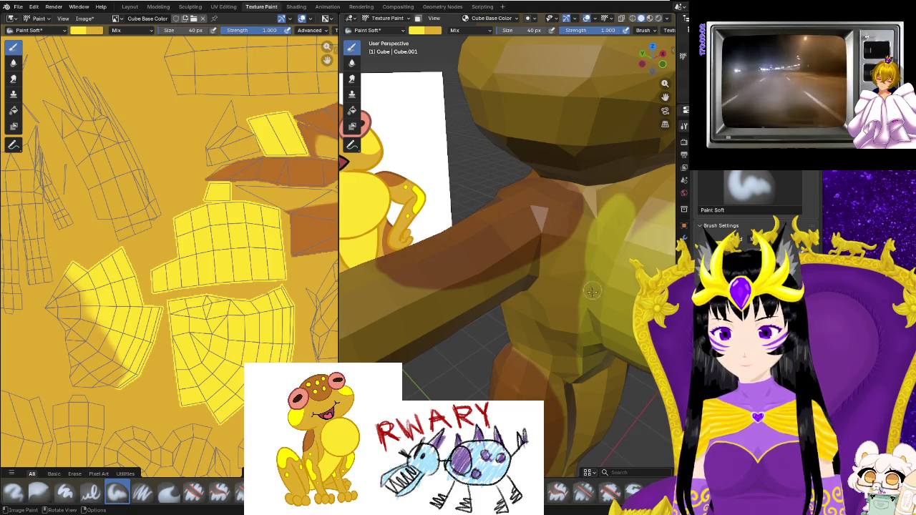
{"action": "left_click_drag", "start_coordinate": [592, 288], "coordinate": [589, 312]}
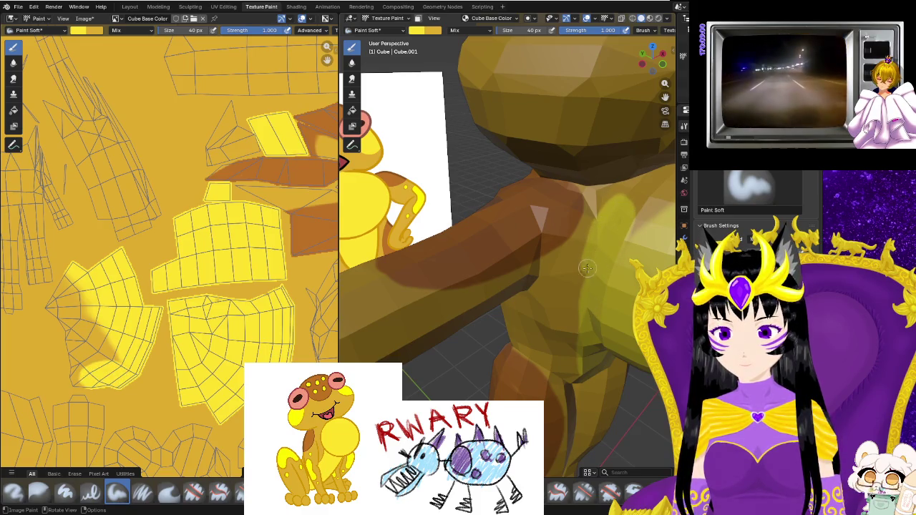
Brighten a patch of the round body with yellow and inspect the result from several angles.
{"action": "middle_click_drag", "start_coordinate": [587, 359], "coordinate": [574, 340]}
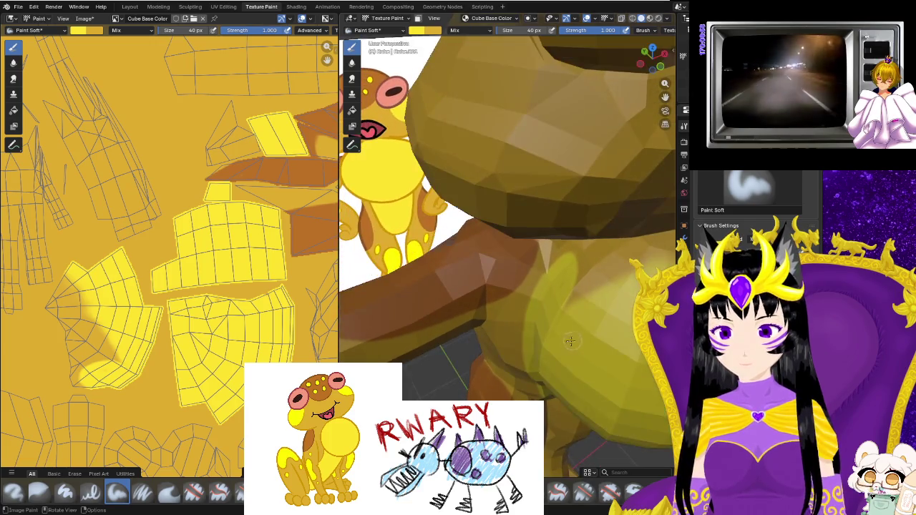
{"action": "middle_click_drag", "start_coordinate": [559, 287], "coordinate": [451, 266]}
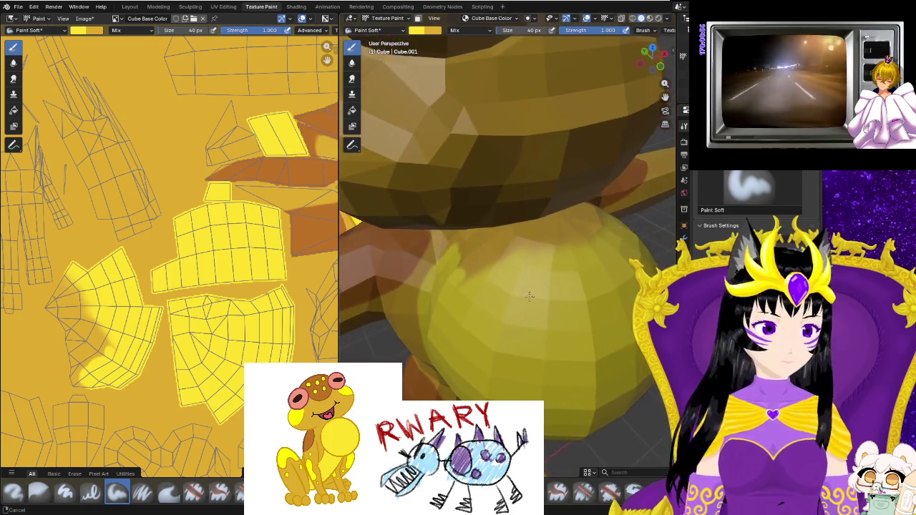
{"action": "left_click_drag", "start_coordinate": [451, 266], "coordinate": [450, 270]}
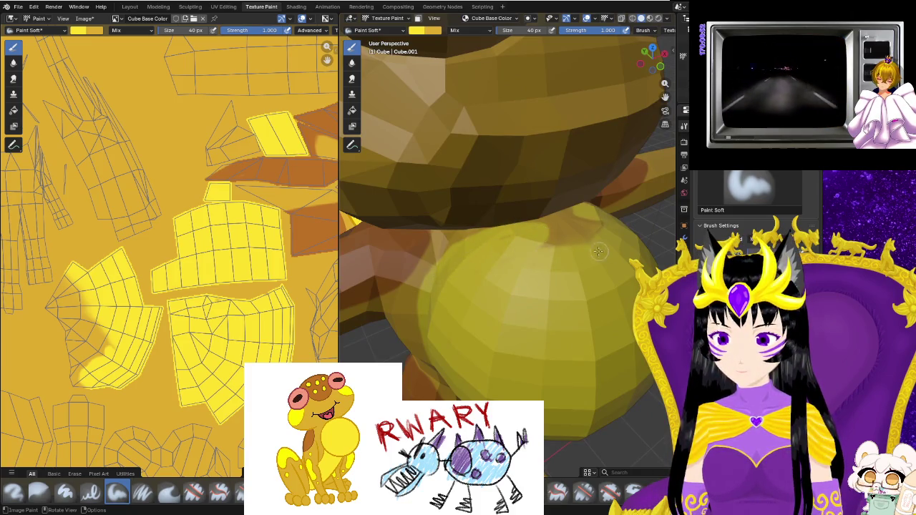
{"action": "mouse_move", "coordinate": [525, 232]}
{"action": "middle_mouse_down"}
{"action": "mouse_move", "coordinate": [484, 250]}
{"action": "mouse_move", "coordinate": [535, 227]}
{"action": "middle_mouse_up"}
{"action": "mouse_move", "coordinate": [630, 209]}
{"action": "middle_mouse_down"}
{"action": "mouse_move", "coordinate": [547, 225]}
{"action": "mouse_move", "coordinate": [616, 123]}
{"action": "middle_mouse_up"}
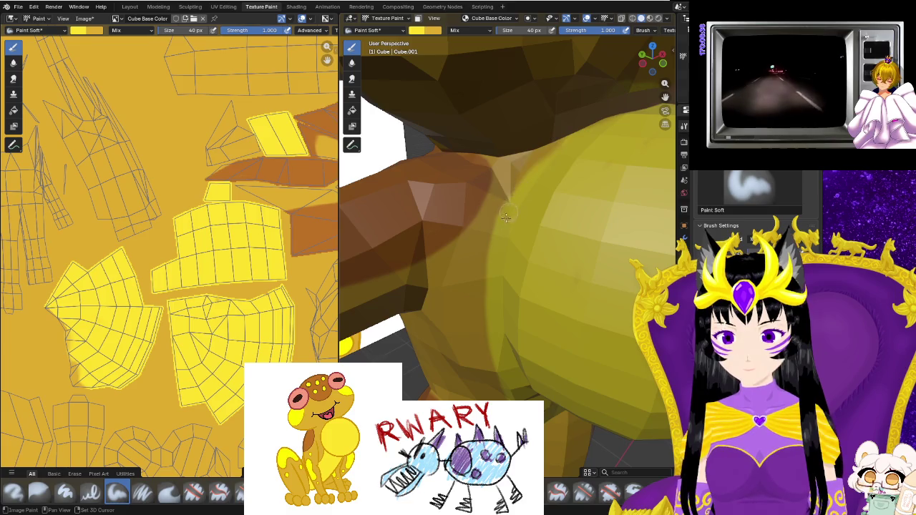
{"action": "middle_click_drag", "start_coordinate": [551, 152], "coordinate": [490, 217]}
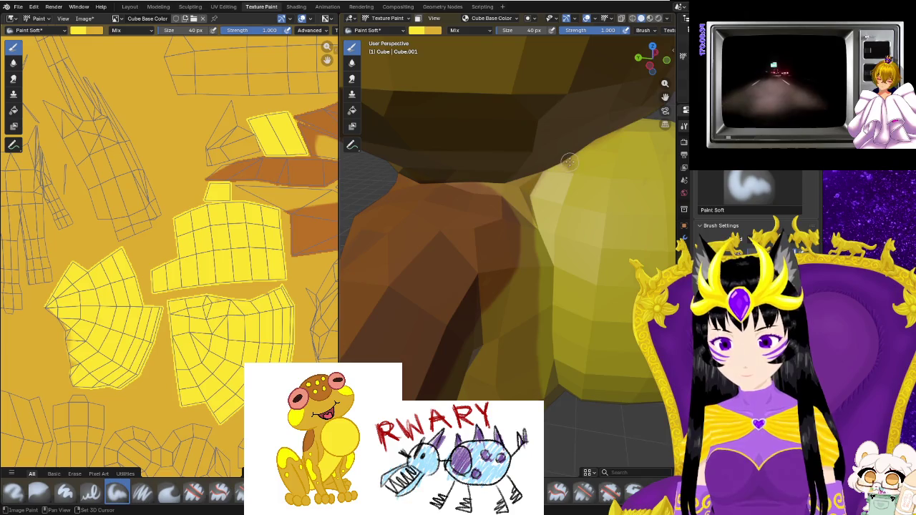
{"action": "middle_click_drag", "start_coordinate": [572, 162], "coordinate": [476, 276]}
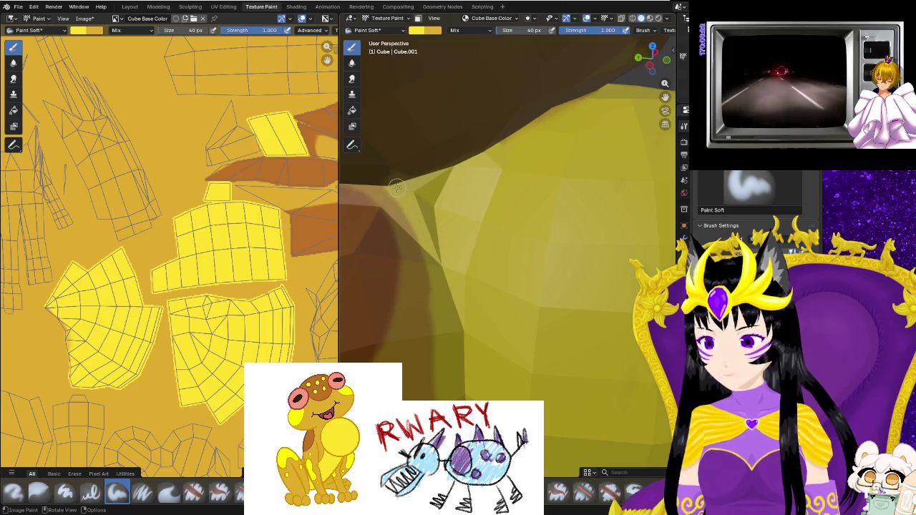
{"action": "scroll", "coordinate": [452, 347], "scroll_direction": "down", "scroll_amount": 2}
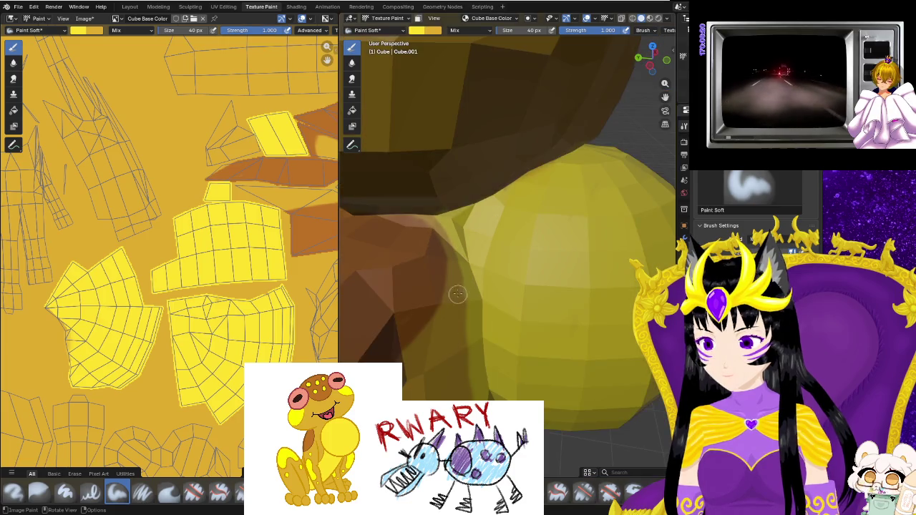
{"action": "mouse_move", "coordinate": [474, 332]}
{"action": "middle_mouse_down"}
{"action": "mouse_move", "coordinate": [517, 289]}
{"action": "mouse_move", "coordinate": [461, 276]}
{"action": "mouse_move", "coordinate": [483, 202]}
{"action": "mouse_move", "coordinate": [469, 212]}
{"action": "middle_mouse_up"}
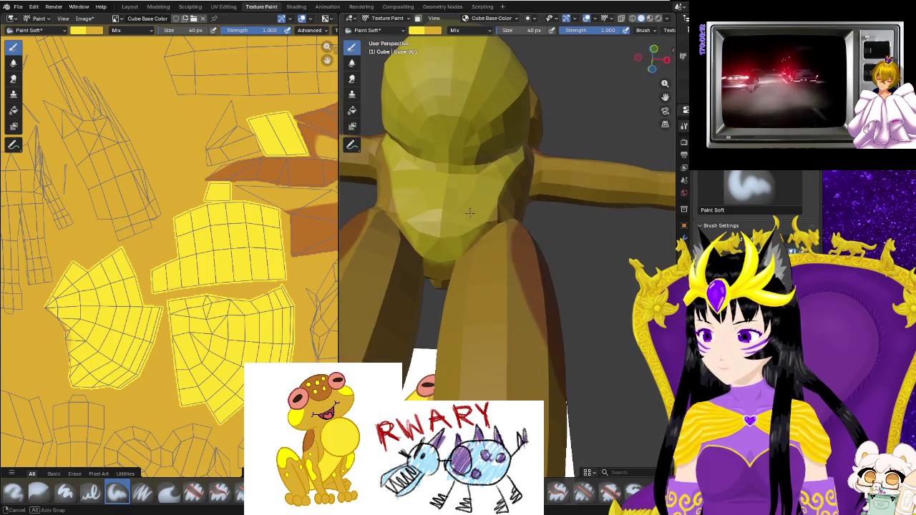
Orbit beneath the frog's head to inspect its underside, faceted surface and eye socket.
{"action": "mouse_move", "coordinate": [498, 157]}
{"action": "middle_mouse_down"}
{"action": "mouse_move", "coordinate": [492, 257]}
{"action": "mouse_move", "coordinate": [478, 261]}
{"action": "middle_mouse_up"}
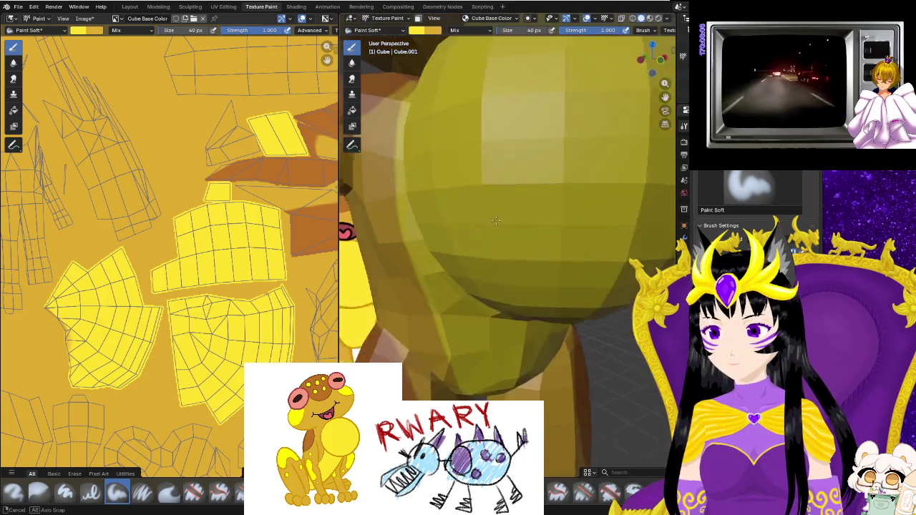
{"action": "mouse_move", "coordinate": [458, 256]}
{"action": "middle_mouse_down"}
{"action": "mouse_move", "coordinate": [511, 288]}
{"action": "mouse_move", "coordinate": [455, 193]}
{"action": "mouse_move", "coordinate": [481, 187]}
{"action": "mouse_move", "coordinate": [551, 215]}
{"action": "middle_mouse_up"}
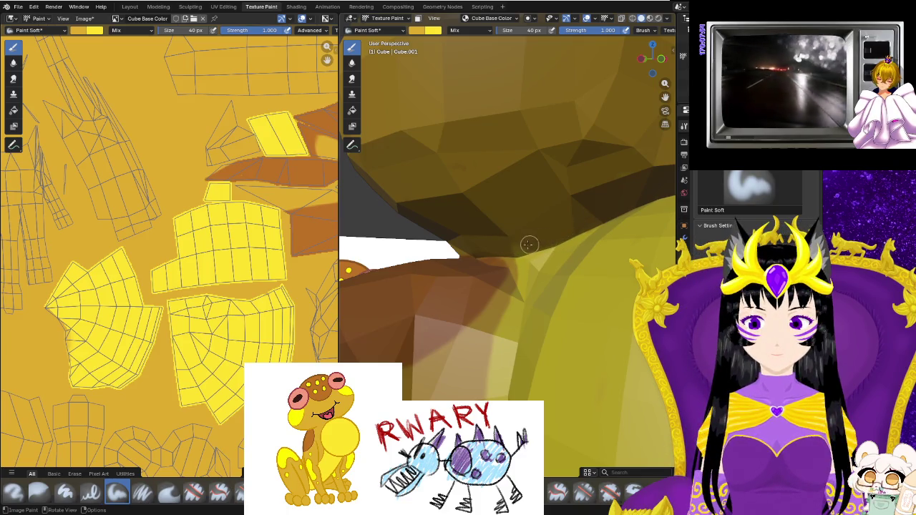
{"action": "middle_click_drag", "start_coordinate": [535, 243], "coordinate": [537, 243]}
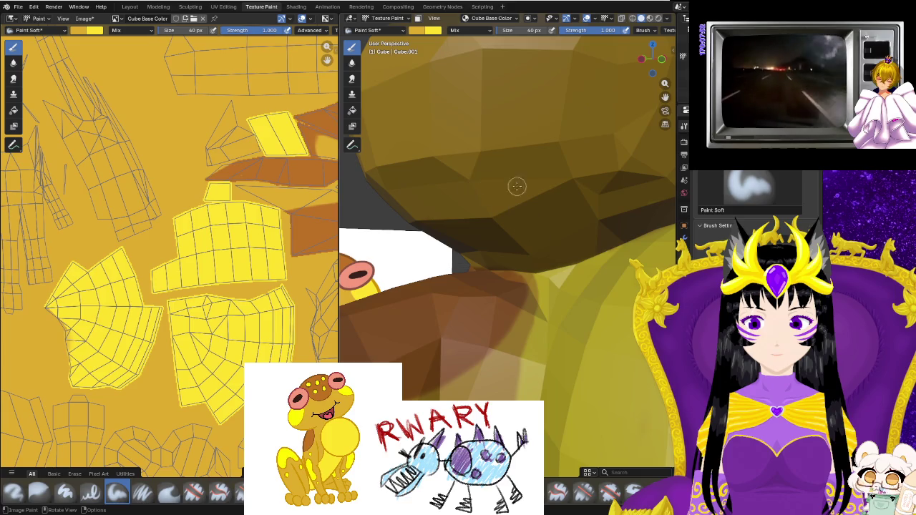
{"action": "middle_click_drag", "start_coordinate": [556, 194], "coordinate": [483, 214]}
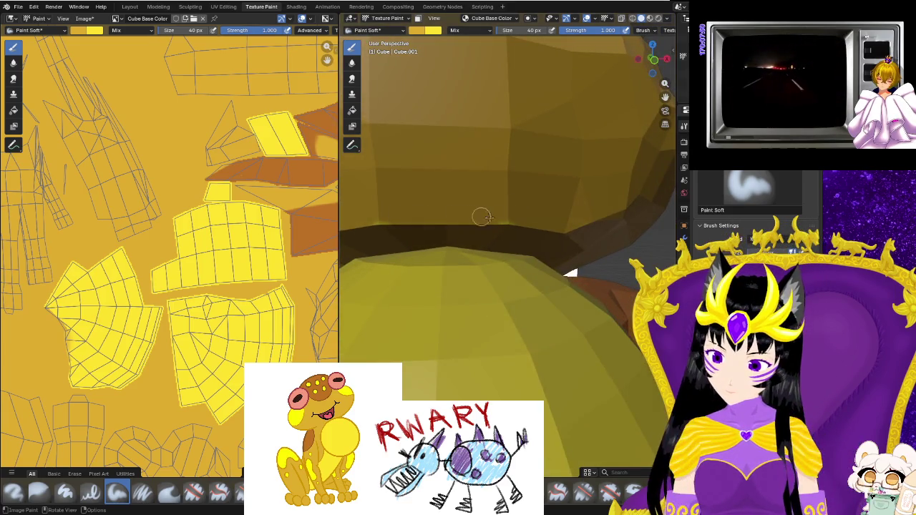
{"action": "mouse_move", "coordinate": [433, 218]}
{"action": "middle_mouse_down"}
{"action": "mouse_move", "coordinate": [466, 250]}
{"action": "mouse_move", "coordinate": [469, 286]}
{"action": "middle_mouse_up"}
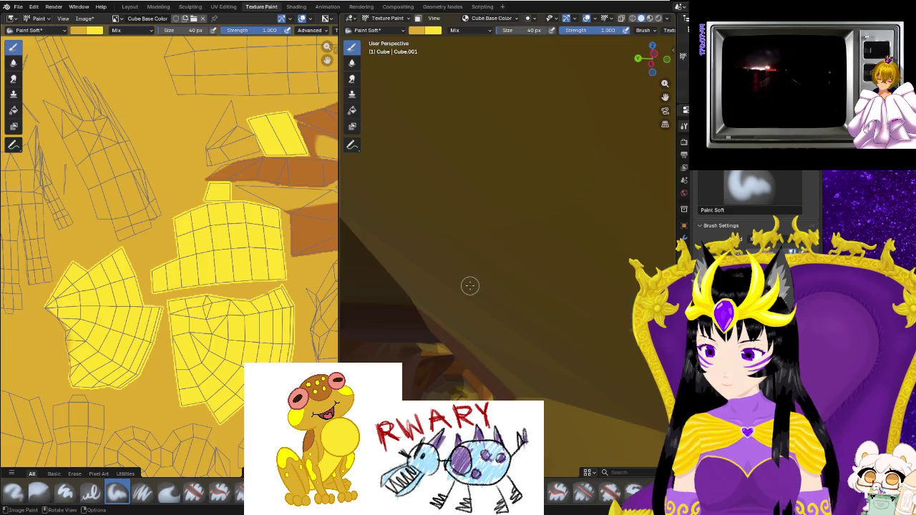
{"action": "scroll", "coordinate": [469, 285], "scroll_direction": "down", "scroll_amount": 3}
{"action": "scroll", "coordinate": [448, 335], "scroll_direction": "up", "scroll_amount": 4}
{"action": "middle_click_drag", "start_coordinate": [447, 336], "coordinate": [476, 267]}
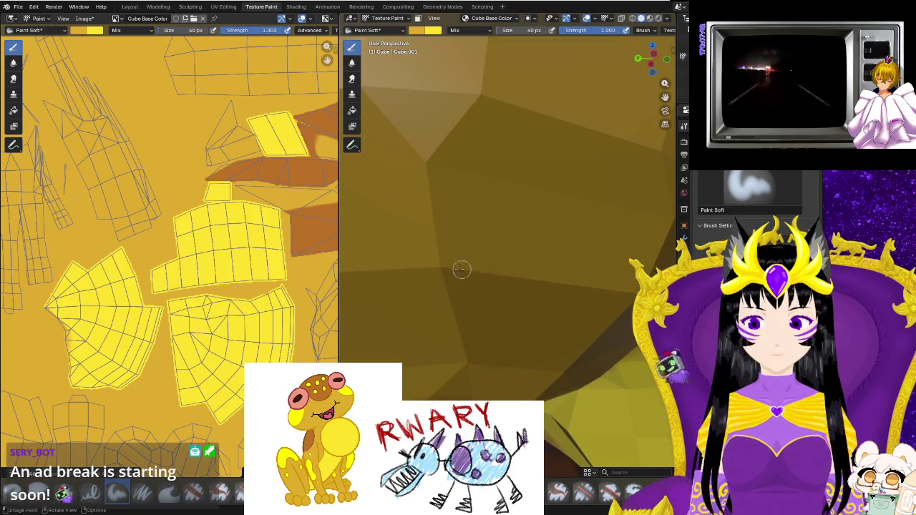
{"action": "mouse_move", "coordinate": [495, 370]}
{"action": "middle_mouse_down"}
{"action": "mouse_move", "coordinate": [492, 384]}
{"action": "mouse_move", "coordinate": [560, 374]}
{"action": "middle_mouse_up"}
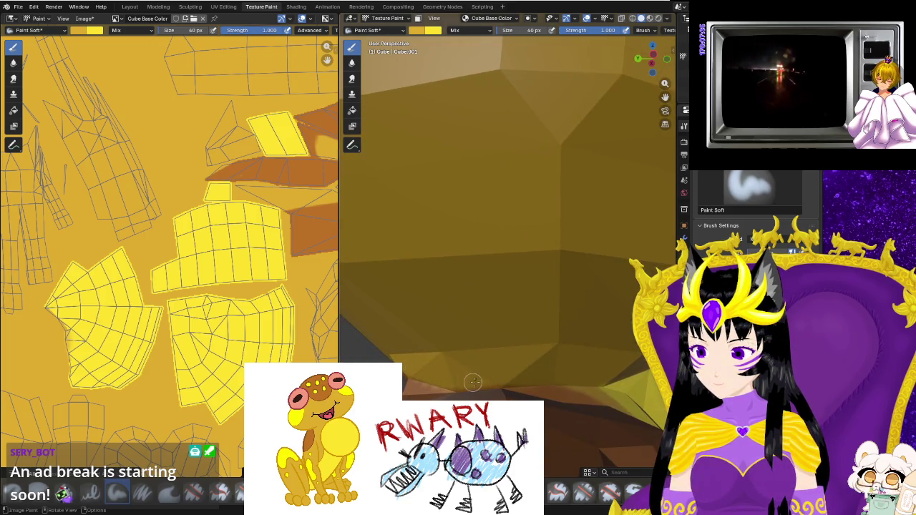
{"action": "mouse_move", "coordinate": [578, 374]}
{"action": "middle_mouse_down"}
{"action": "mouse_move", "coordinate": [560, 332]}
{"action": "mouse_move", "coordinate": [475, 384]}
{"action": "mouse_move", "coordinate": [541, 369]}
{"action": "mouse_move", "coordinate": [518, 355]}
{"action": "middle_mouse_up"}
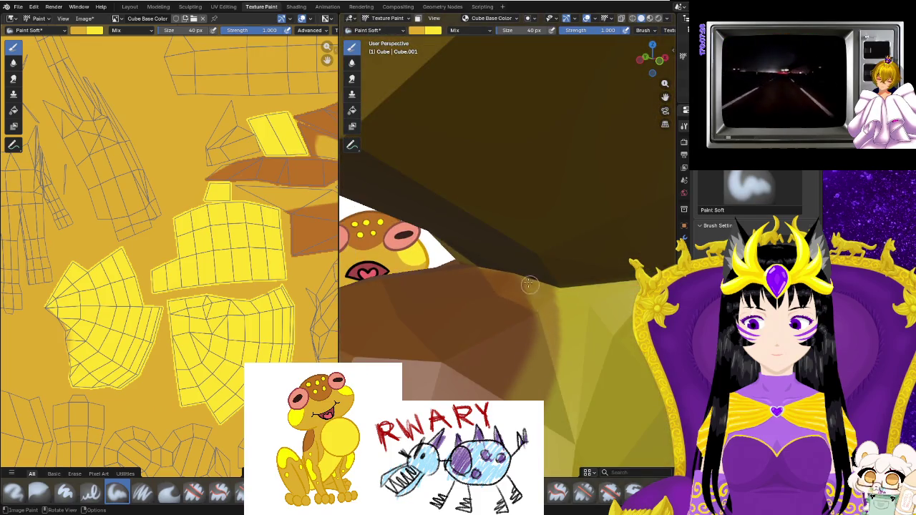
Paint a lighter yellow streak along the ridge where the neck meets the shoulders.
{"action": "middle_click_drag", "start_coordinate": [501, 258], "coordinate": [539, 269]}
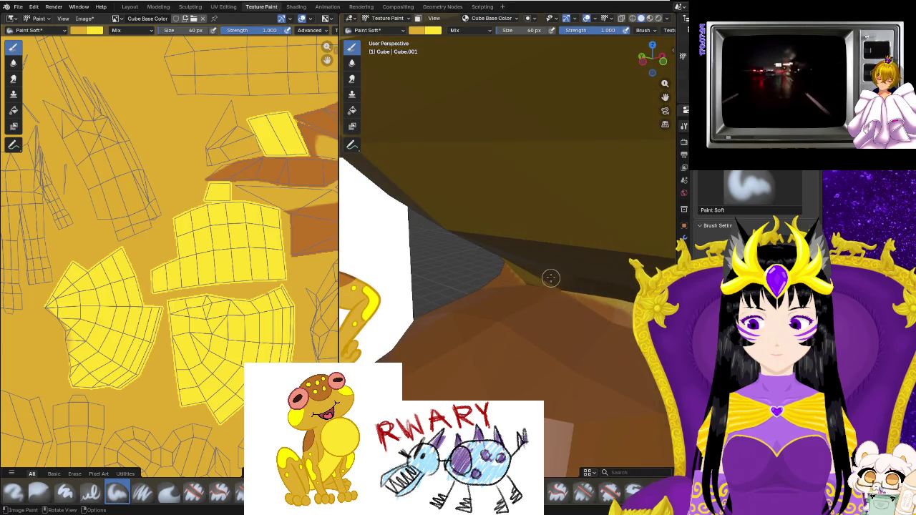
{"action": "middle_click_drag", "start_coordinate": [552, 279], "coordinate": [308, 250]}
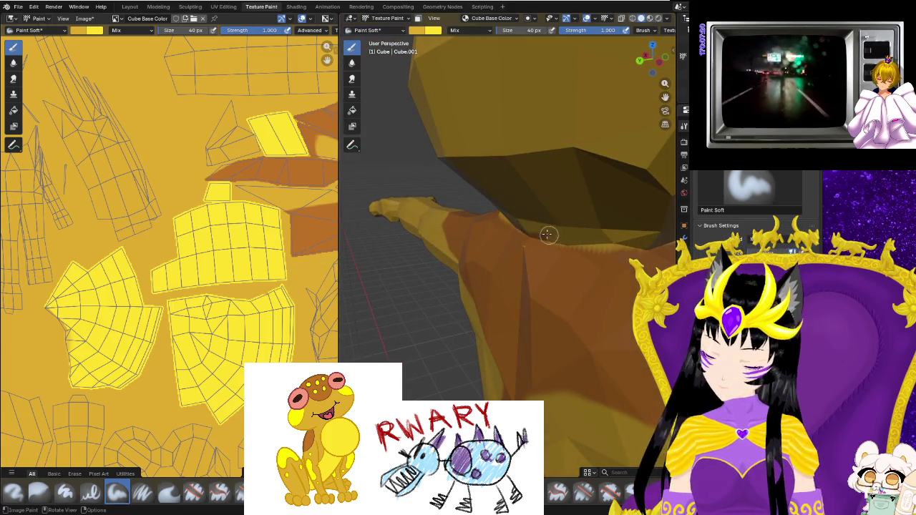
{"action": "left_click_drag", "start_coordinate": [562, 240], "coordinate": [515, 238]}
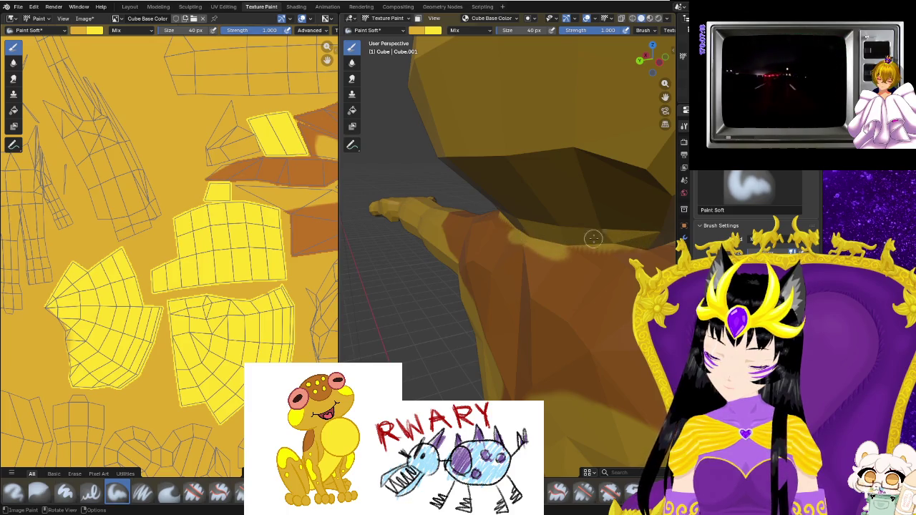
{"action": "left_click_drag", "start_coordinate": [587, 238], "coordinate": [640, 247]}
{"action": "mouse_move", "coordinate": [640, 247]}
{"action": "middle_mouse_down"}
{"action": "mouse_move", "coordinate": [658, 265]}
{"action": "mouse_move", "coordinate": [608, 243]}
{"action": "middle_mouse_up"}
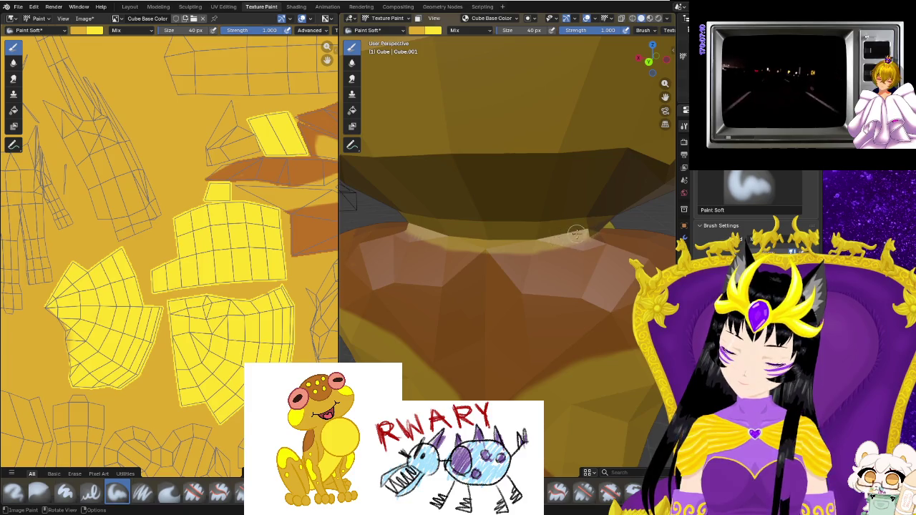
{"action": "middle_click_drag", "start_coordinate": [551, 241], "coordinate": [494, 239]}
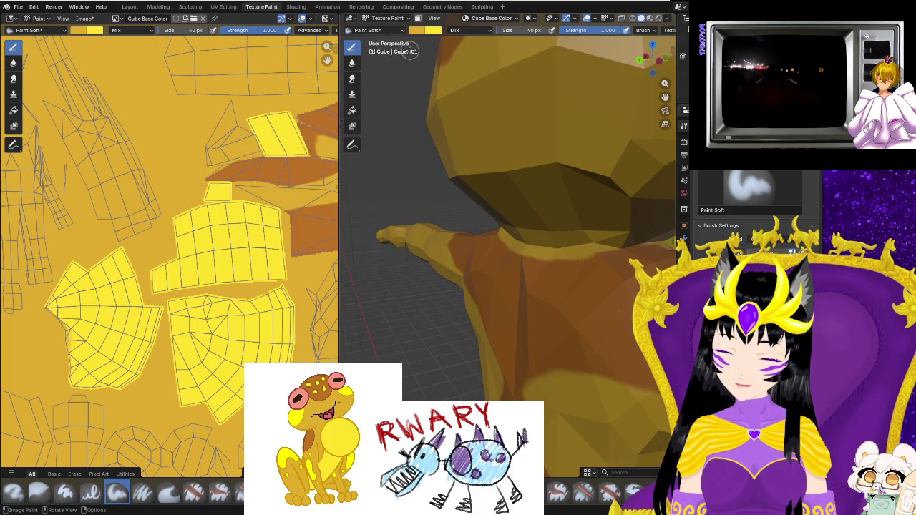
{"action": "left_click", "coordinate": [430, 36]}
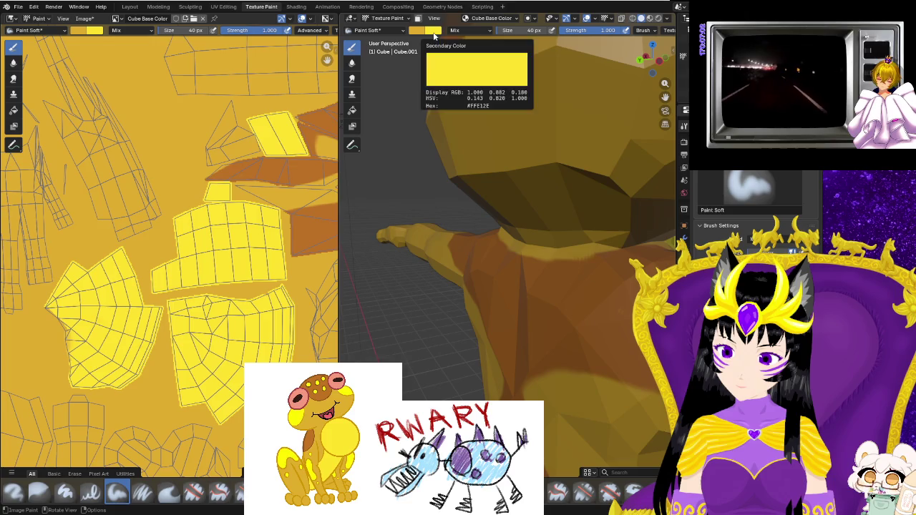
Sample the orange-brown colour from the model into the brush.
{"action": "left_click", "coordinate": [432, 31]}
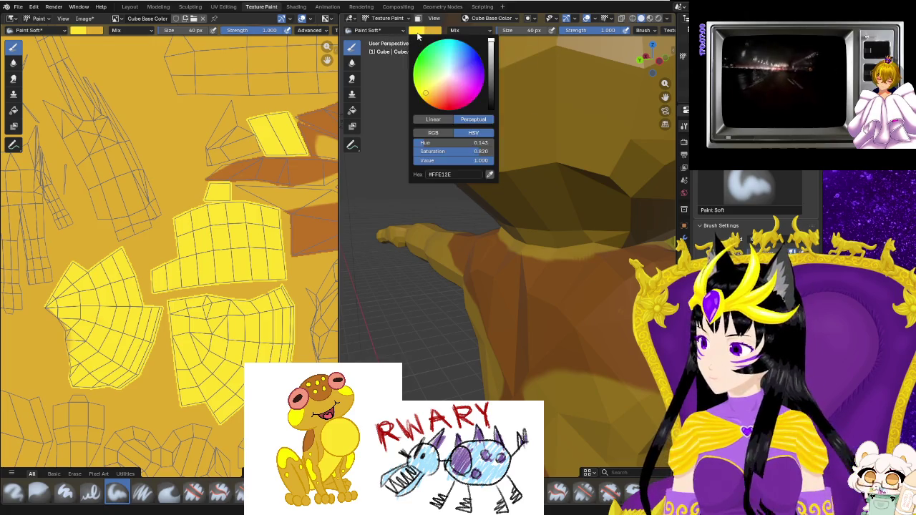
{"action": "left_click", "coordinate": [490, 175]}
{"action": "left_click", "coordinate": [538, 266]}
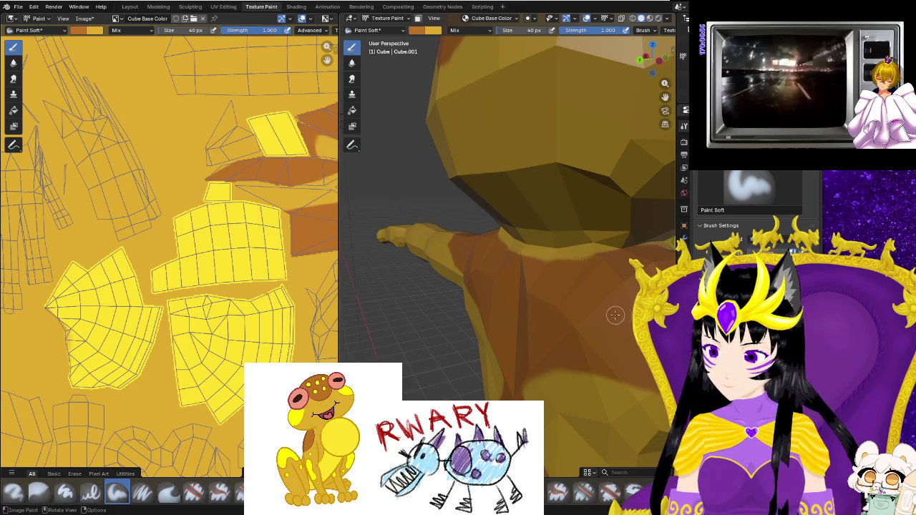
{"action": "middle_click_drag", "start_coordinate": [594, 297], "coordinate": [566, 258]}
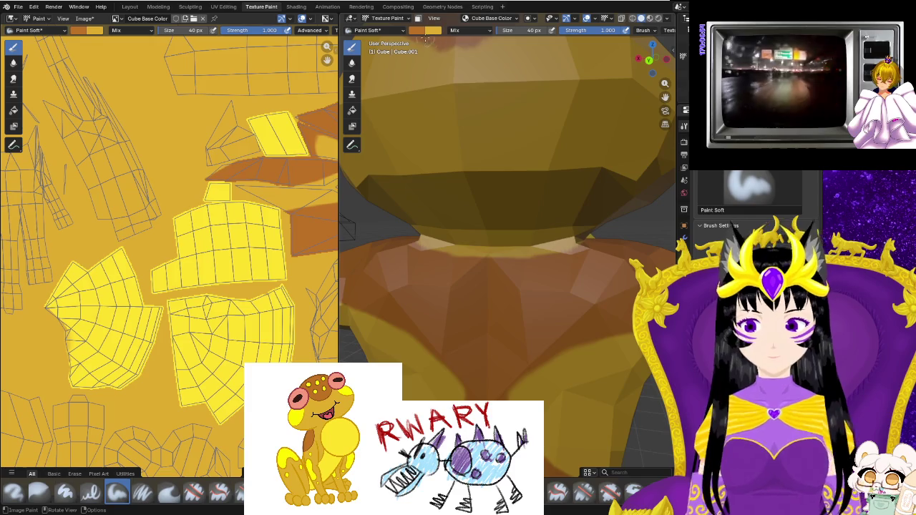
Switch the brush to blue and dab two marker dots on the neck seam.
{"action": "left_click", "coordinate": [432, 31]}
{"action": "left_click", "coordinate": [433, 65]}
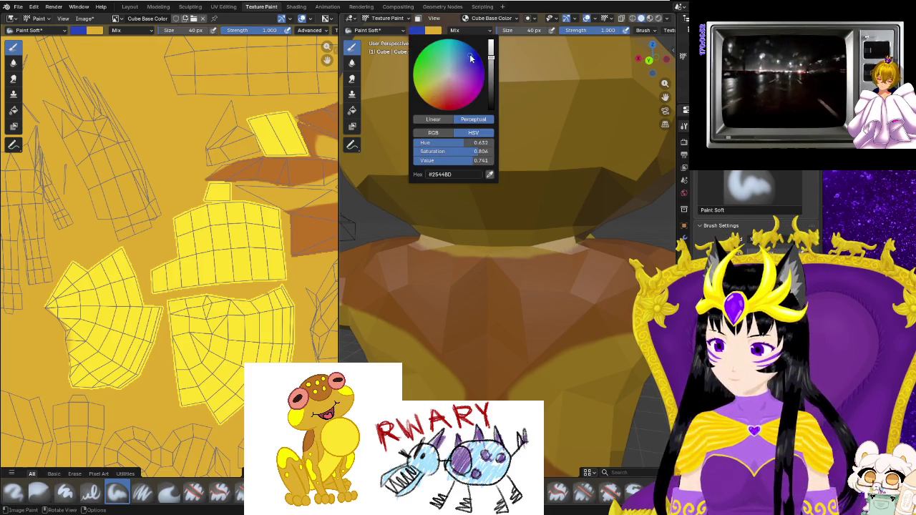
{"action": "left_click", "coordinate": [565, 244]}
{"action": "left_click", "coordinate": [426, 243]}
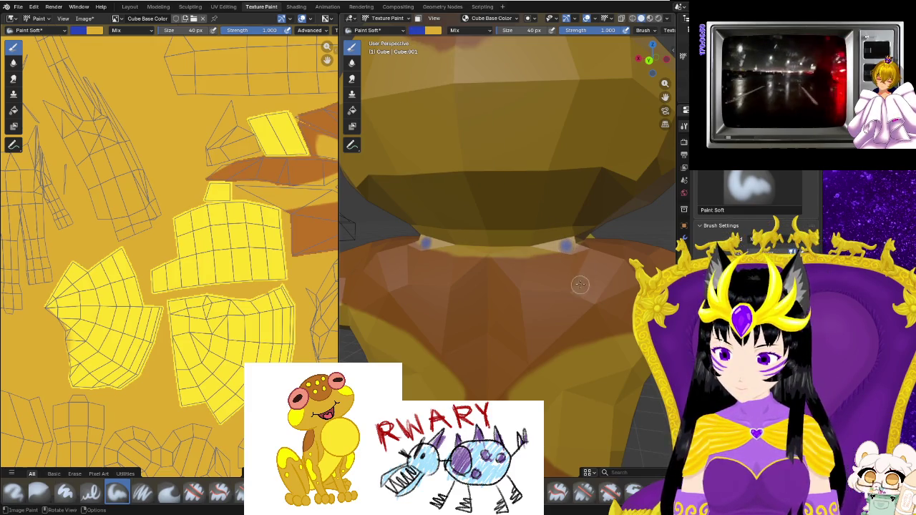
Zoom the image view in and out to locate the blue marker dots on the texture.
{"action": "scroll", "coordinate": [159, 251], "scroll_direction": "down", "scroll_amount": 2}
{"action": "scroll", "coordinate": [158, 251], "scroll_direction": "up", "scroll_amount": 1}
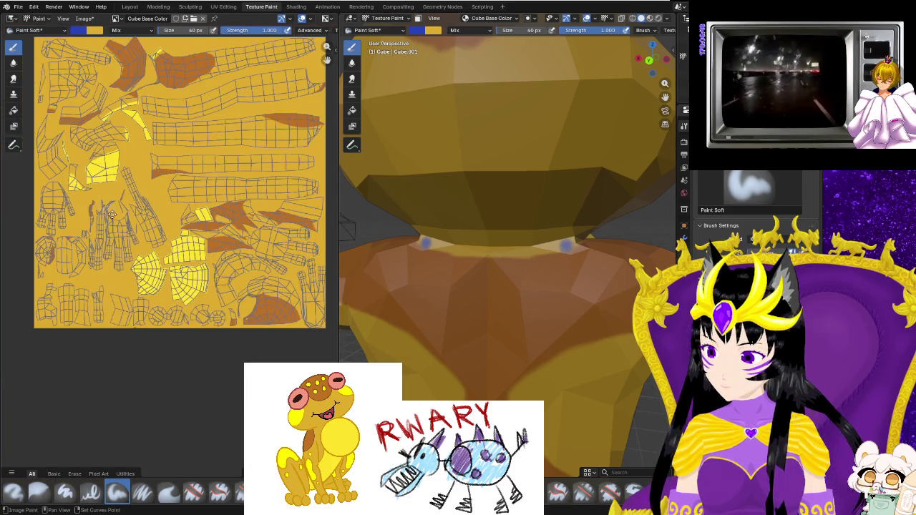
{"action": "scroll", "coordinate": [172, 286], "scroll_direction": "down", "scroll_amount": 3}
{"action": "scroll", "coordinate": [189, 309], "scroll_direction": "up", "scroll_amount": 5}
{"action": "scroll", "coordinate": [206, 249], "scroll_direction": "up", "scroll_amount": 2}
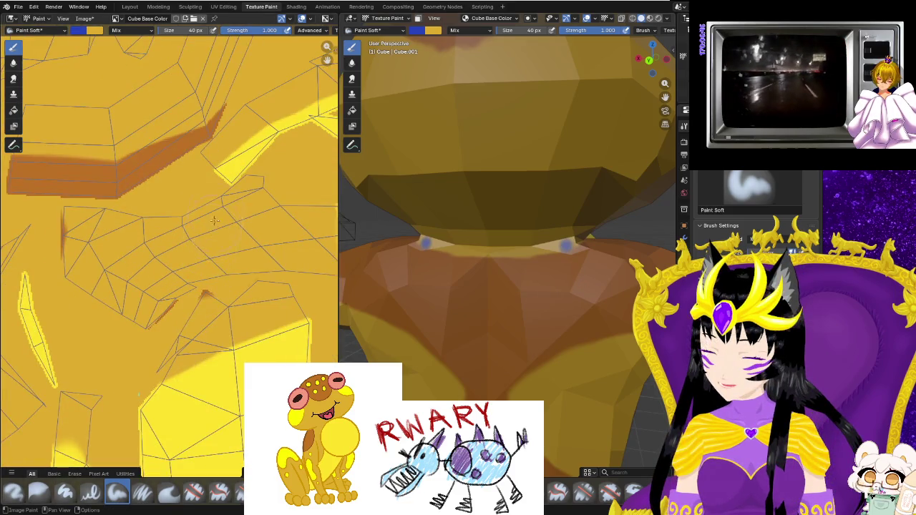
{"action": "scroll", "coordinate": [213, 224], "scroll_direction": "up", "scroll_amount": 1}
{"action": "scroll", "coordinate": [213, 244], "scroll_direction": "down", "scroll_amount": 3}
{"action": "scroll", "coordinate": [214, 272], "scroll_direction": "up", "scroll_amount": 1}
{"action": "scroll", "coordinate": [215, 292], "scroll_direction": "up", "scroll_amount": 3}
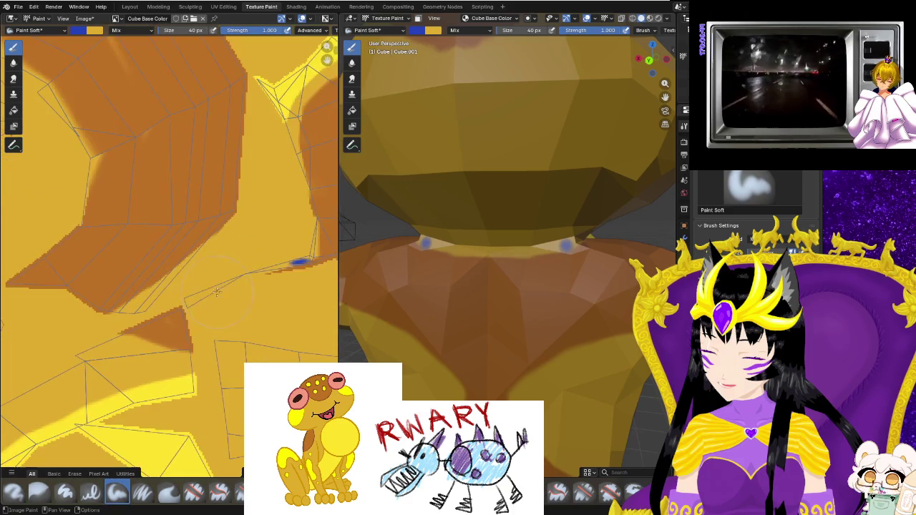
{"action": "scroll", "coordinate": [308, 297], "scroll_direction": "up", "scroll_amount": 1}
{"action": "scroll", "coordinate": [294, 286], "scroll_direction": "down", "scroll_amount": 2}
{"action": "scroll", "coordinate": [272, 258], "scroll_direction": "up", "scroll_amount": 2}
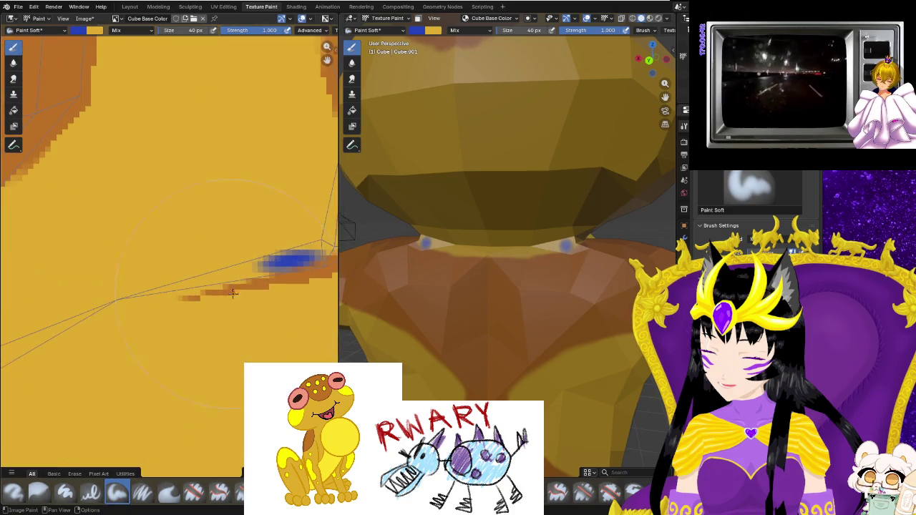
{"action": "scroll", "coordinate": [243, 214], "scroll_direction": "down", "scroll_amount": 1}
{"action": "scroll", "coordinate": [221, 152], "scroll_direction": "up", "scroll_amount": 2}
{"action": "left_click", "coordinate": [223, 6]}
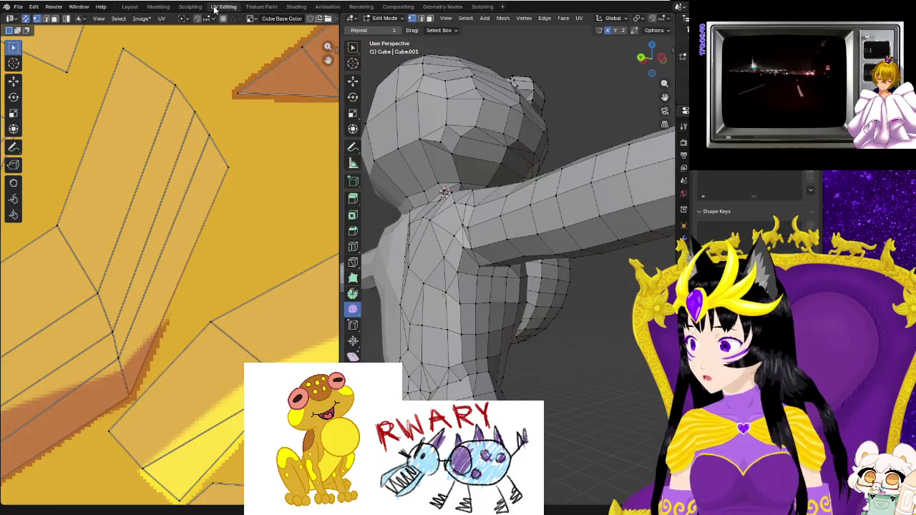
Zoom the UV editor to the blue patch and pull two nearby UV vertices to reshape faces.
{"action": "scroll", "coordinate": [236, 222], "scroll_direction": "down", "scroll_amount": 3}
{"action": "scroll", "coordinate": [234, 229], "scroll_direction": "down", "scroll_amount": 3}
{"action": "scroll", "coordinate": [229, 243], "scroll_direction": "up", "scroll_amount": 3}
{"action": "scroll", "coordinate": [219, 279], "scroll_direction": "up", "scroll_amount": 3}
{"action": "scroll", "coordinate": [209, 308], "scroll_direction": "up", "scroll_amount": 2}
{"action": "scroll", "coordinate": [199, 306], "scroll_direction": "up", "scroll_amount": 2}
{"action": "scroll", "coordinate": [203, 286], "scroll_direction": "right", "scroll_amount": 3}
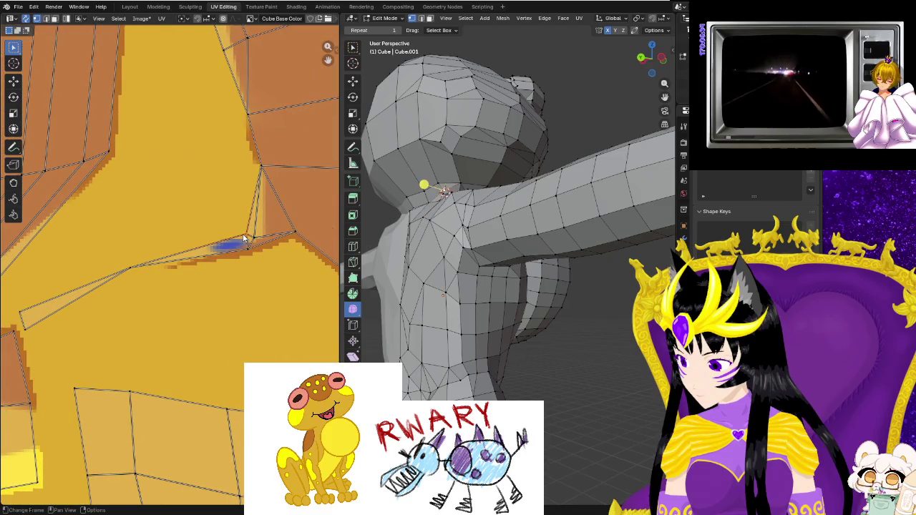
{"action": "left_click_drag", "start_coordinate": [244, 237], "coordinate": [204, 215]}
{"action": "left_click_drag", "start_coordinate": [246, 251], "coordinate": [232, 290]}
Move three more UV vertices beside the patch and along the island edge.
{"action": "mouse_move", "coordinate": [292, 235]}
{"action": "left_mouse_down"}
{"action": "mouse_move", "coordinate": [300, 264]}
{"action": "mouse_move", "coordinate": [309, 265]}
{"action": "left_mouse_up"}
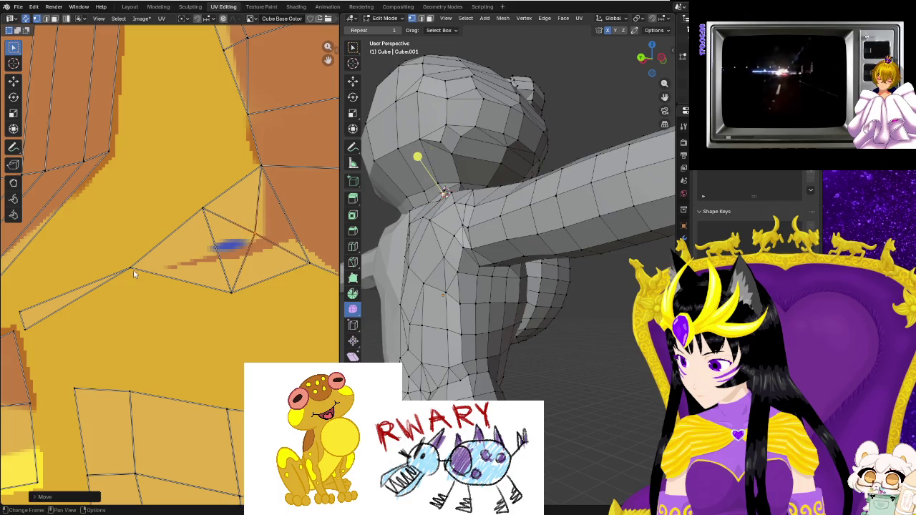
{"action": "left_click_drag", "start_coordinate": [130, 269], "coordinate": [141, 288]}
{"action": "left_click_drag", "start_coordinate": [27, 333], "coordinate": [46, 355]}
{"action": "middle_click_drag", "start_coordinate": [209, 317], "coordinate": [76, 337]}
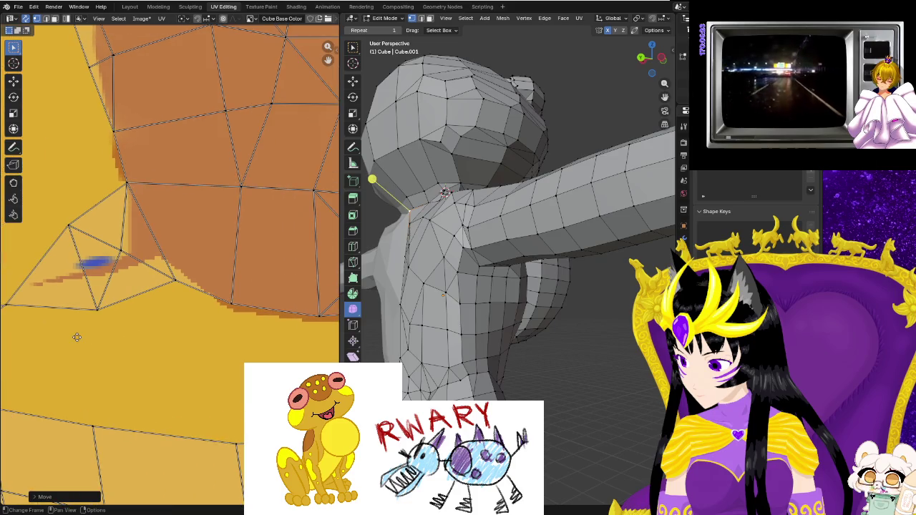
{"action": "left_click", "coordinate": [262, 7]}
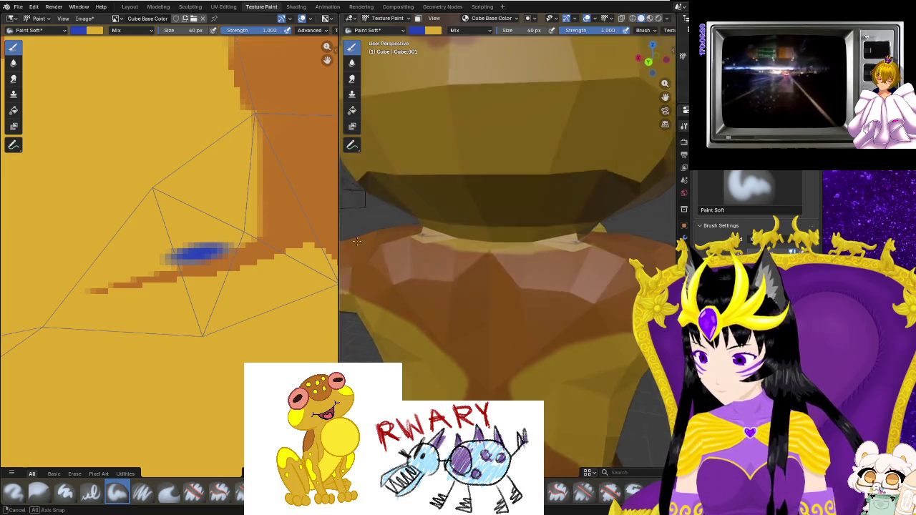
Sample orange from the texture and smooth the jagged orange-yellow edge over the blue patch.
{"action": "middle_click_drag", "start_coordinate": [357, 239], "coordinate": [372, 230]}
{"action": "mouse_move", "coordinate": [266, 244]}
{"action": "middle_mouse_down"}
{"action": "mouse_move", "coordinate": [223, 248]}
{"action": "mouse_move", "coordinate": [189, 209]}
{"action": "middle_mouse_up"}
{"action": "left_click", "coordinate": [418, 30]}
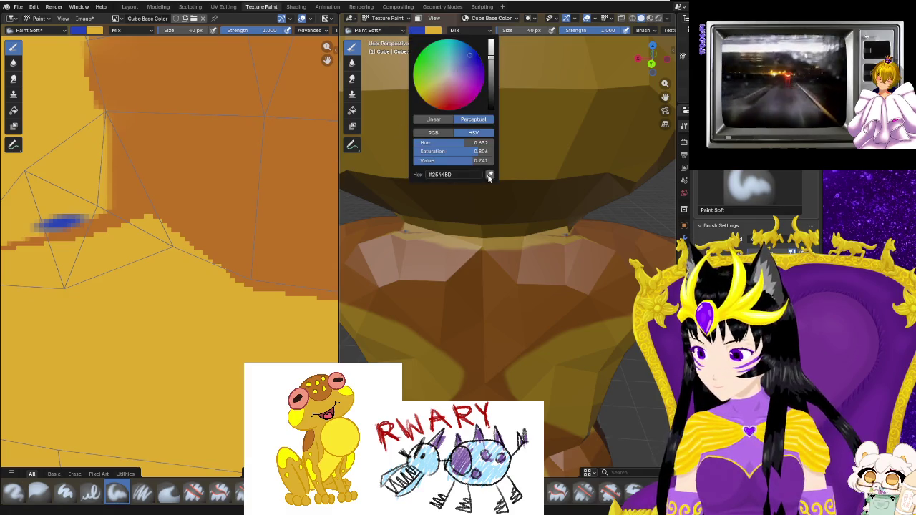
{"action": "key", "text": "s"}
{"action": "mouse_move", "coordinate": [229, 204]}
{"action": "left_mouse_down"}
{"action": "mouse_move", "coordinate": [204, 214]}
{"action": "mouse_move", "coordinate": [215, 225]}
{"action": "mouse_move", "coordinate": [194, 184]}
{"action": "mouse_move", "coordinate": [102, 217]}
{"action": "left_mouse_up"}
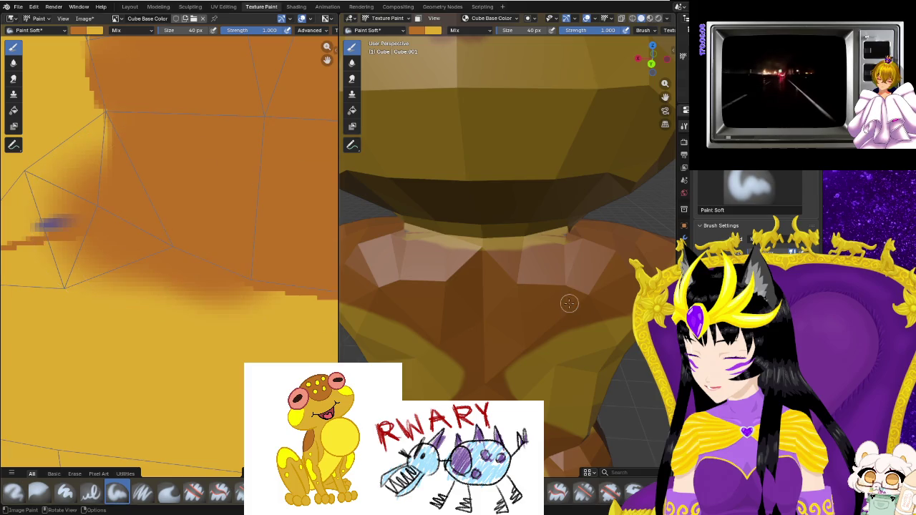
Paint darker orange along the chin edge and up the chin ridge.
{"action": "left_click_drag", "start_coordinate": [575, 238], "coordinate": [499, 243]}
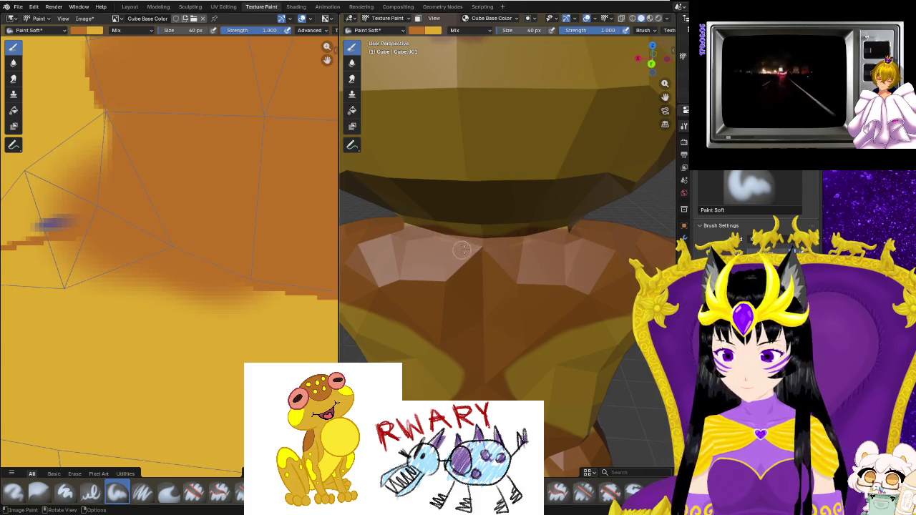
{"action": "middle_click_drag", "start_coordinate": [477, 239], "coordinate": [552, 259]}
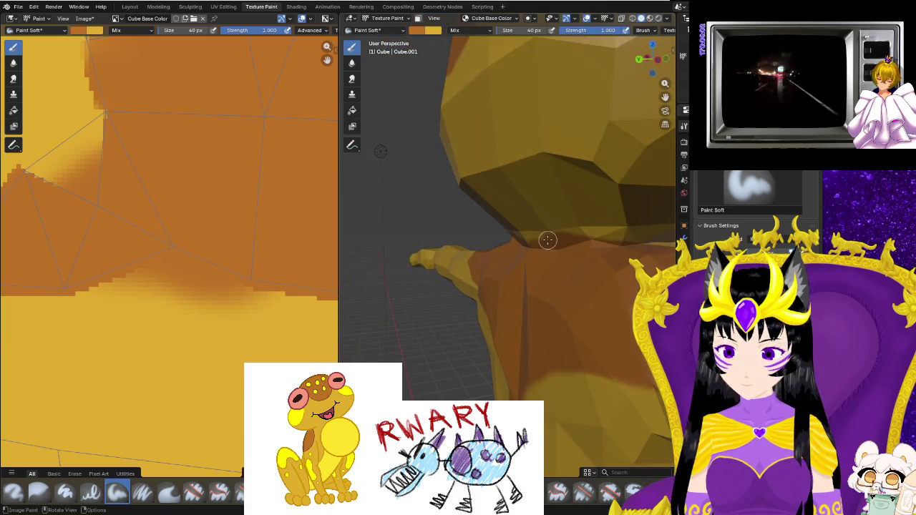
{"action": "scroll", "coordinate": [500, 246], "scroll_direction": "up", "scroll_amount": 2}
{"action": "scroll", "coordinate": [544, 258], "scroll_direction": "up", "scroll_amount": 2}
{"action": "mouse_move", "coordinate": [580, 262]}
{"action": "middle_mouse_down"}
{"action": "mouse_move", "coordinate": [531, 285]}
{"action": "mouse_move", "coordinate": [604, 257]}
{"action": "middle_mouse_up"}
{"action": "left_click_drag", "start_coordinate": [558, 239], "coordinate": [507, 229]}
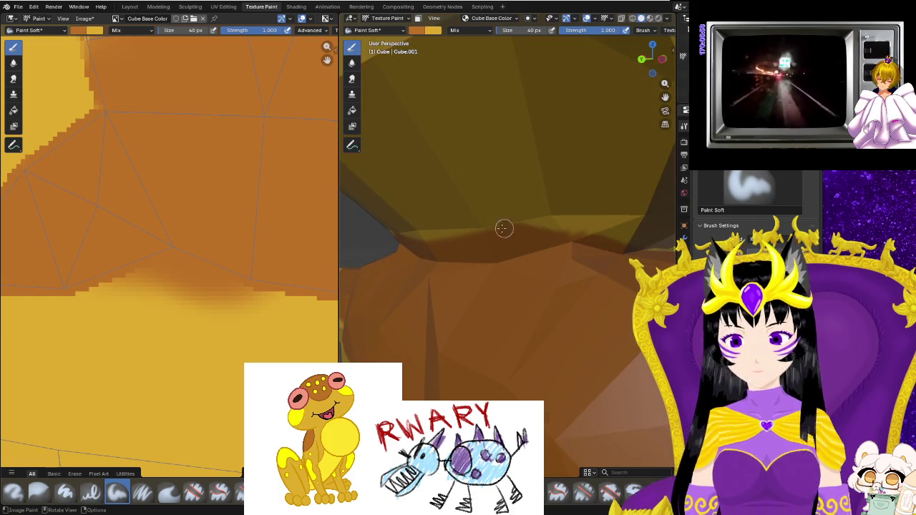
Orbit around the chin underside and paint yellow over the brown seam to blend it.
{"action": "middle_click_drag", "start_coordinate": [550, 263], "coordinate": [555, 274]}
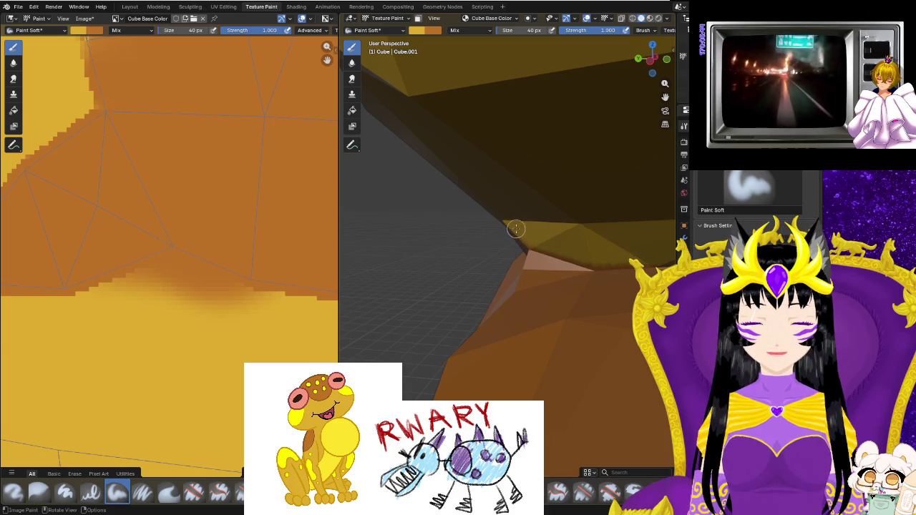
{"action": "middle_click_drag", "start_coordinate": [515, 228], "coordinate": [591, 226]}
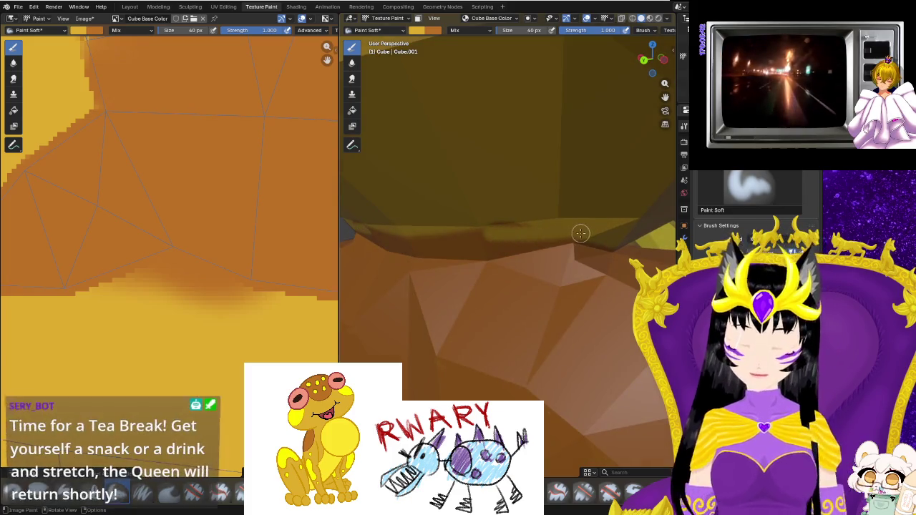
{"action": "middle_click_drag", "start_coordinate": [519, 224], "coordinate": [541, 224]}
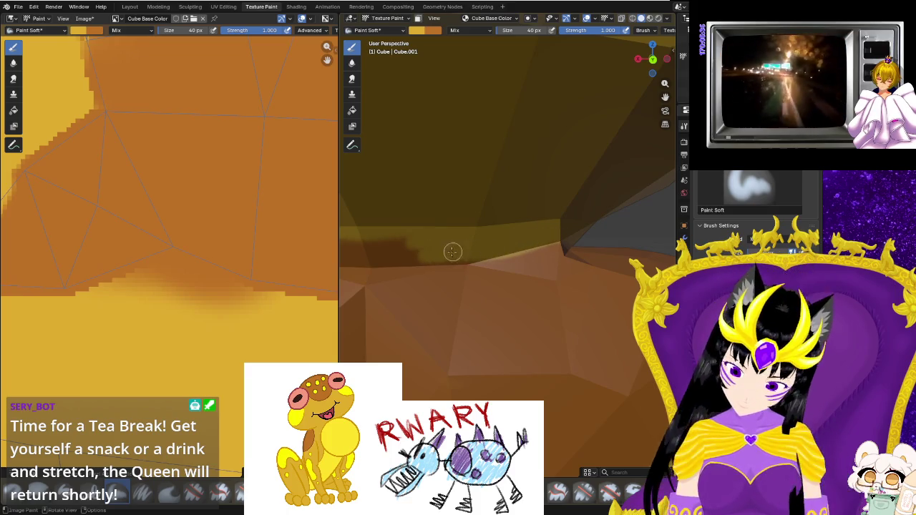
{"action": "middle_click_drag", "start_coordinate": [489, 245], "coordinate": [576, 234]}
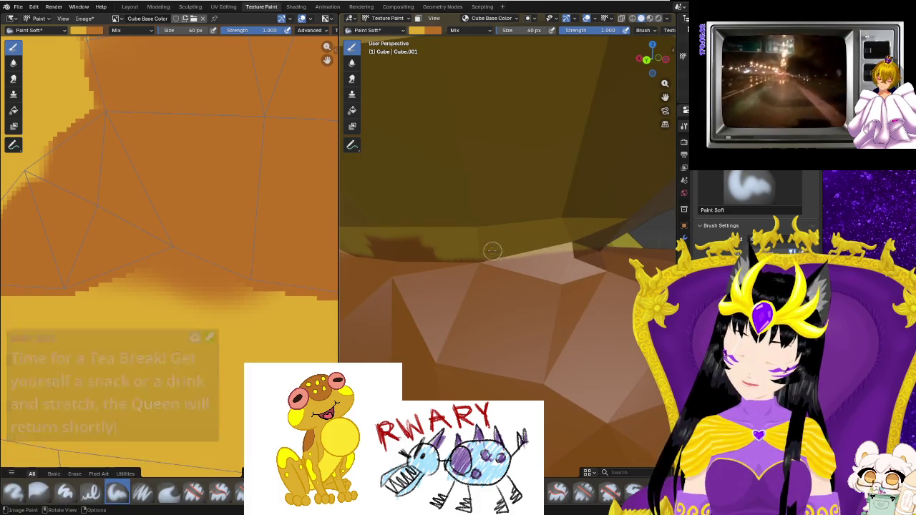
{"action": "middle_click_drag", "start_coordinate": [492, 247], "coordinate": [489, 246]}
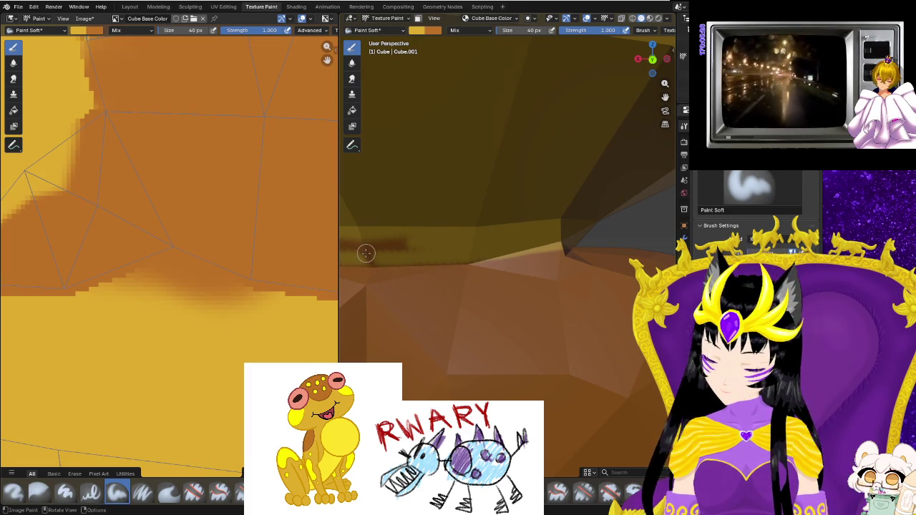
{"action": "middle_click_drag", "start_coordinate": [365, 252], "coordinate": [398, 244]}
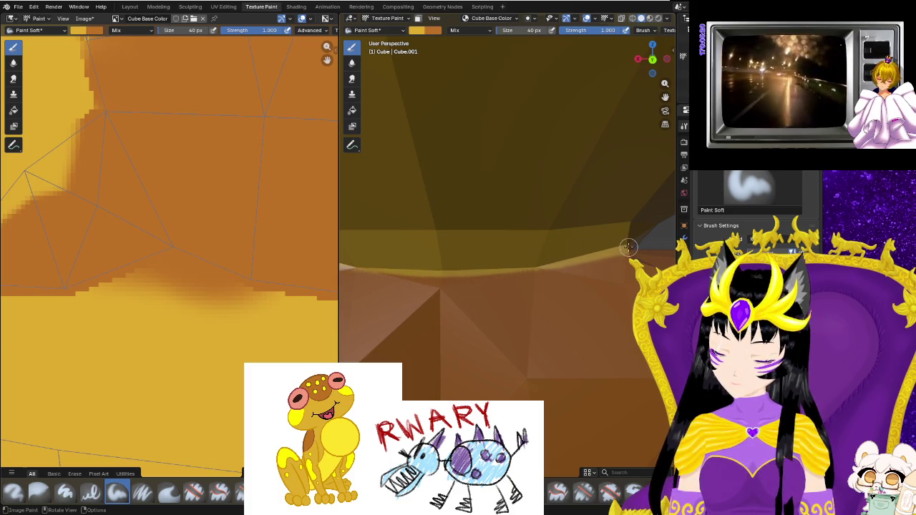
{"action": "mouse_move", "coordinate": [628, 246]}
{"action": "middle_mouse_down"}
{"action": "mouse_move", "coordinate": [574, 266]}
{"action": "mouse_move", "coordinate": [511, 265]}
{"action": "middle_mouse_up"}
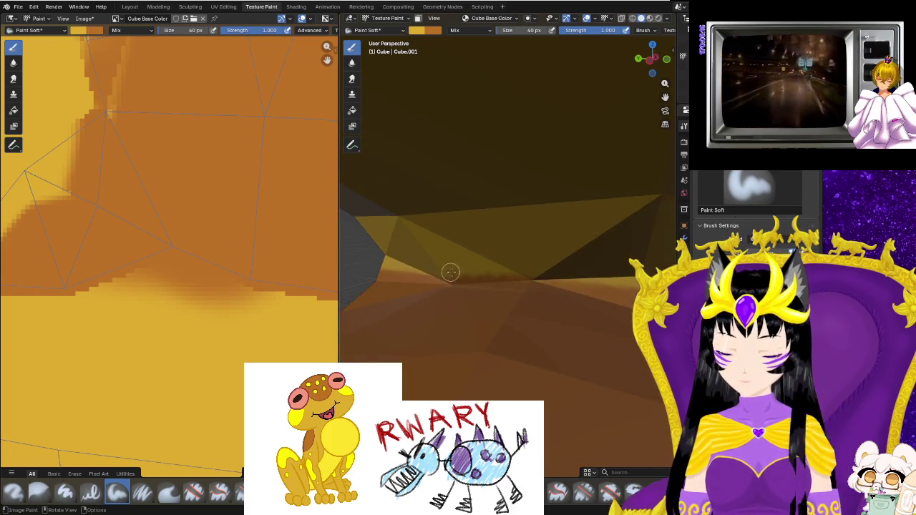
{"action": "left_click_drag", "start_coordinate": [402, 267], "coordinate": [378, 261]}
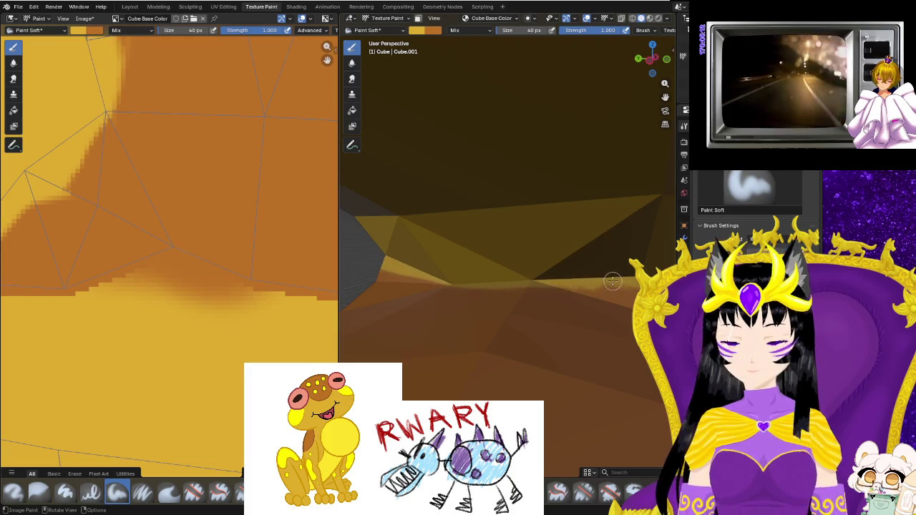
{"action": "middle_click_drag", "start_coordinate": [586, 282], "coordinate": [573, 284]}
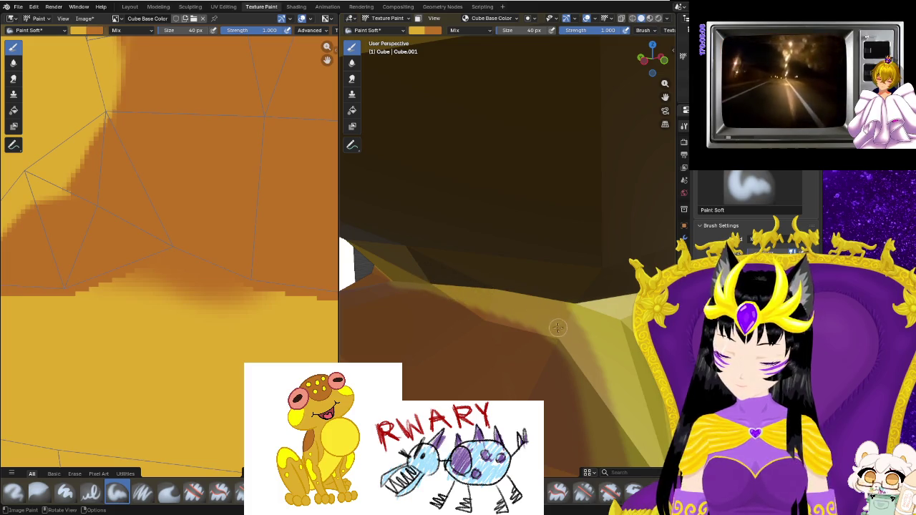
{"action": "scroll", "coordinate": [557, 327], "scroll_direction": "down", "scroll_amount": 5}
Inspect the frog's head and arm from the front, above, below and behind.
{"action": "scroll", "coordinate": [437, 377], "scroll_direction": "down", "scroll_amount": 3}
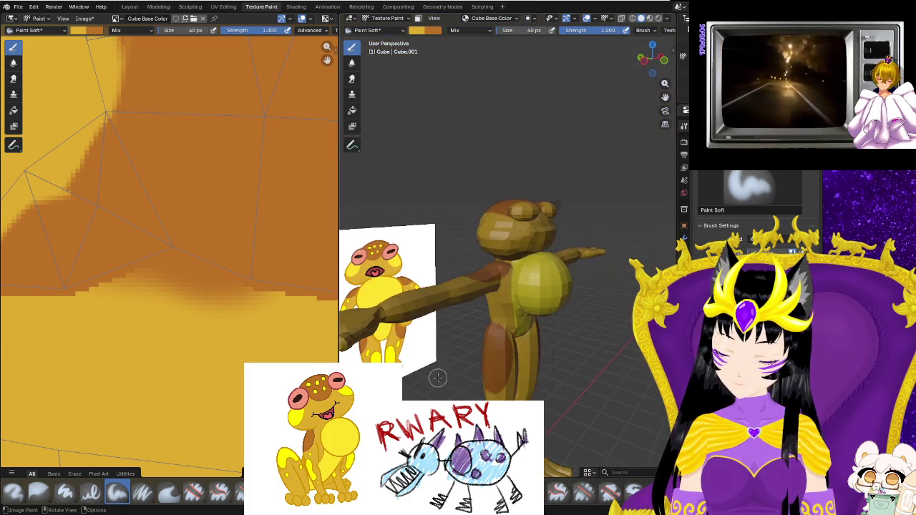
{"action": "middle_click_drag", "start_coordinate": [437, 377], "coordinate": [568, 375]}
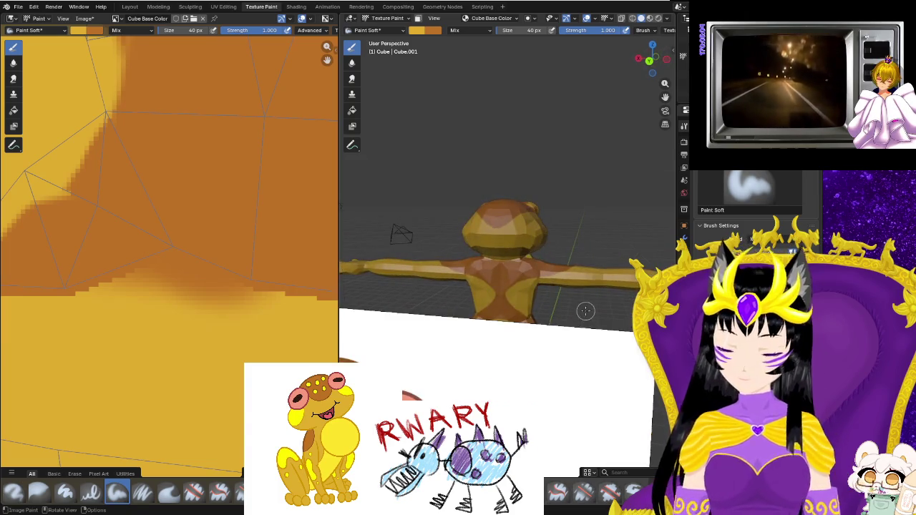
{"action": "scroll", "coordinate": [585, 311], "scroll_direction": "up", "scroll_amount": 4}
{"action": "mouse_move", "coordinate": [527, 364]}
{"action": "middle_mouse_down"}
{"action": "mouse_move", "coordinate": [570, 387]}
{"action": "mouse_move", "coordinate": [587, 416]}
{"action": "middle_mouse_up"}
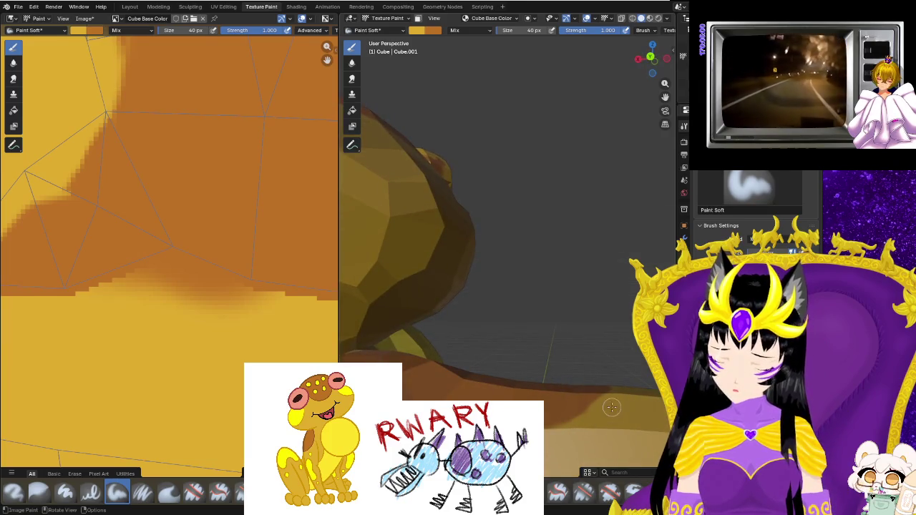
{"action": "mouse_move", "coordinate": [564, 447]}
{"action": "middle_mouse_down"}
{"action": "mouse_move", "coordinate": [558, 401]}
{"action": "mouse_move", "coordinate": [531, 380]}
{"action": "middle_mouse_up"}
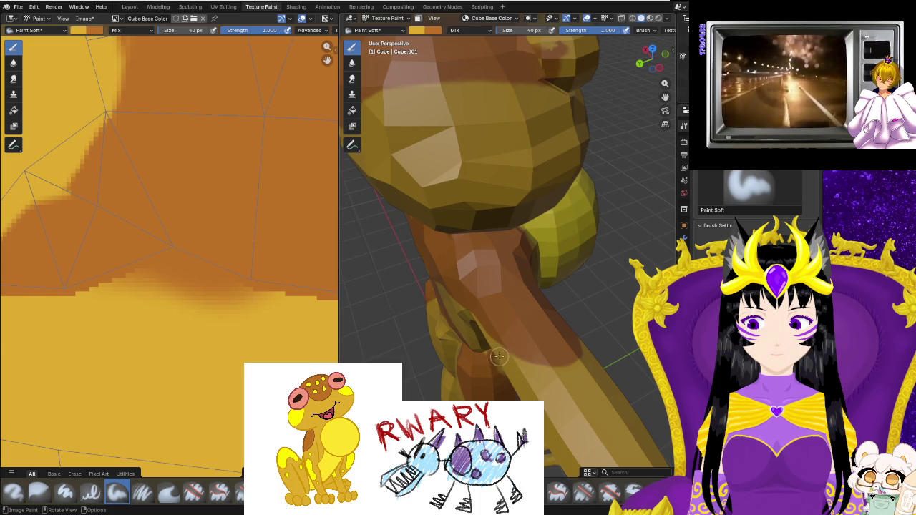
{"action": "mouse_move", "coordinate": [567, 393]}
{"action": "middle_mouse_down"}
{"action": "mouse_move", "coordinate": [533, 330]}
{"action": "mouse_move", "coordinate": [523, 370]}
{"action": "middle_mouse_up"}
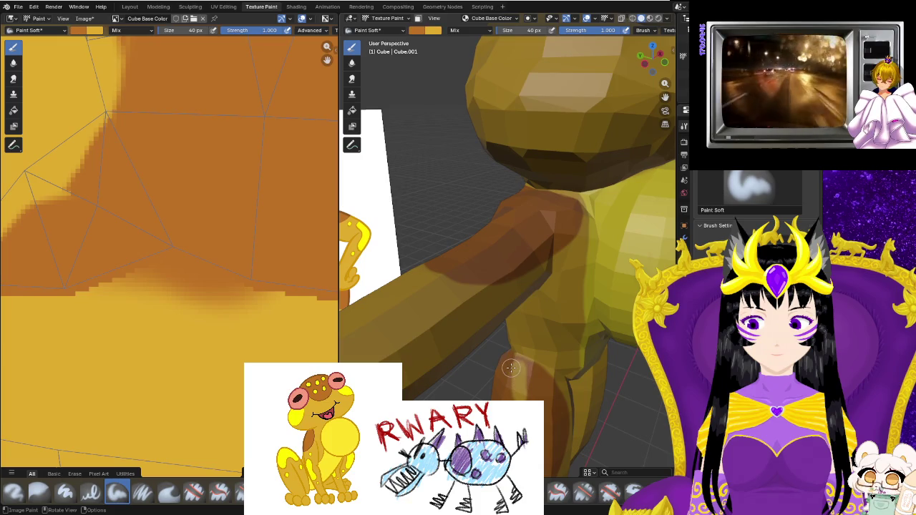
{"action": "mouse_move", "coordinate": [543, 357]}
{"action": "middle_mouse_down"}
{"action": "mouse_move", "coordinate": [568, 398]}
{"action": "mouse_move", "coordinate": [549, 344]}
{"action": "middle_mouse_up"}
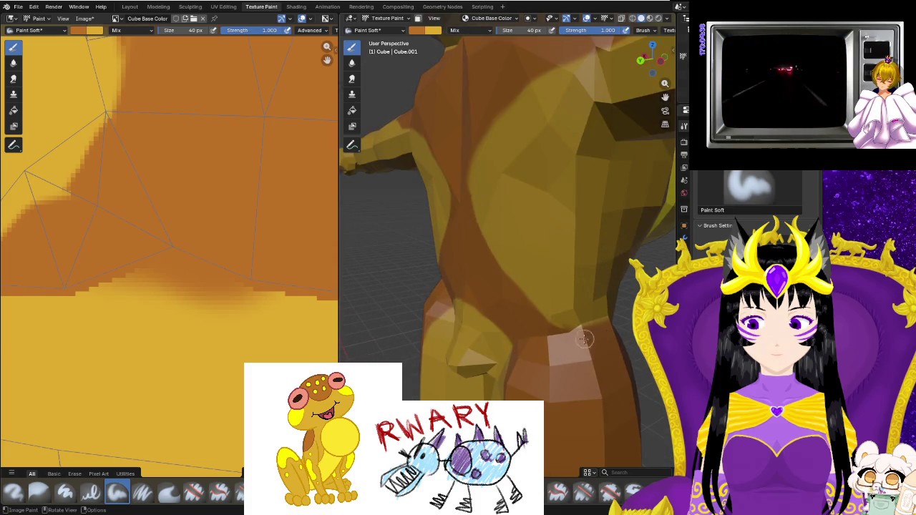
Look over the painted torso from several angles, then switch to the UV Editing workspace.
{"action": "middle_click_drag", "start_coordinate": [494, 308], "coordinate": [596, 320]}
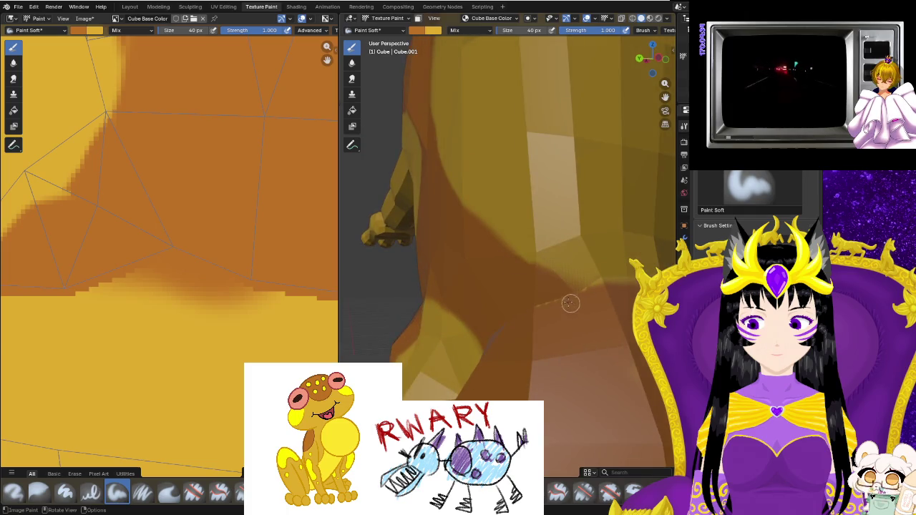
{"action": "middle_click_drag", "start_coordinate": [546, 304], "coordinate": [572, 331]}
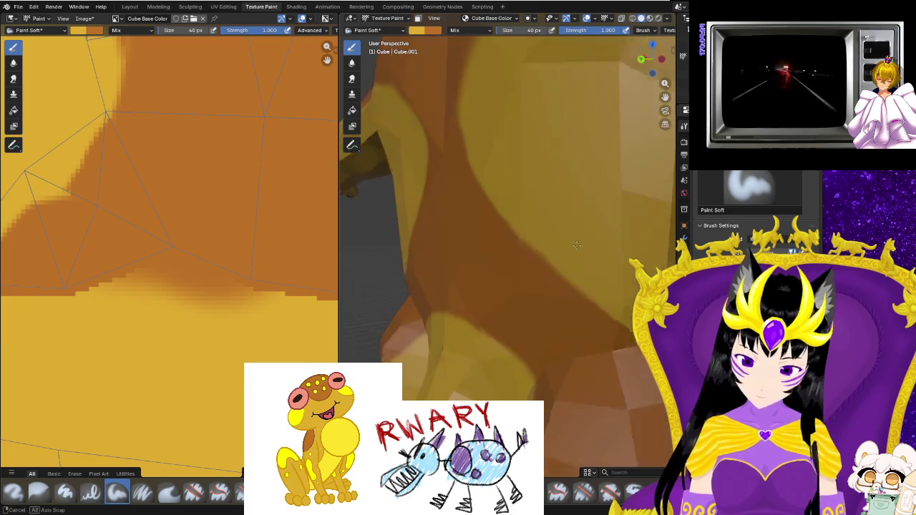
{"action": "middle_click_drag", "start_coordinate": [490, 227], "coordinate": [494, 300]}
{"action": "middle_click_drag", "start_coordinate": [649, 236], "coordinate": [560, 254], "text": "shift"}
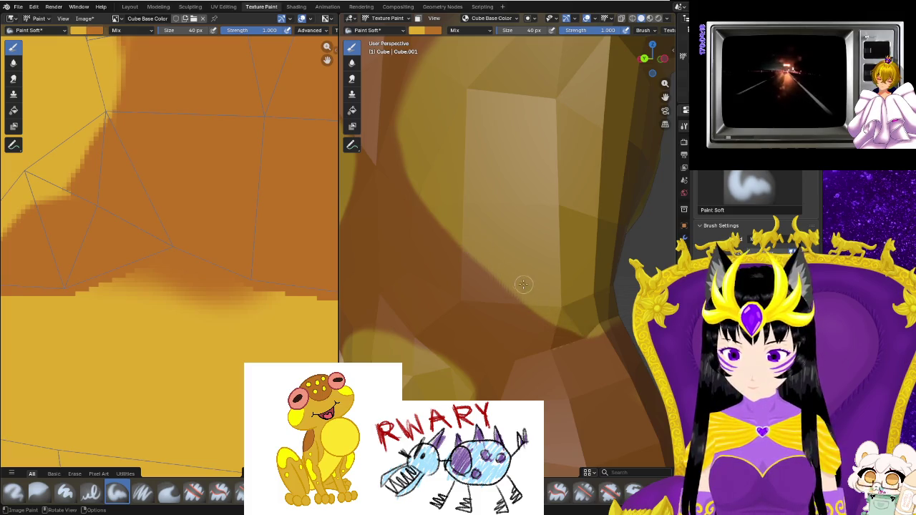
{"action": "scroll", "coordinate": [525, 286], "scroll_direction": "down", "scroll_amount": 3}
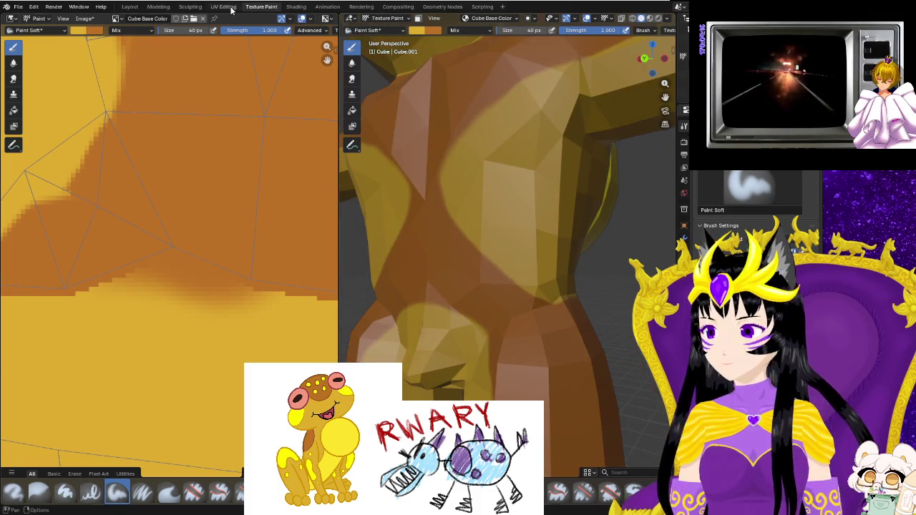
{"action": "key", "text": "ctrl+Page_Up"}
Select faces on the frog's side and zoom the UV editor to their layout.
{"action": "left_click", "coordinate": [424, 365], "text": "shift"}
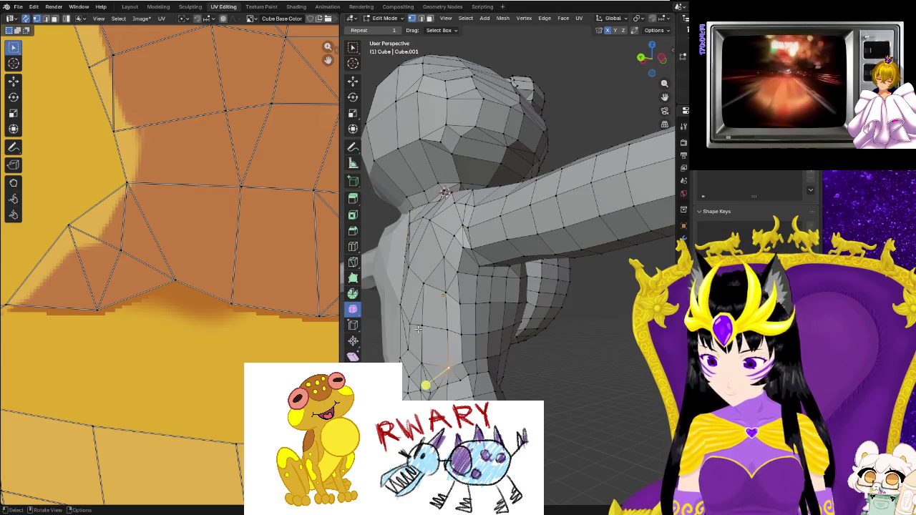
{"action": "left_click", "coordinate": [423, 331], "text": "shift"}
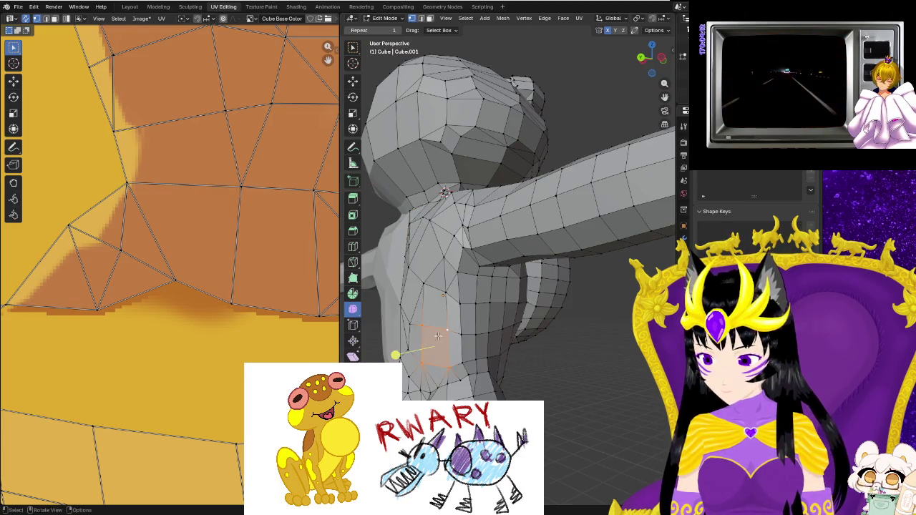
{"action": "scroll", "coordinate": [186, 292], "scroll_direction": "down", "scroll_amount": 2}
{"action": "scroll", "coordinate": [199, 293], "scroll_direction": "down", "scroll_amount": 4}
{"action": "scroll", "coordinate": [198, 293], "scroll_direction": "down", "scroll_amount": 2}
{"action": "scroll", "coordinate": [231, 323], "scroll_direction": "up", "scroll_amount": 1}
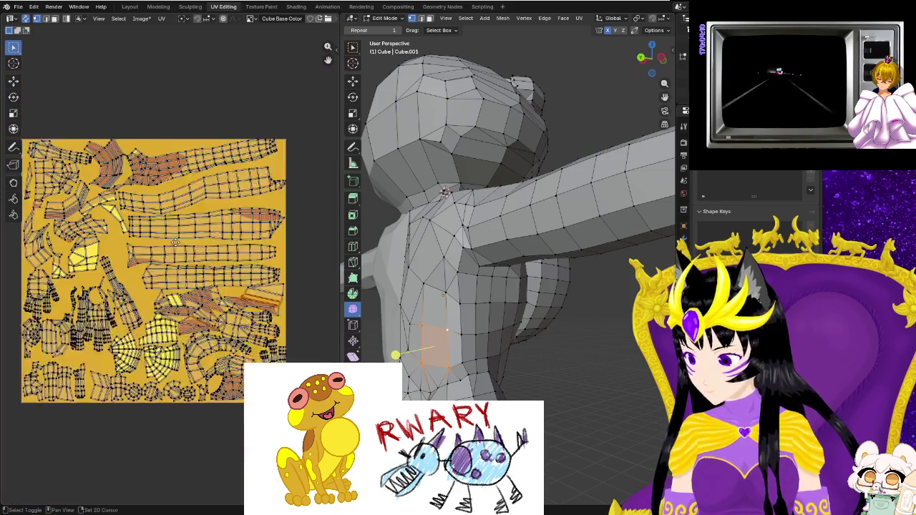
{"action": "scroll", "coordinate": [272, 300], "scroll_direction": "up", "scroll_amount": 3}
{"action": "scroll", "coordinate": [287, 290], "scroll_direction": "up", "scroll_amount": 2}
{"action": "scroll", "coordinate": [288, 289], "scroll_direction": "up", "scroll_amount": 3}
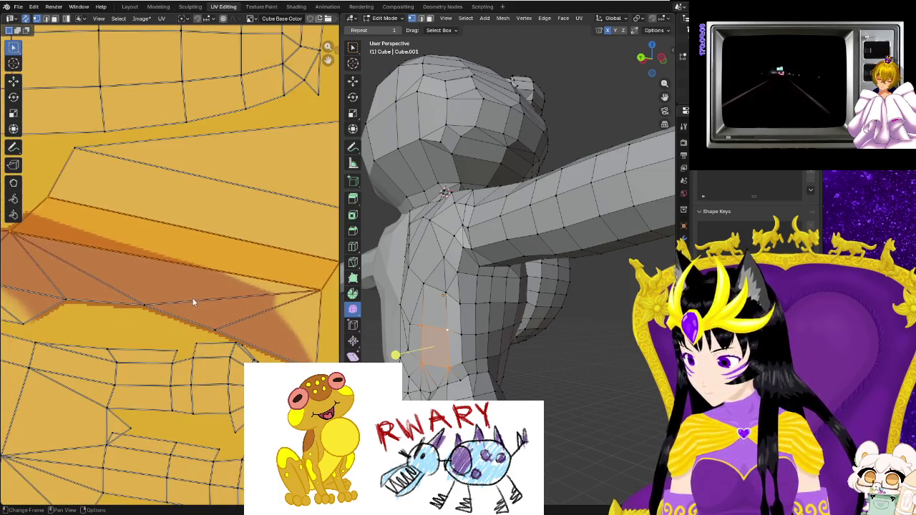
Move a UV edge up across the brown band and adjust its right-end vertex.
{"action": "left_click", "coordinate": [46, 219]}
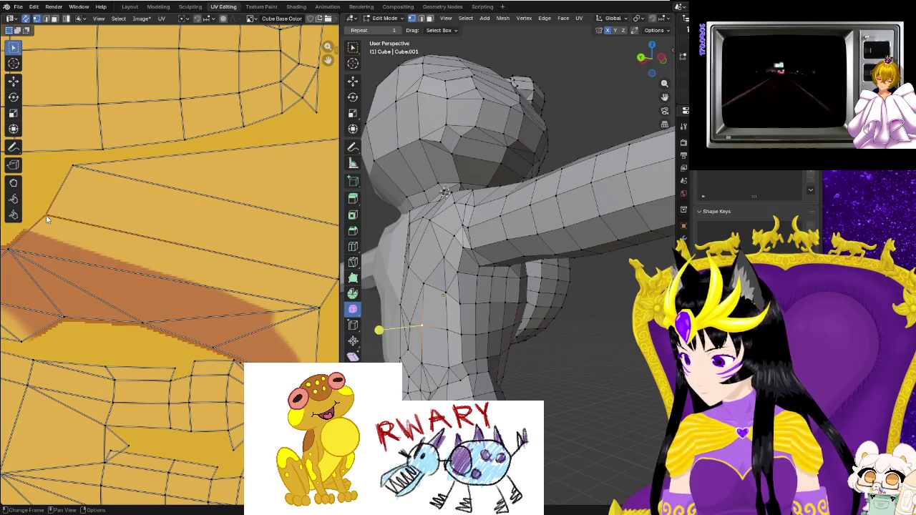
{"action": "left_click_drag", "start_coordinate": [44, 214], "coordinate": [54, 183]}
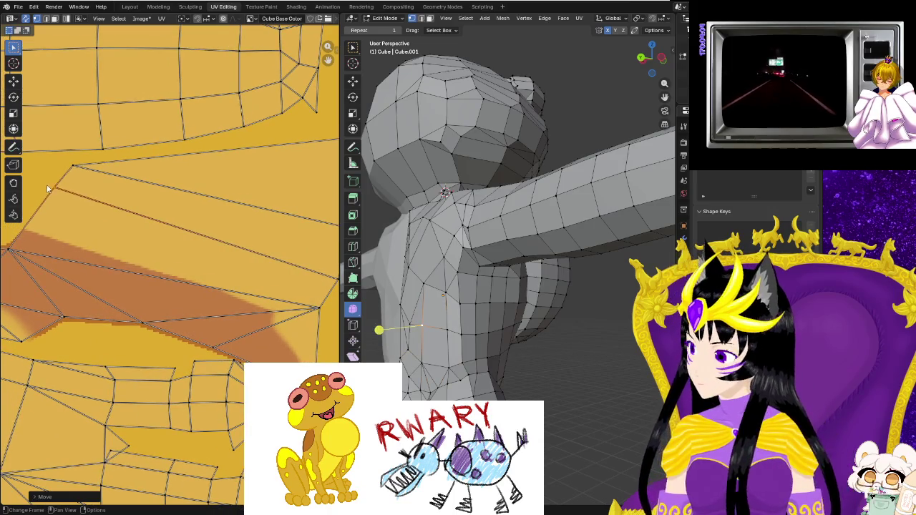
{"action": "middle_click_drag", "start_coordinate": [179, 272], "coordinate": [134, 272]}
{"action": "left_click_drag", "start_coordinate": [293, 280], "coordinate": [272, 311]}
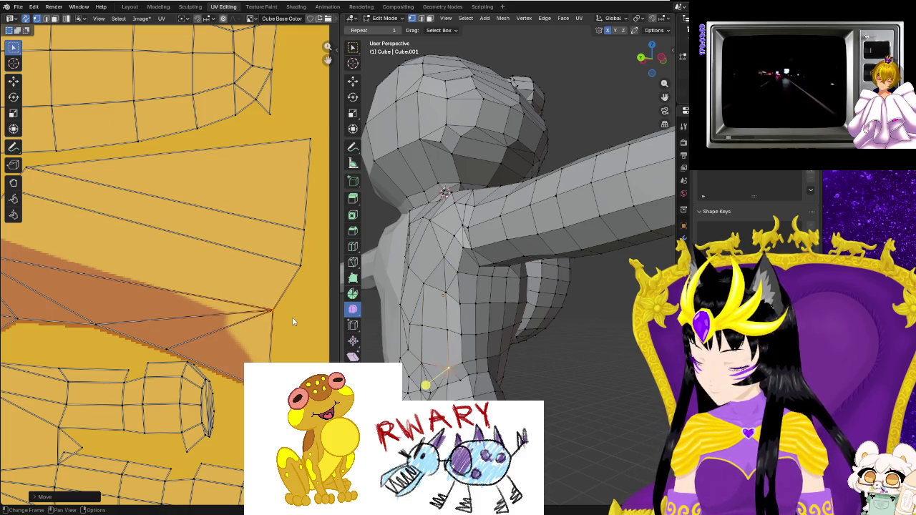
{"action": "left_click", "coordinate": [296, 6]}
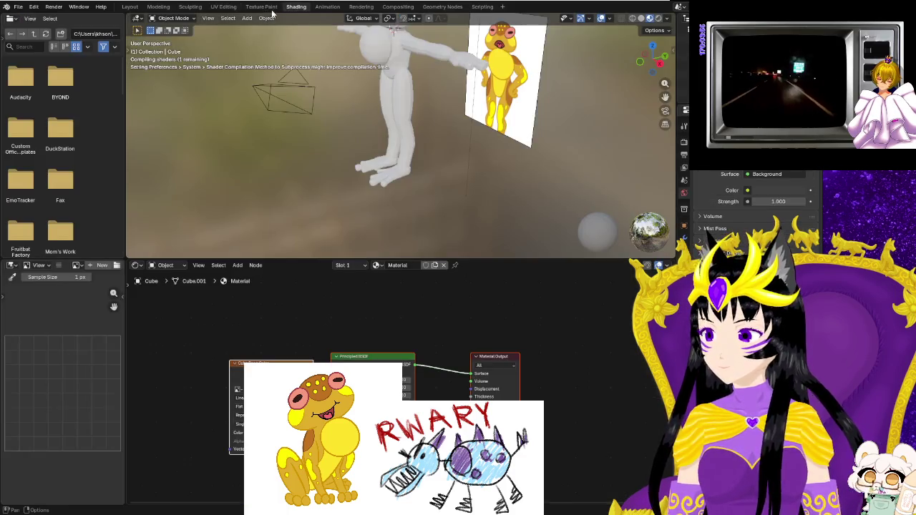
Back in Texture Paint, orbit out to a front view of the whole painted frog.
{"action": "left_click", "coordinate": [261, 6]}
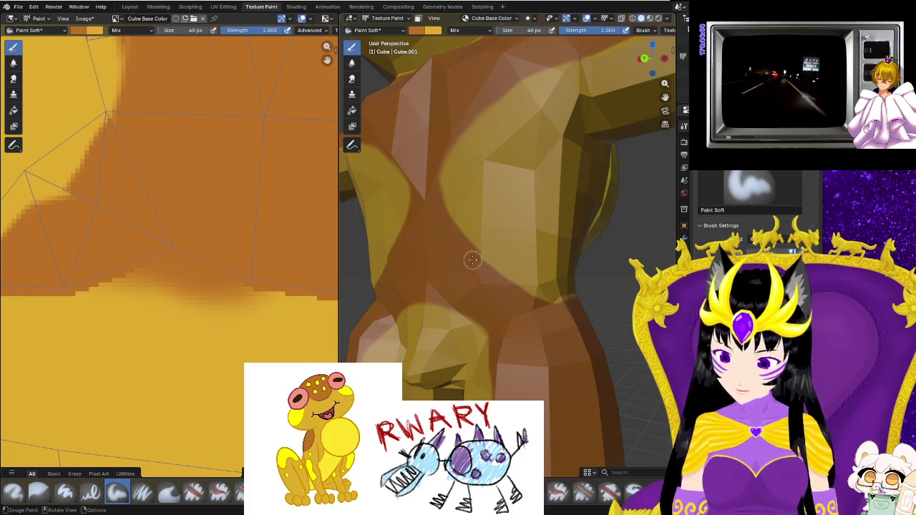
{"action": "mouse_move", "coordinate": [554, 317]}
{"action": "middle_mouse_down"}
{"action": "mouse_move", "coordinate": [588, 328]}
{"action": "mouse_move", "coordinate": [511, 343]}
{"action": "middle_mouse_up"}
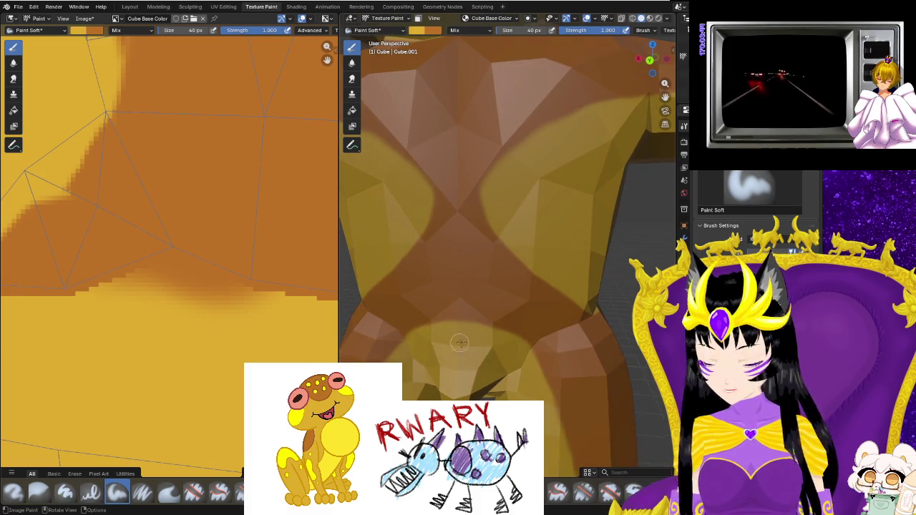
{"action": "middle_click_drag", "start_coordinate": [485, 390], "coordinate": [429, 387]}
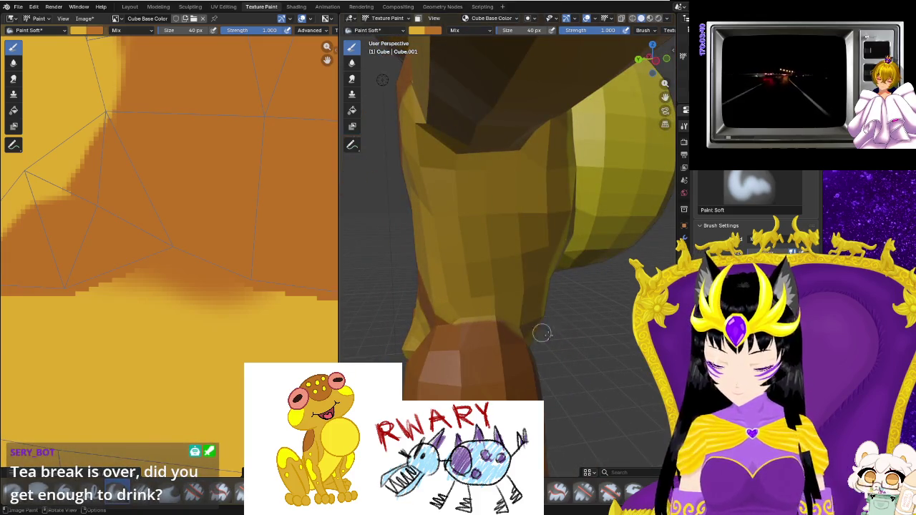
{"action": "middle_click_drag", "start_coordinate": [537, 331], "coordinate": [489, 358]}
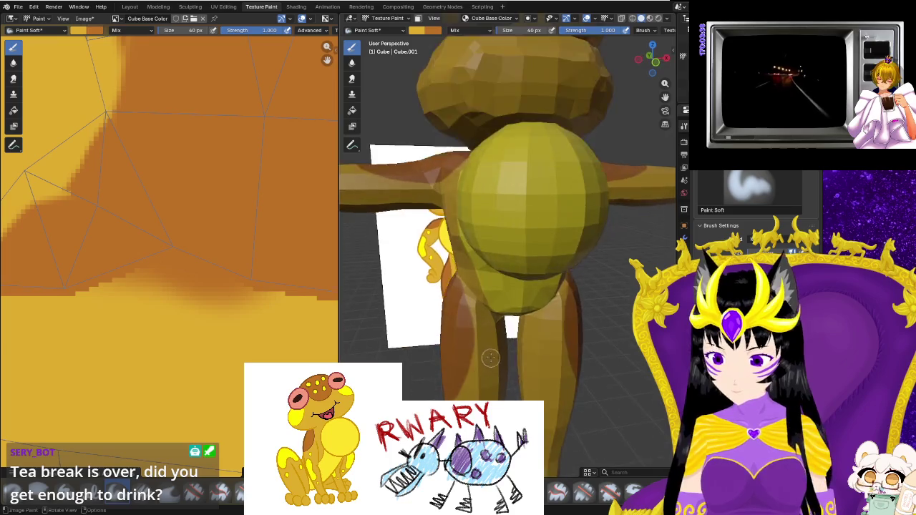
{"action": "scroll", "coordinate": [489, 358], "scroll_direction": "down", "scroll_amount": 5}
{"action": "middle_click_drag", "start_coordinate": [489, 358], "coordinate": [498, 372]}
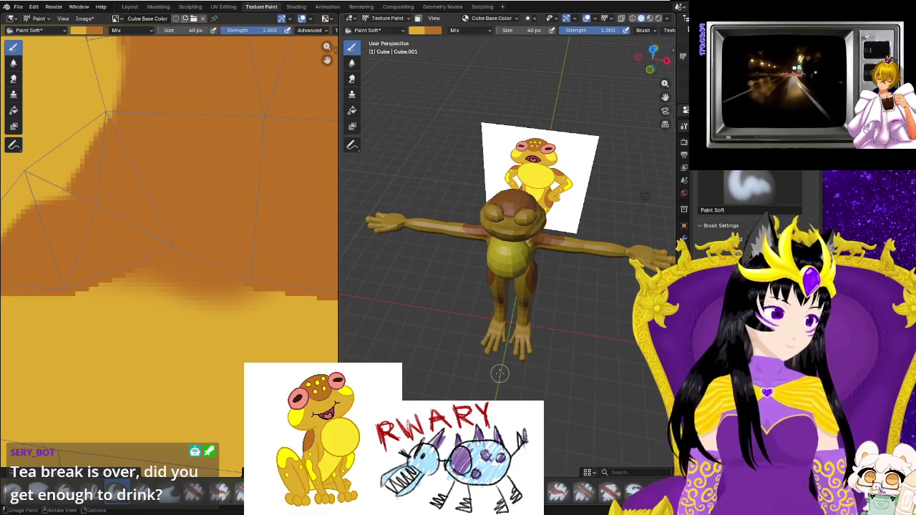
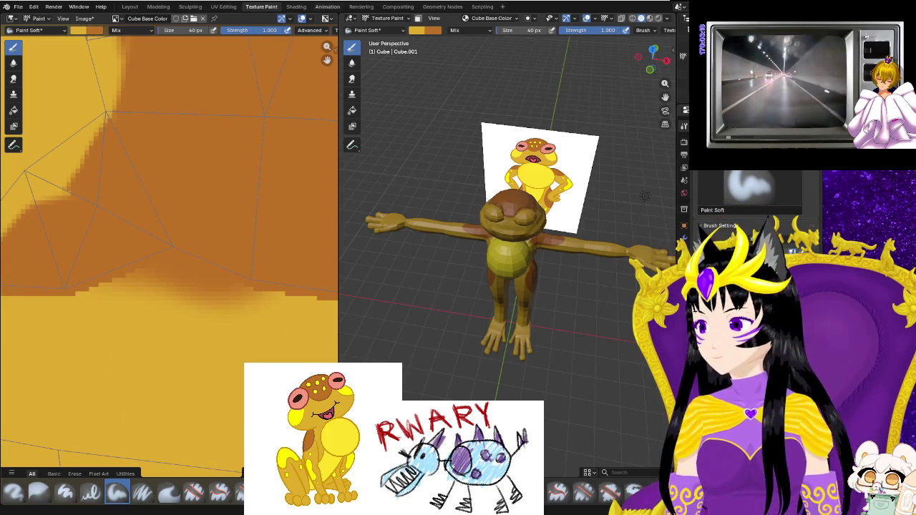
Orbit around the frog, zoom the UV editor, and bring up the brush colour picker.
{"action": "middle_click_drag", "start_coordinate": [439, 279], "coordinate": [609, 264]}
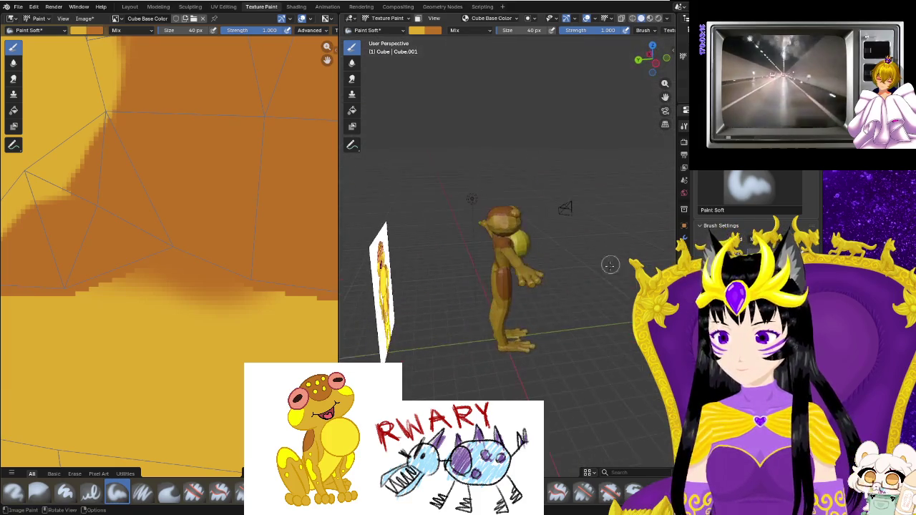
{"action": "scroll", "coordinate": [553, 311], "scroll_direction": "up", "scroll_amount": 4}
{"action": "scroll", "coordinate": [558, 324], "scroll_direction": "up", "scroll_amount": 3}
{"action": "mouse_move", "coordinate": [584, 338]}
{"action": "middle_mouse_down"}
{"action": "mouse_move", "coordinate": [608, 321]}
{"action": "mouse_move", "coordinate": [498, 319]}
{"action": "middle_mouse_up"}
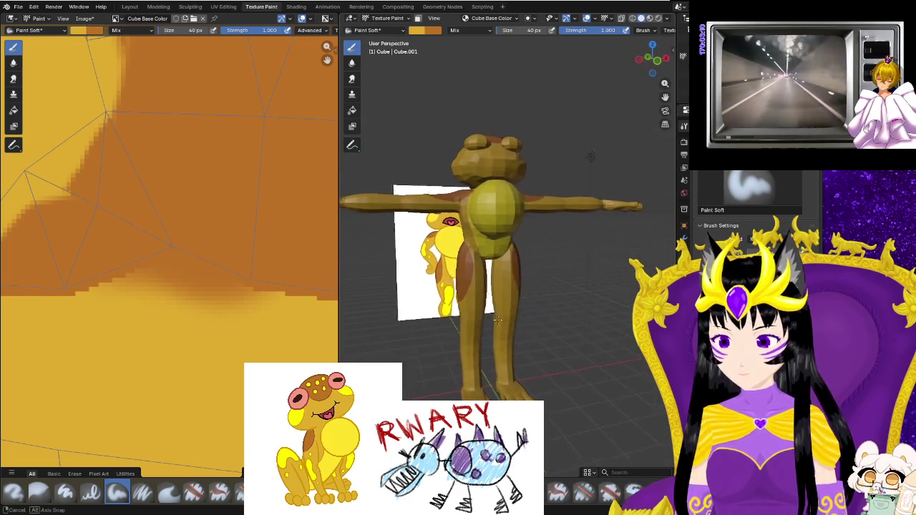
{"action": "middle_click_drag", "start_coordinate": [498, 319], "coordinate": [488, 157]}
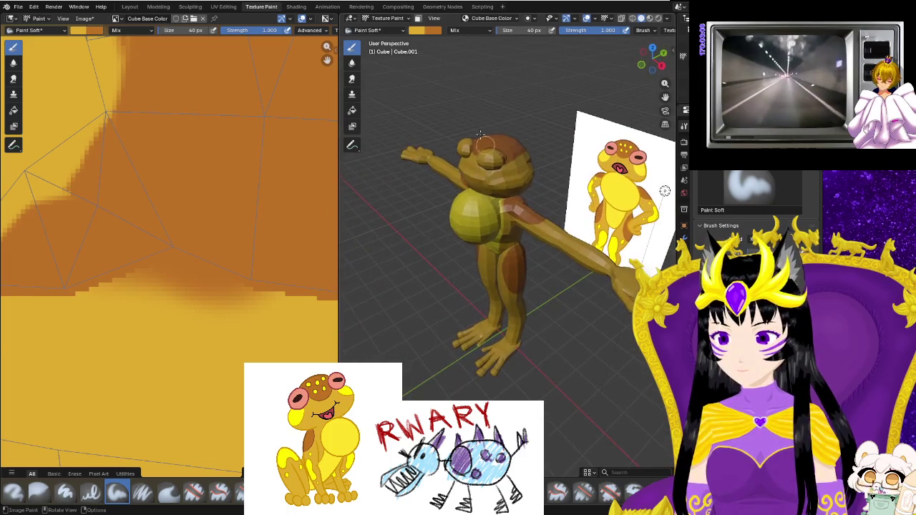
{"action": "scroll", "coordinate": [296, 231], "scroll_direction": "down", "scroll_amount": 5}
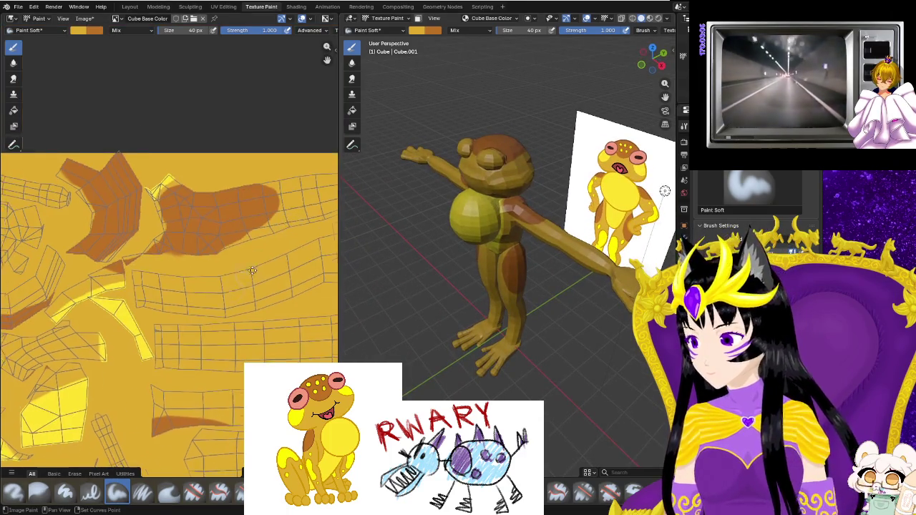
{"action": "scroll", "coordinate": [286, 215], "scroll_direction": "down", "scroll_amount": 2}
{"action": "left_click", "coordinate": [413, 31]}
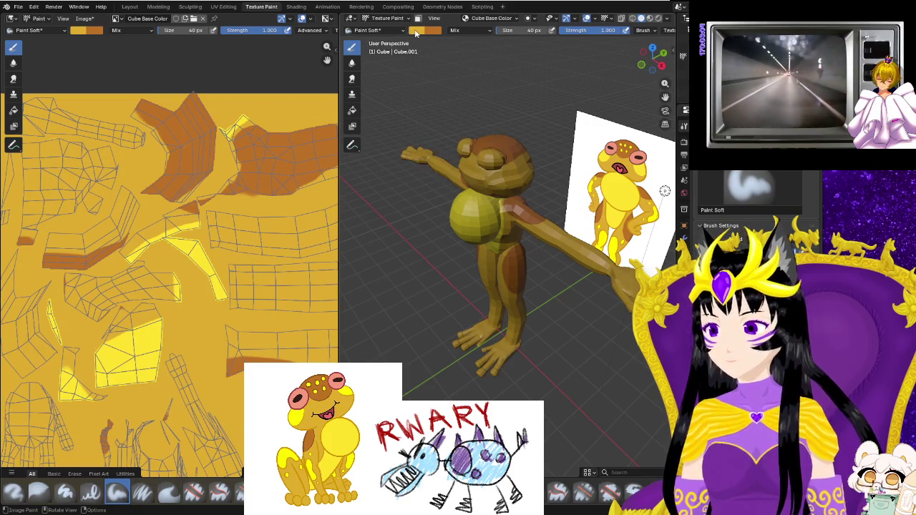
{"action": "left_click", "coordinate": [416, 31]}
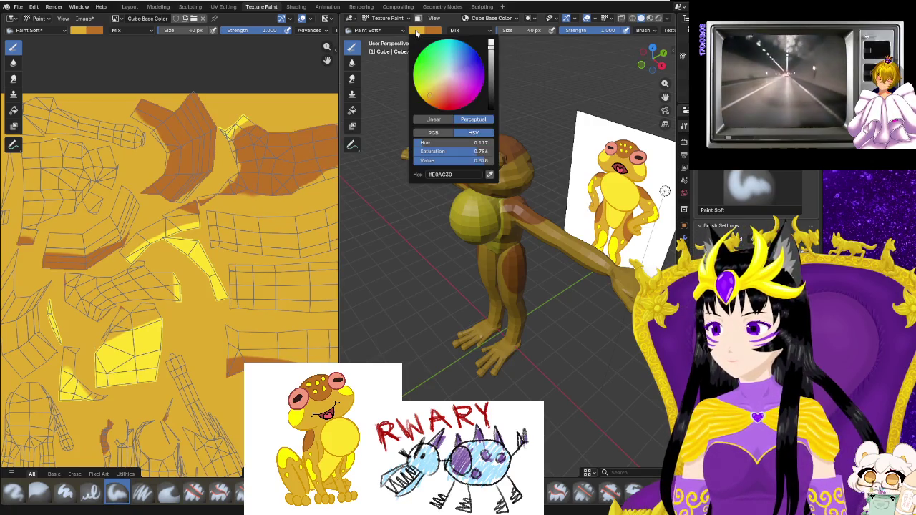
Switch the brush paint colour to bright yellow.
{"action": "left_click", "coordinate": [392, 83]}
{"action": "left_click", "coordinate": [415, 32]}
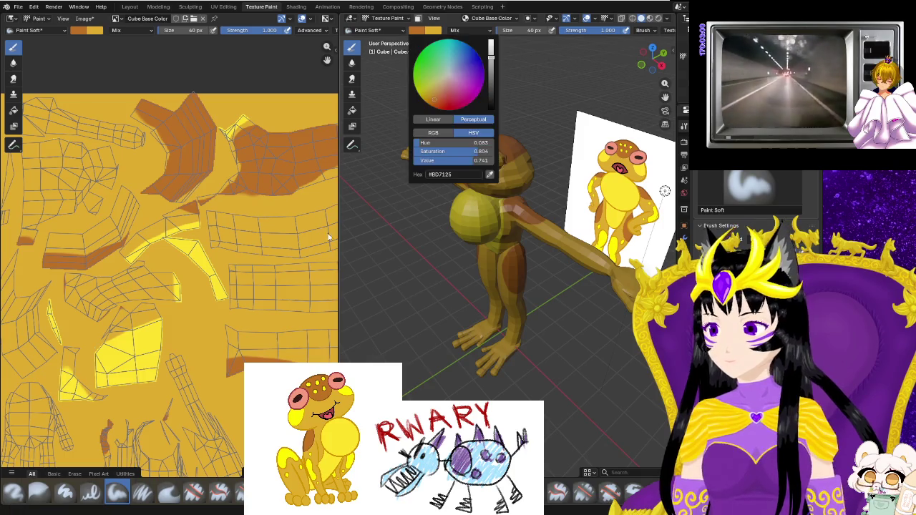
{"action": "key", "text": "s"}
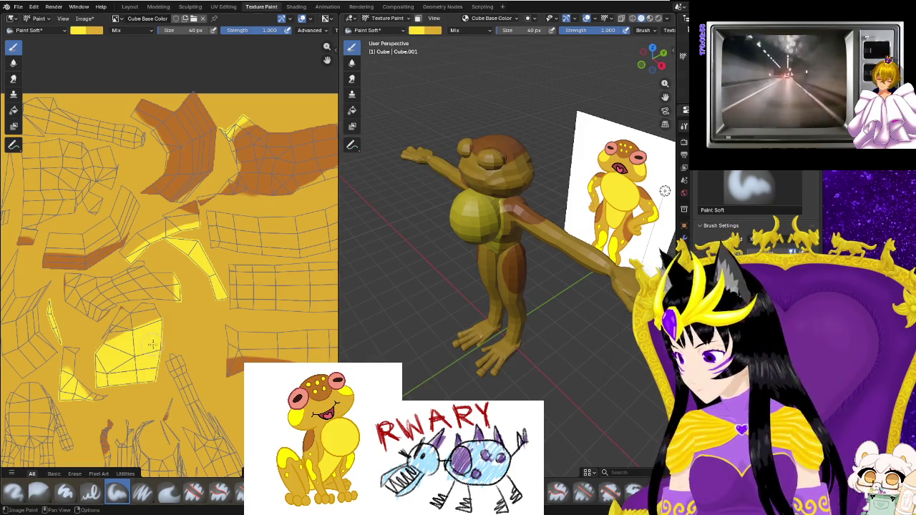
{"action": "mouse_move", "coordinate": [380, 327]}
{"action": "middle_mouse_down"}
{"action": "mouse_move", "coordinate": [412, 278]}
{"action": "mouse_move", "coordinate": [465, 260]}
{"action": "middle_mouse_up"}
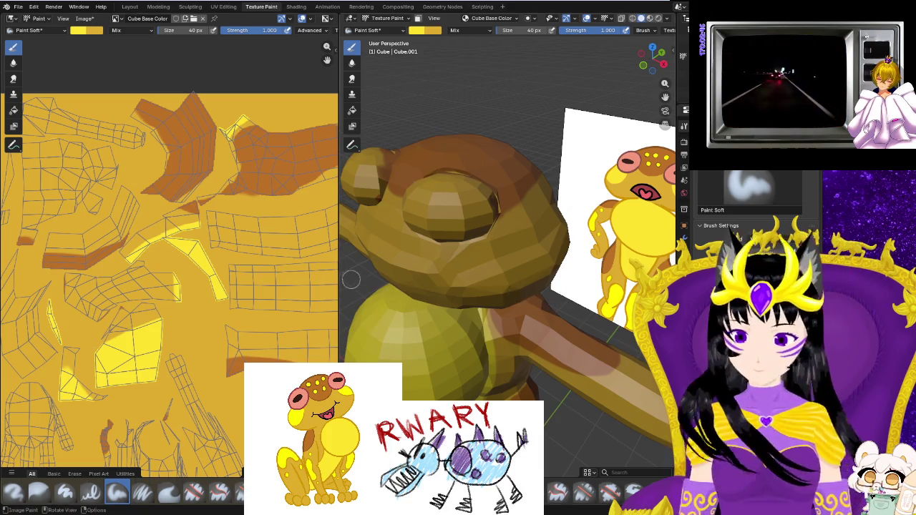
Paint a bright yellow band across the middle of the frog's face.
{"action": "middle_click_drag", "start_coordinate": [511, 295], "coordinate": [483, 299], "text": "shift"}
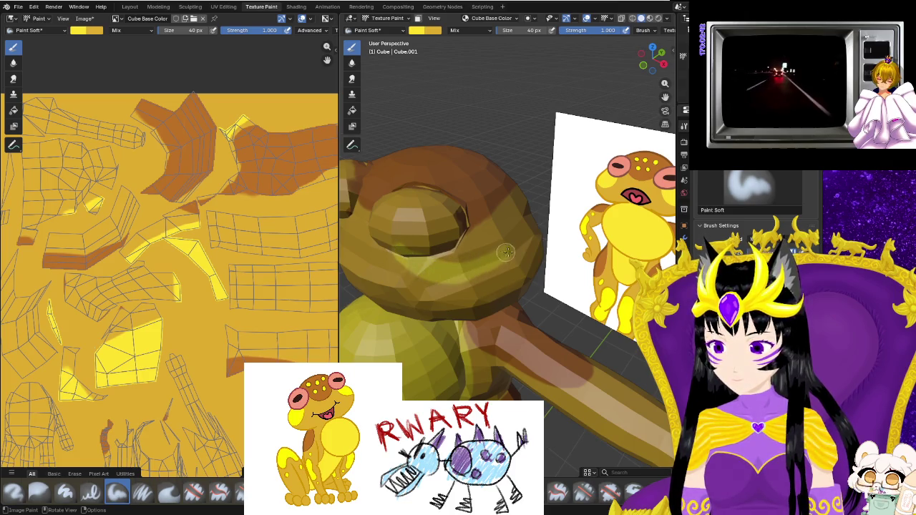
{"action": "middle_click_drag", "start_coordinate": [506, 251], "coordinate": [398, 224]}
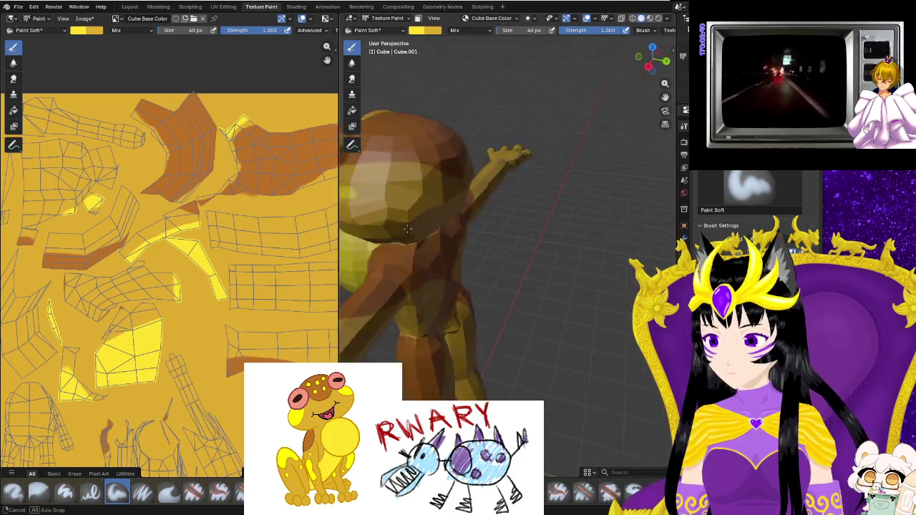
{"action": "mouse_move", "coordinate": [398, 224]}
{"action": "middle_mouse_down"}
{"action": "mouse_move", "coordinate": [487, 256]}
{"action": "mouse_move", "coordinate": [470, 224]}
{"action": "middle_mouse_up"}
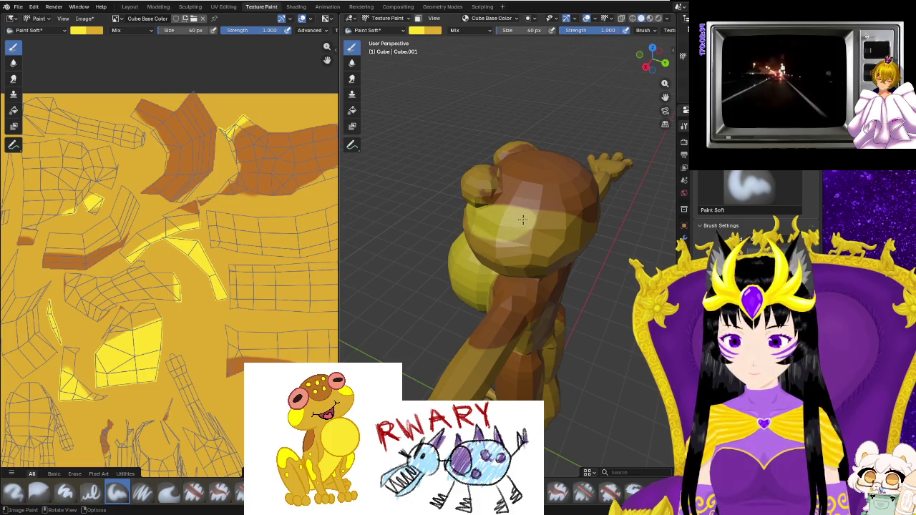
{"action": "mouse_move", "coordinate": [551, 220]}
{"action": "middle_mouse_down"}
{"action": "mouse_move", "coordinate": [599, 220]}
{"action": "mouse_move", "coordinate": [514, 242]}
{"action": "middle_mouse_up"}
{"action": "scroll", "coordinate": [599, 221], "scroll_direction": "up", "scroll_amount": 2}
{"action": "scroll", "coordinate": [599, 220], "scroll_direction": "up", "scroll_amount": 2}
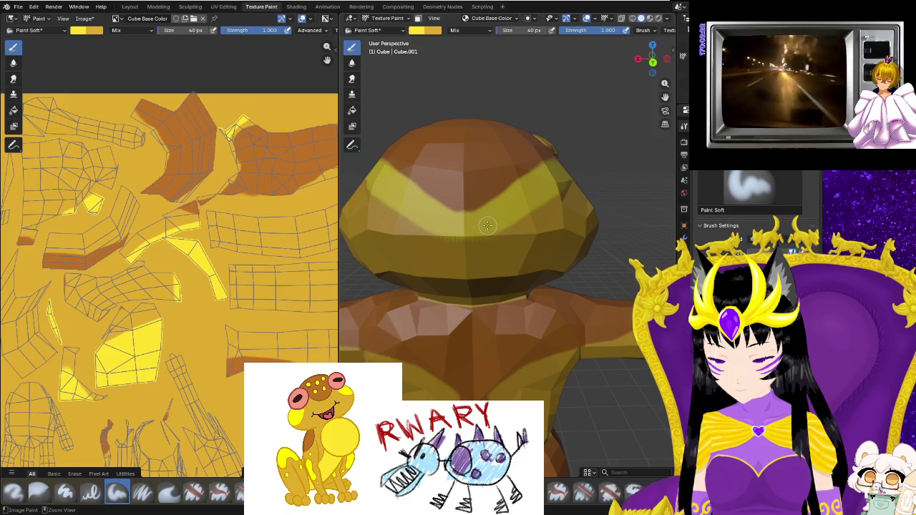
{"action": "middle_click_drag", "start_coordinate": [487, 226], "coordinate": [549, 167]}
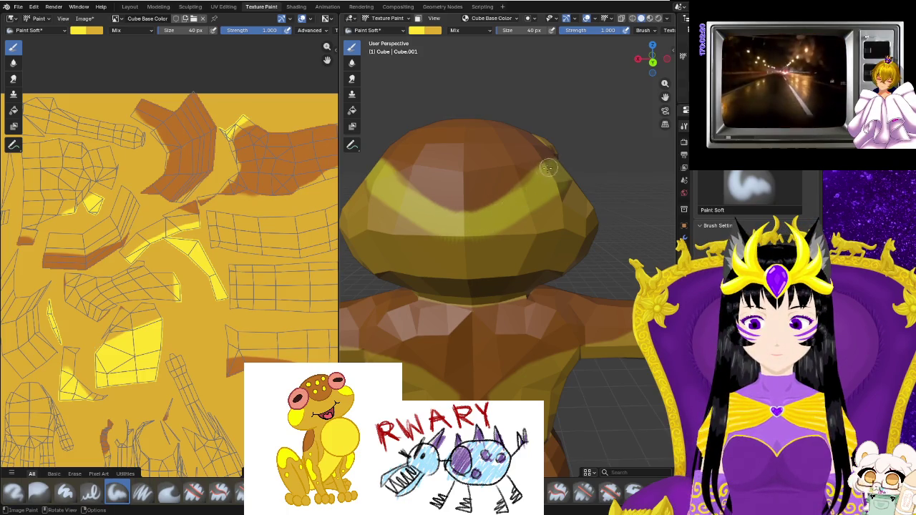
{"action": "middle_click_drag", "start_coordinate": [547, 236], "coordinate": [505, 240]}
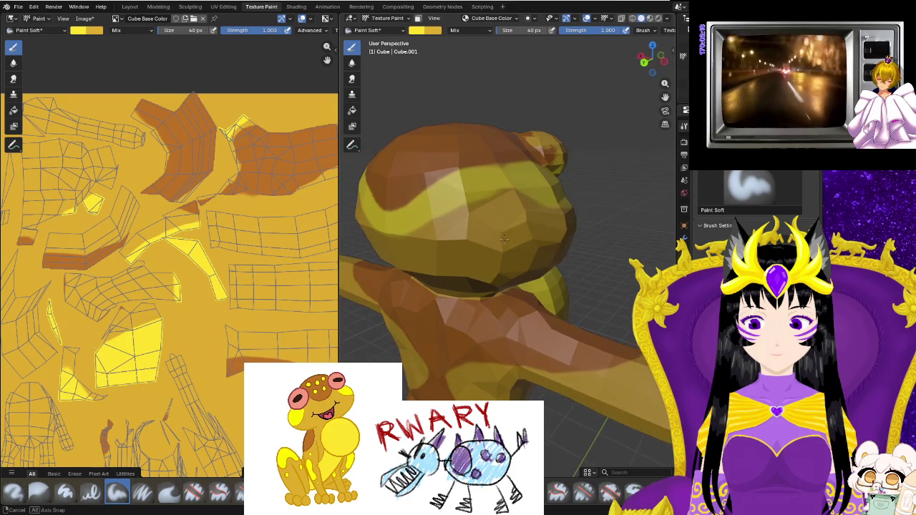
{"action": "middle_click_drag", "start_coordinate": [513, 197], "coordinate": [494, 204]}
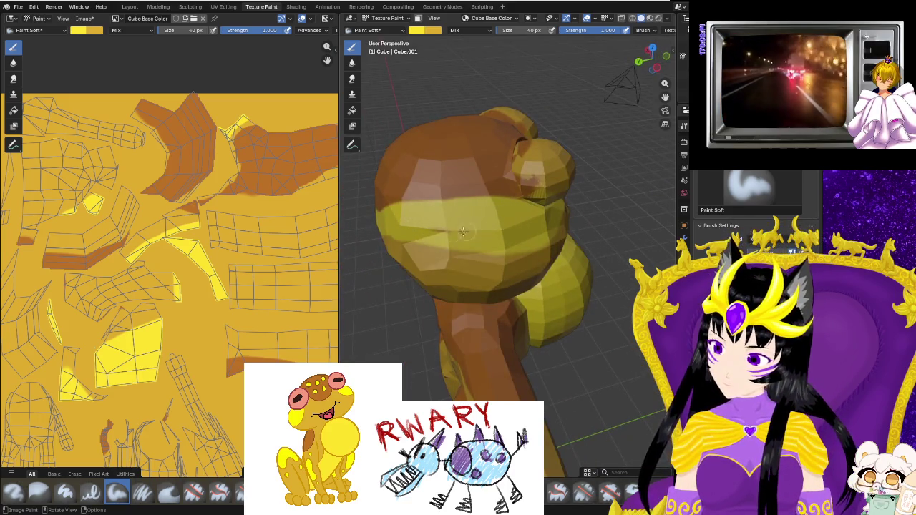
{"action": "middle_click_drag", "start_coordinate": [428, 234], "coordinate": [479, 235]}
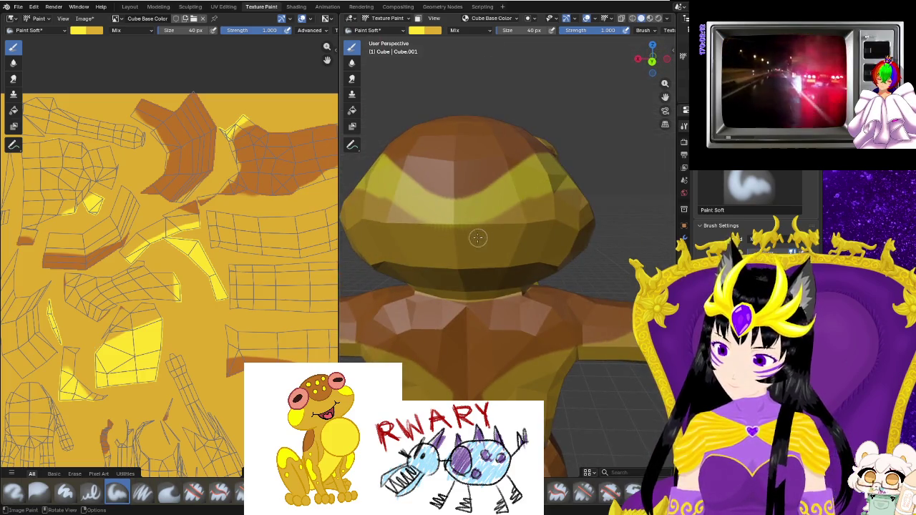
{"action": "left_click_drag", "start_coordinate": [481, 235], "coordinate": [541, 187]}
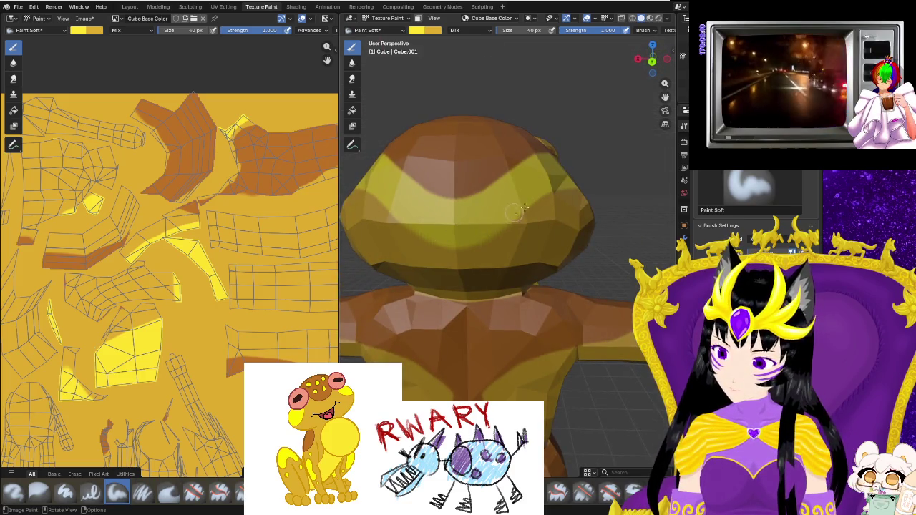
{"action": "middle_click_drag", "start_coordinate": [541, 191], "coordinate": [458, 202]}
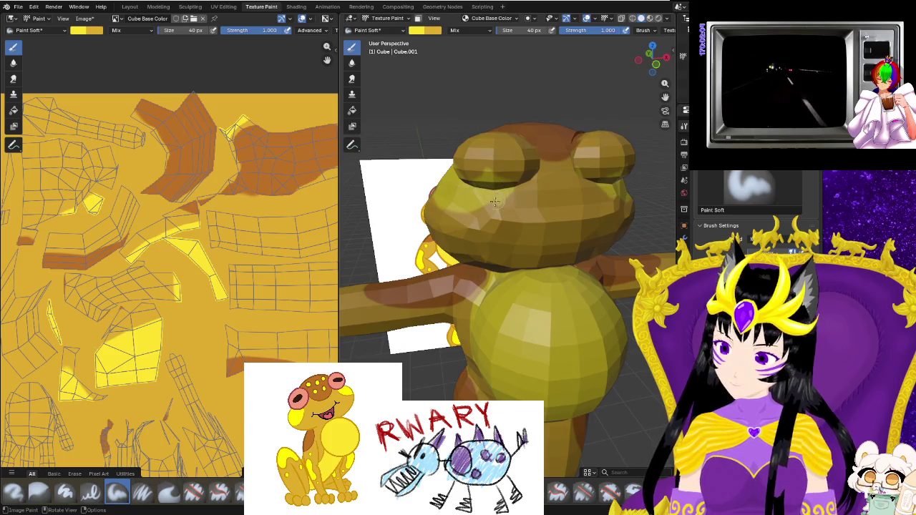
Orbit around the frog's head to a frontal view of the chin.
{"action": "middle_click_drag", "start_coordinate": [486, 212], "coordinate": [507, 216]}
{"action": "scroll", "coordinate": [508, 216], "scroll_direction": "up", "scroll_amount": 2}
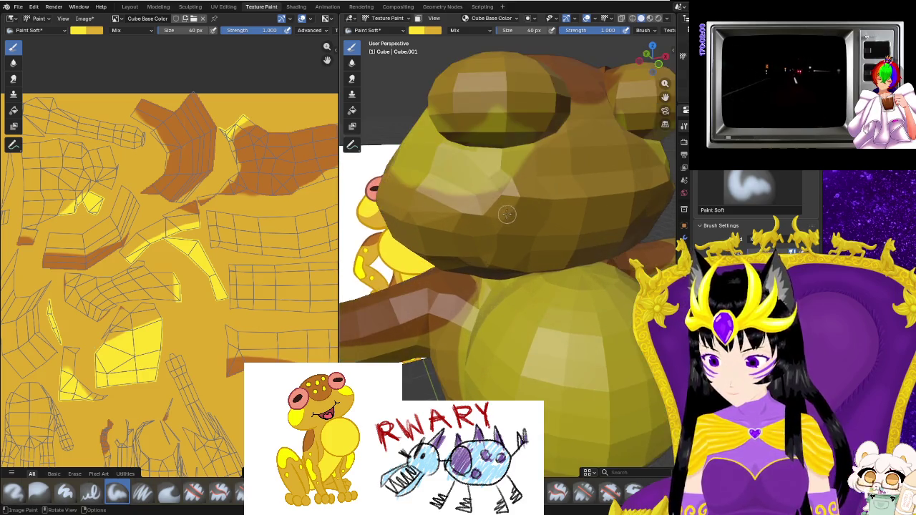
{"action": "scroll", "coordinate": [501, 158], "scroll_direction": "up", "scroll_amount": 2}
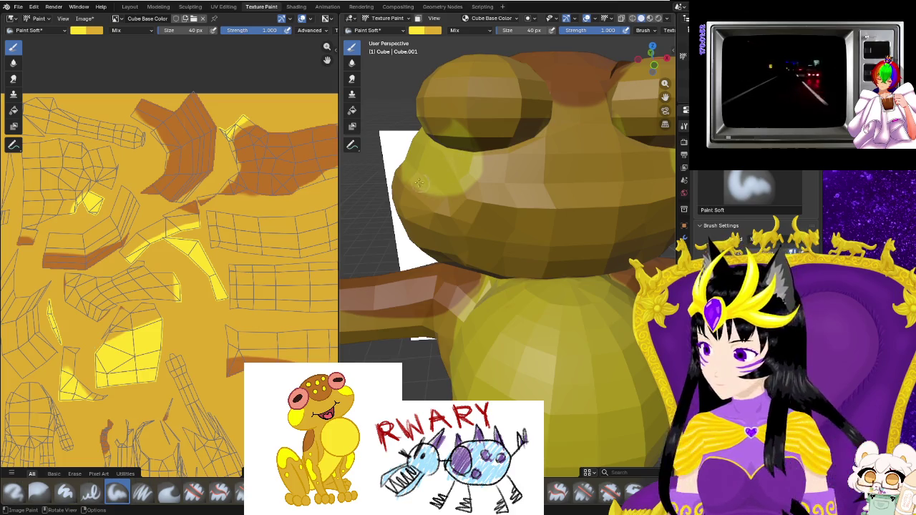
{"action": "middle_click_drag", "start_coordinate": [420, 184], "coordinate": [511, 224]}
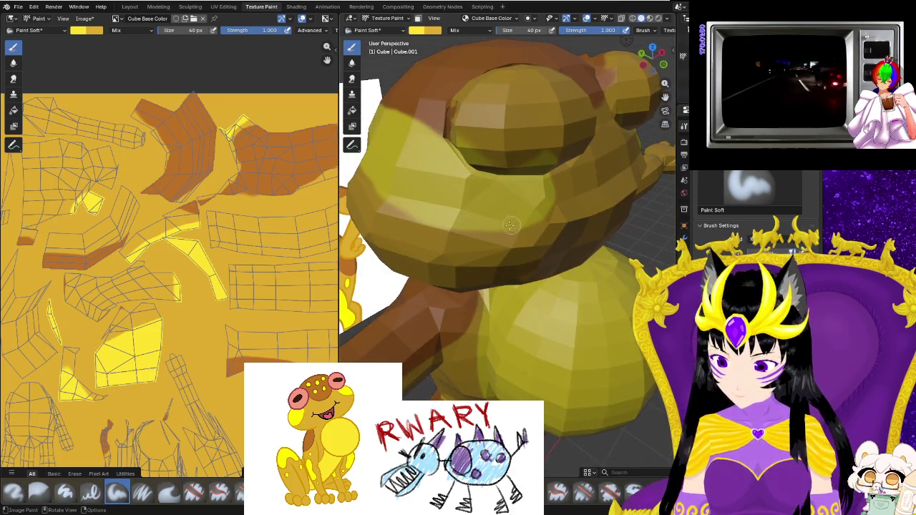
{"action": "middle_click_drag", "start_coordinate": [425, 204], "coordinate": [511, 208]}
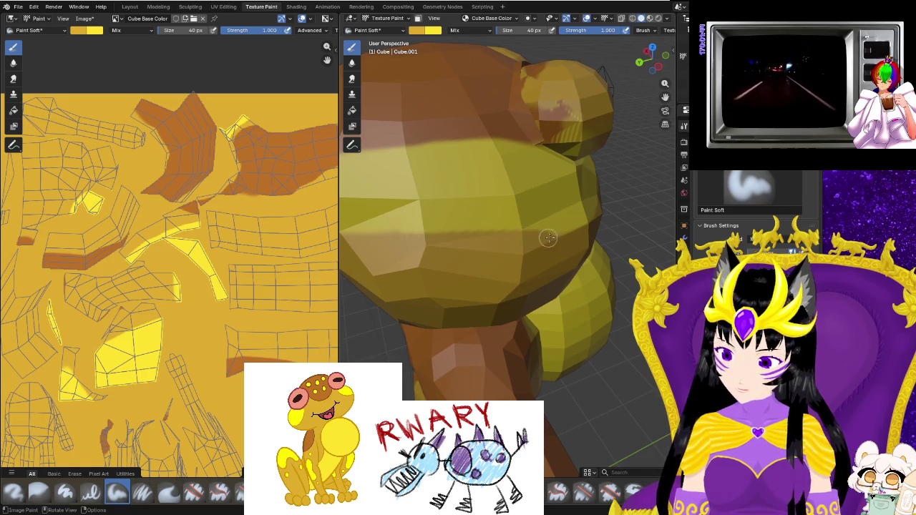
{"action": "middle_click_drag", "start_coordinate": [605, 229], "coordinate": [546, 210]}
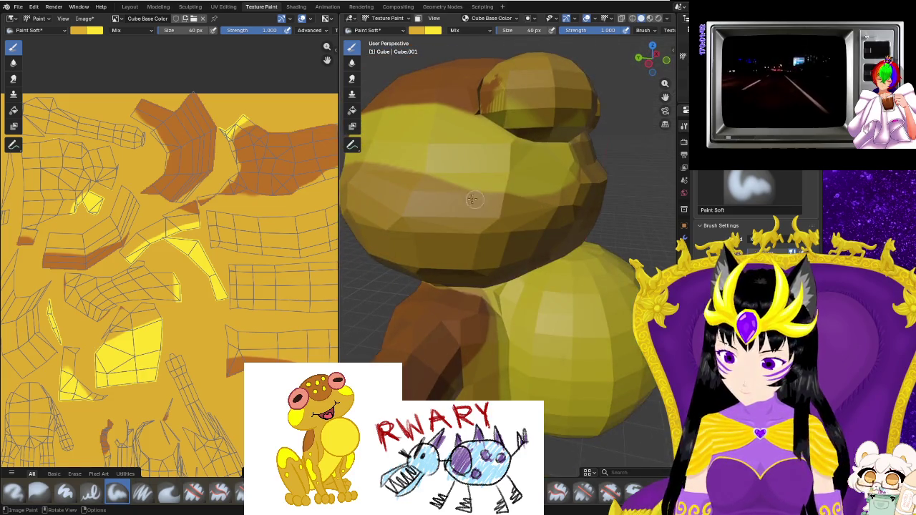
{"action": "middle_click_drag", "start_coordinate": [412, 184], "coordinate": [544, 189]}
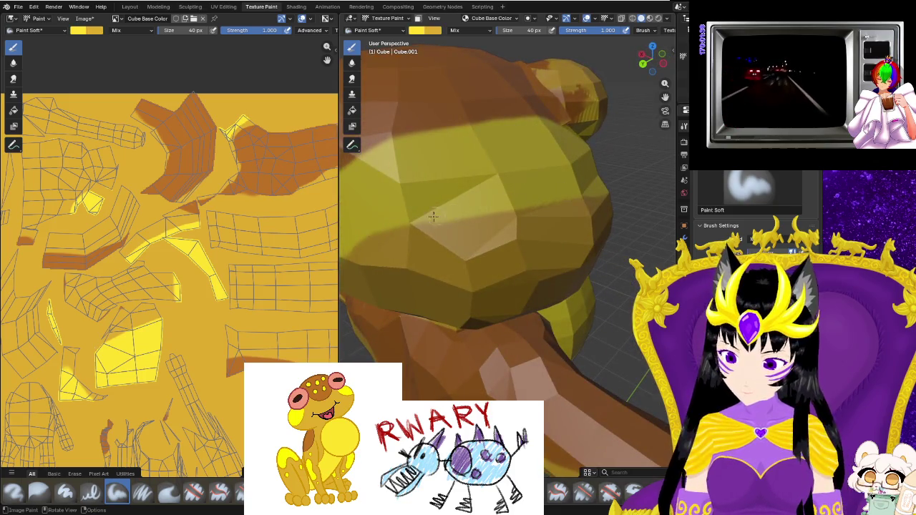
{"action": "middle_click_drag", "start_coordinate": [389, 224], "coordinate": [603, 151]}
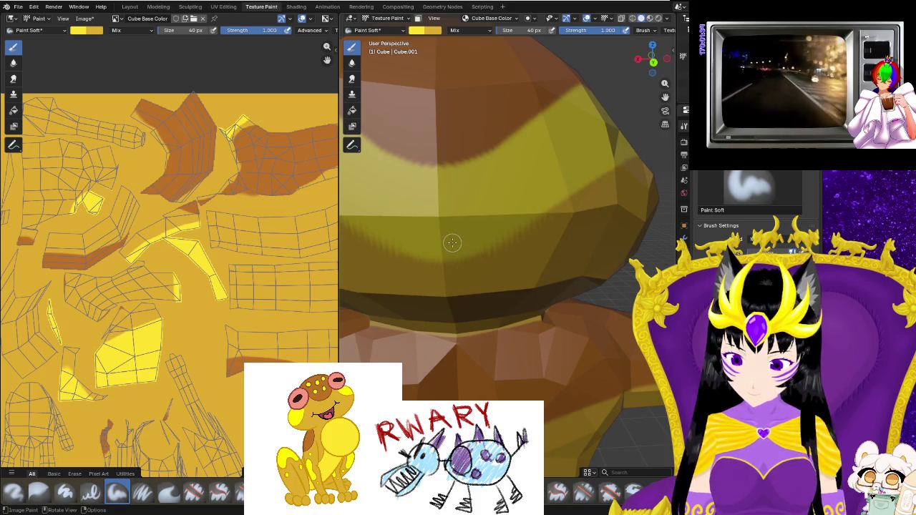
{"action": "scroll", "coordinate": [452, 242], "scroll_direction": "down", "scroll_amount": 2}
{"action": "mouse_move", "coordinate": [452, 243]}
{"action": "middle_mouse_down"}
{"action": "mouse_move", "coordinate": [456, 220]}
{"action": "mouse_move", "coordinate": [639, 243]}
{"action": "middle_mouse_up"}
{"action": "scroll", "coordinate": [608, 239], "scroll_direction": "down", "scroll_amount": 3}
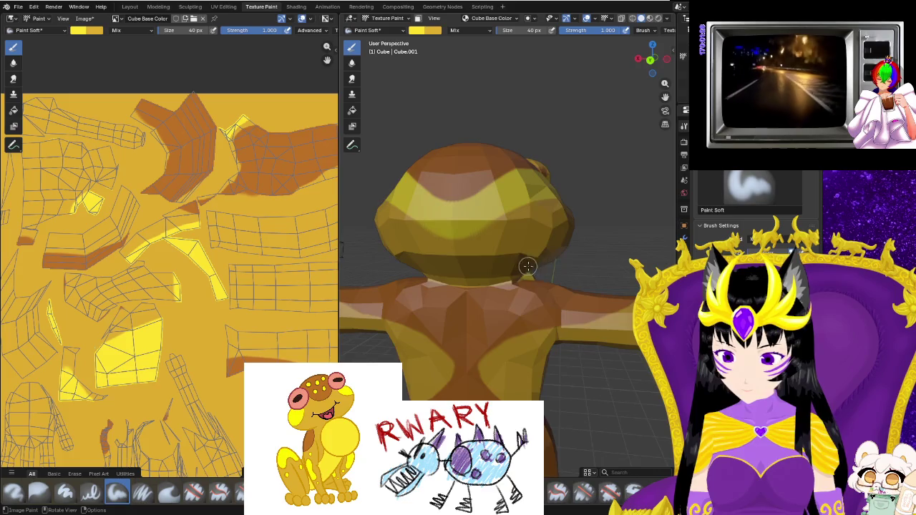
{"action": "middle_click_drag", "start_coordinate": [529, 266], "coordinate": [519, 262]}
Paint yellow around the chin along the head's lower rim.
{"action": "mouse_move", "coordinate": [519, 262]}
{"action": "left_mouse_down"}
{"action": "mouse_move", "coordinate": [468, 262]}
{"action": "mouse_move", "coordinate": [501, 257]}
{"action": "mouse_move", "coordinate": [519, 268]}
{"action": "left_mouse_up"}
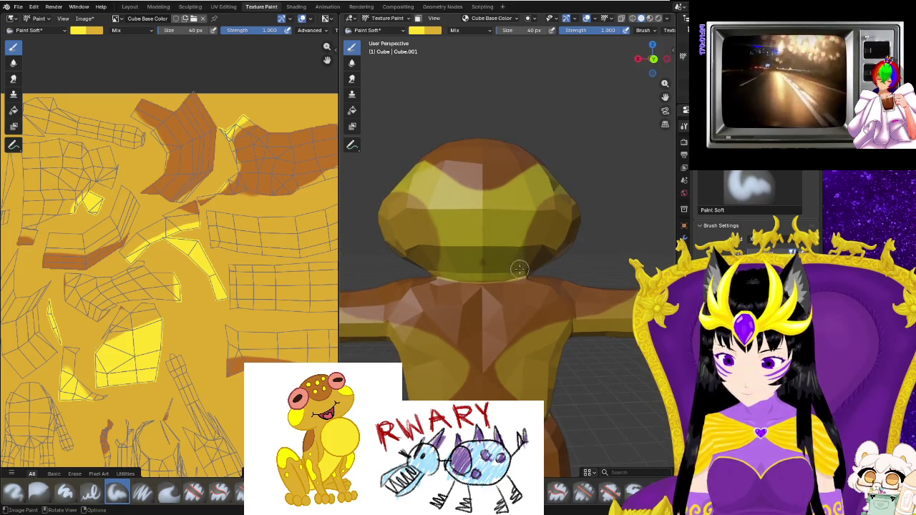
{"action": "mouse_move", "coordinate": [519, 268]}
{"action": "middle_mouse_down"}
{"action": "mouse_move", "coordinate": [453, 248]}
{"action": "mouse_move", "coordinate": [458, 286]}
{"action": "middle_mouse_up"}
{"action": "scroll", "coordinate": [458, 287], "scroll_direction": "up", "scroll_amount": 2}
{"action": "scroll", "coordinate": [471, 323], "scroll_direction": "up", "scroll_amount": 2}
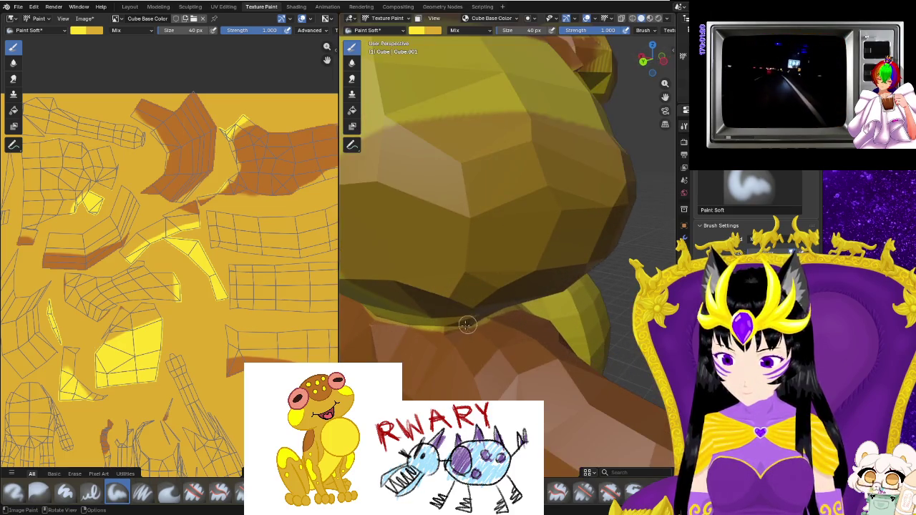
{"action": "middle_click_drag", "start_coordinate": [423, 315], "coordinate": [475, 278]}
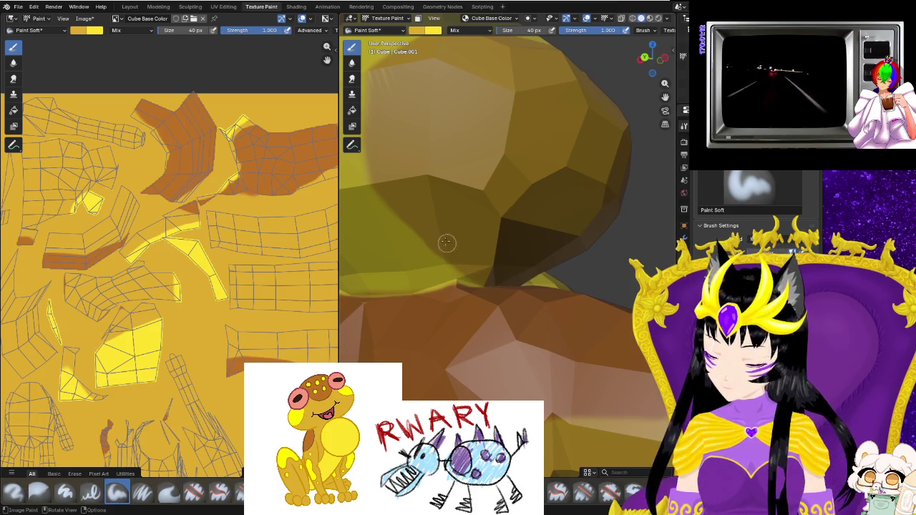
{"action": "middle_click_drag", "start_coordinate": [448, 245], "coordinate": [550, 267]}
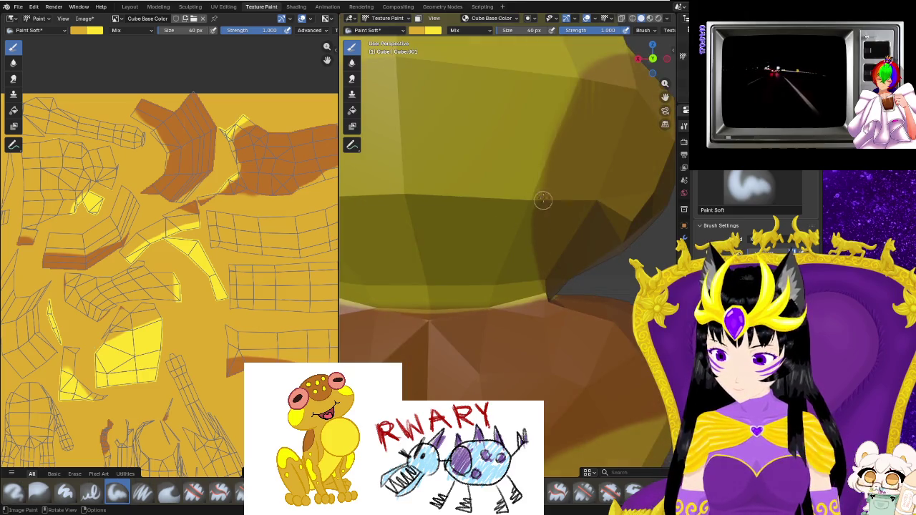
{"action": "middle_click_drag", "start_coordinate": [539, 255], "coordinate": [508, 319]}
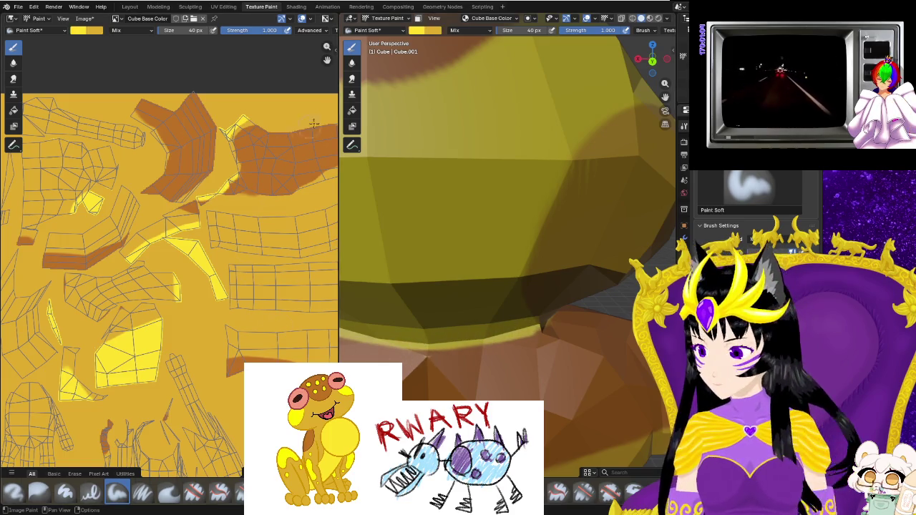
Eyedrop the orange from the UV texture as a brush colour.
{"action": "left_click", "coordinate": [433, 31]}
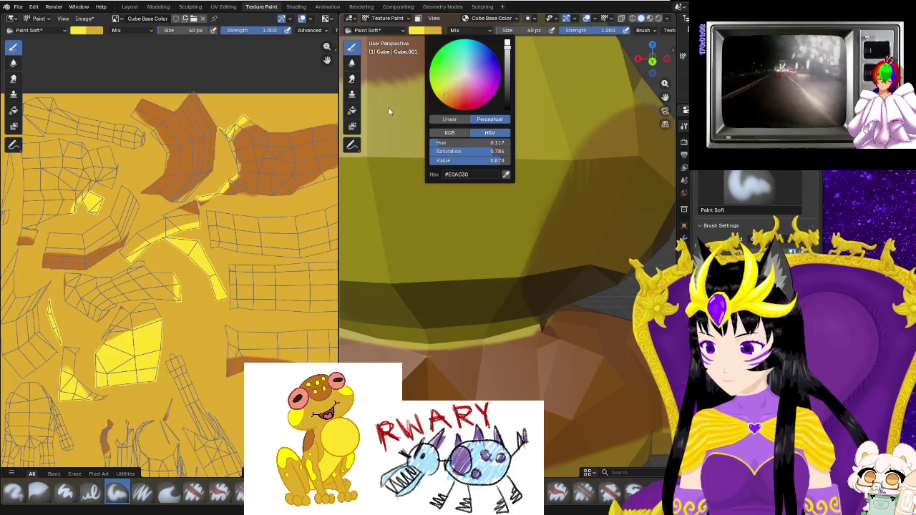
{"action": "left_click", "coordinate": [505, 176]}
{"action": "left_click", "coordinate": [255, 156]}
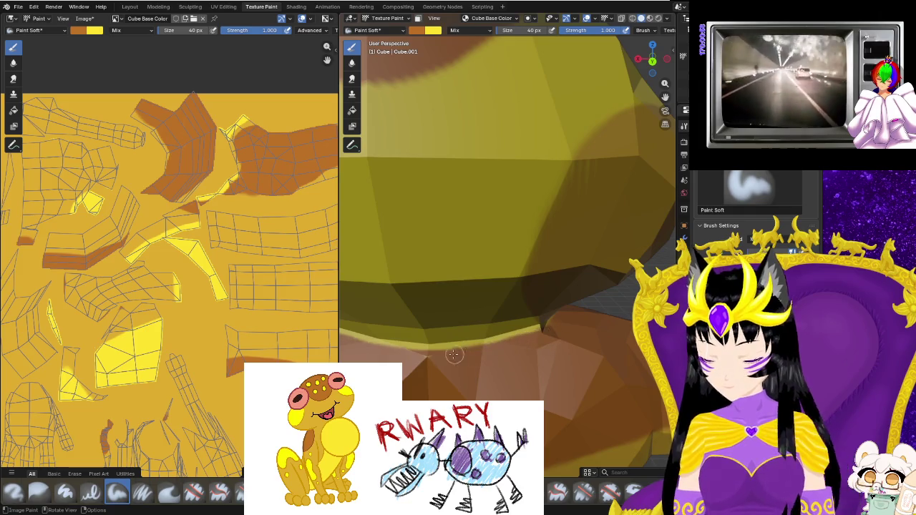
{"action": "scroll", "coordinate": [378, 352], "scroll_direction": "down", "scroll_amount": 3}
{"action": "scroll", "coordinate": [387, 359], "scroll_direction": "up", "scroll_amount": 3}
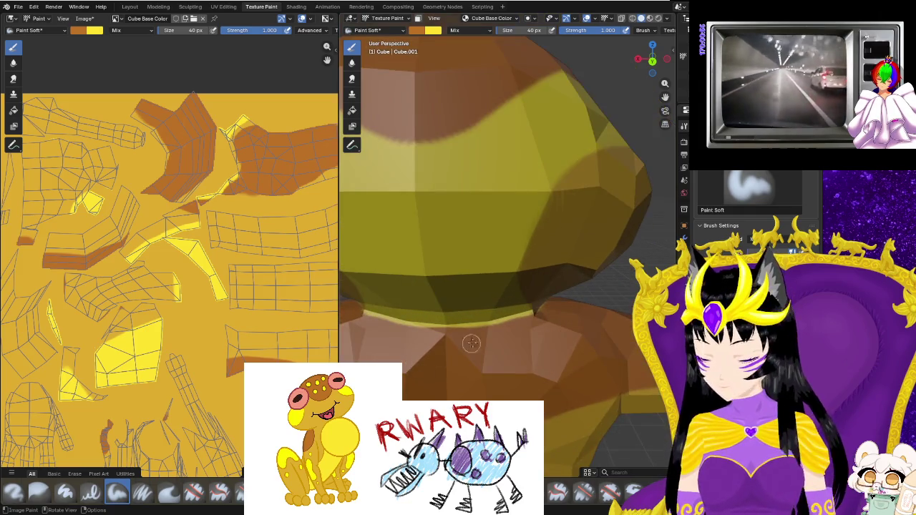
{"action": "scroll", "coordinate": [470, 344], "scroll_direction": "up", "scroll_amount": 2}
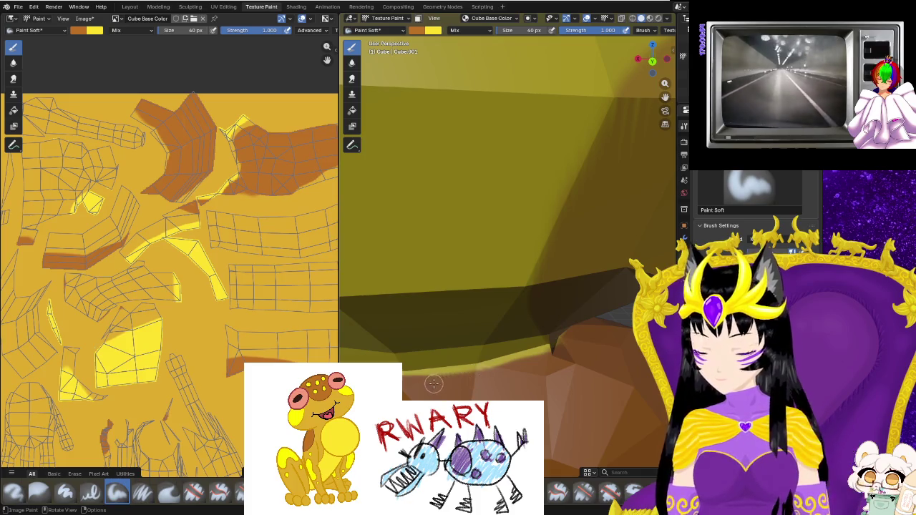
{"action": "scroll", "coordinate": [434, 383], "scroll_direction": "down", "scroll_amount": 3}
{"action": "scroll", "coordinate": [548, 367], "scroll_direction": "down", "scroll_amount": 2}
{"action": "mouse_move", "coordinate": [593, 388]}
{"action": "middle_mouse_down"}
{"action": "mouse_move", "coordinate": [416, 386]}
{"action": "mouse_move", "coordinate": [441, 348]}
{"action": "mouse_move", "coordinate": [473, 361]}
{"action": "mouse_move", "coordinate": [479, 369]}
{"action": "mouse_move", "coordinate": [469, 377]}
{"action": "mouse_move", "coordinate": [519, 302]}
{"action": "middle_mouse_up"}
{"action": "scroll", "coordinate": [469, 378], "scroll_direction": "up", "scroll_amount": 2}
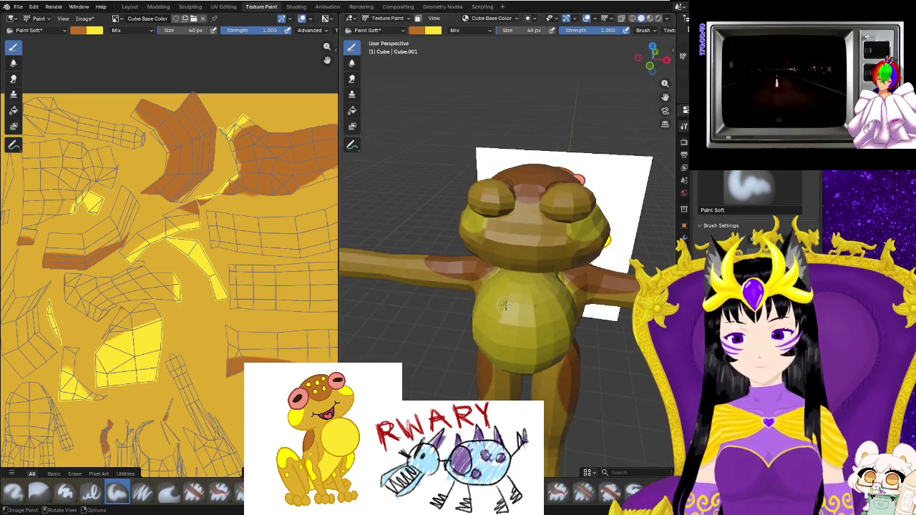
Swap the brush colours back to yellow and save the painted texture image.
{"action": "key", "text": "x"}
{"action": "mouse_move", "coordinate": [495, 337]}
{"action": "middle_mouse_down"}
{"action": "mouse_move", "coordinate": [388, 297]}
{"action": "mouse_move", "coordinate": [551, 340]}
{"action": "middle_mouse_up"}
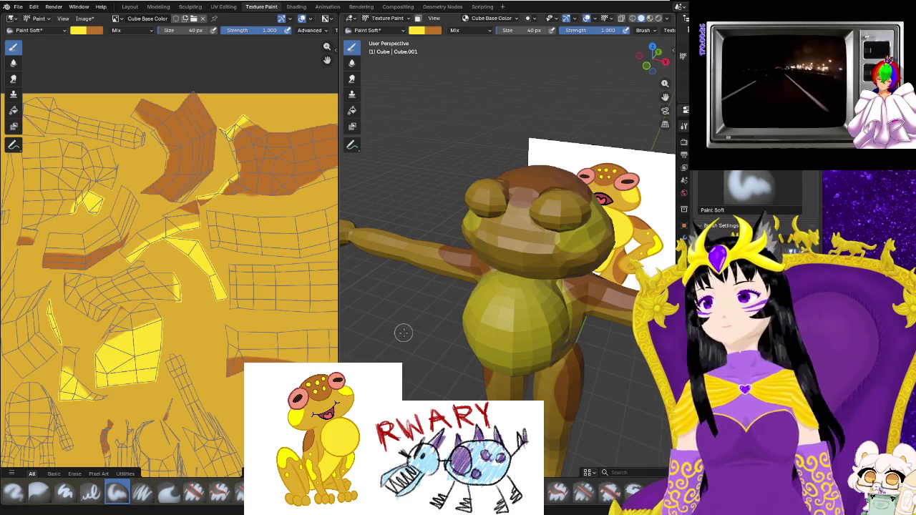
{"action": "left_click", "coordinate": [85, 18]}
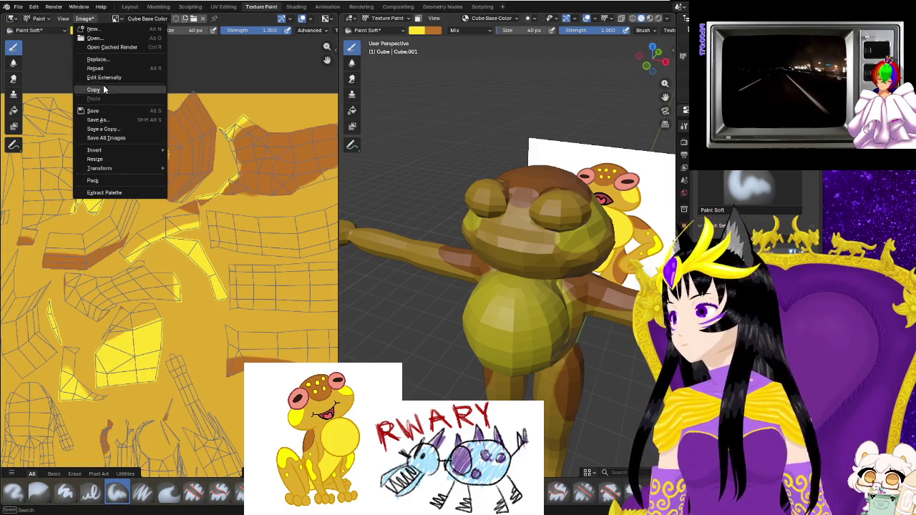
{"action": "left_click", "coordinate": [93, 110]}
{"action": "left_click", "coordinate": [19, 7]}
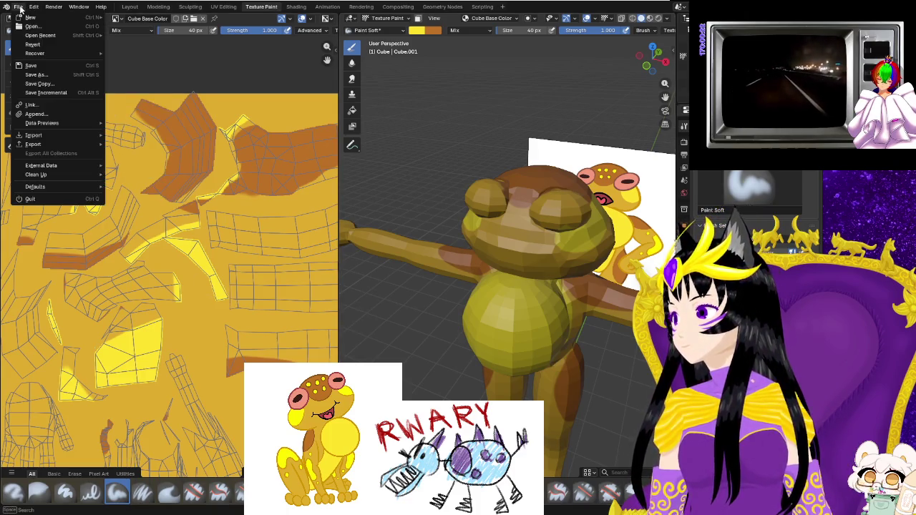
Save the project file and orbit until the frog reference picture is in view.
{"action": "left_click", "coordinate": [31, 65]}
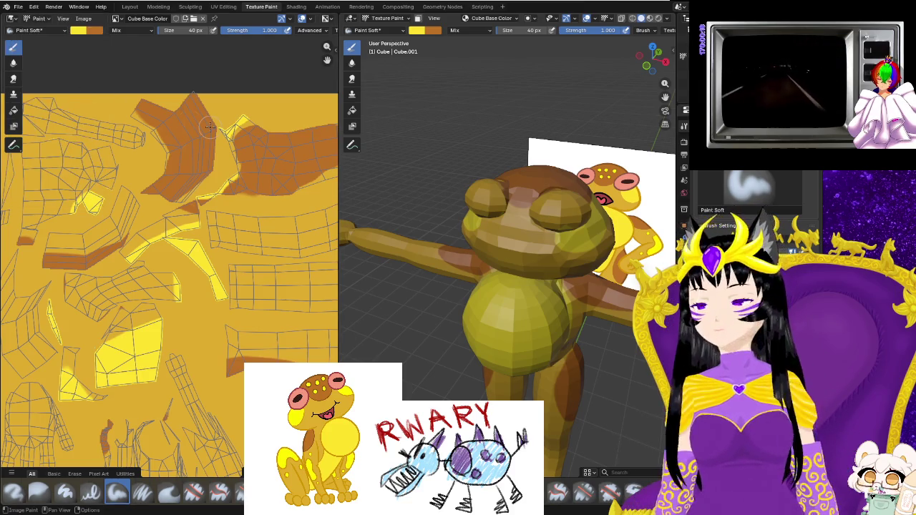
{"action": "middle_click_drag", "start_coordinate": [599, 351], "coordinate": [453, 330]}
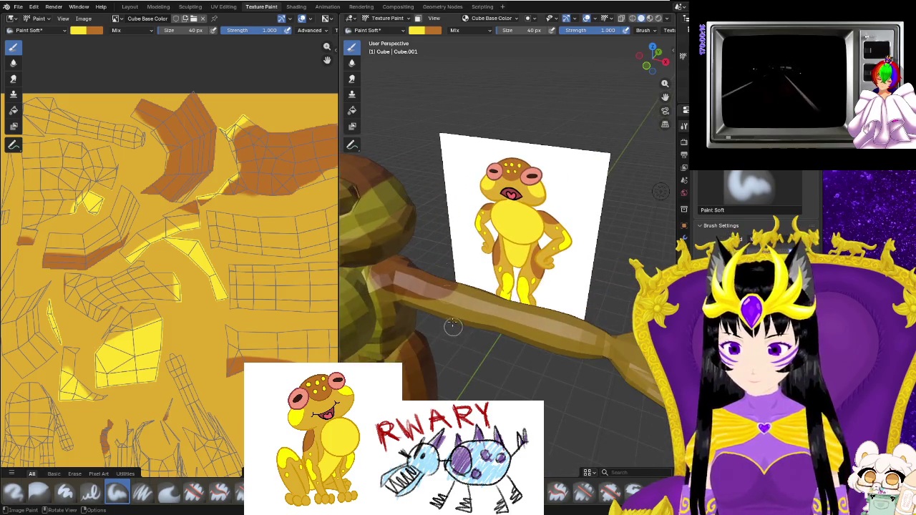
{"action": "left_click", "coordinate": [421, 31]}
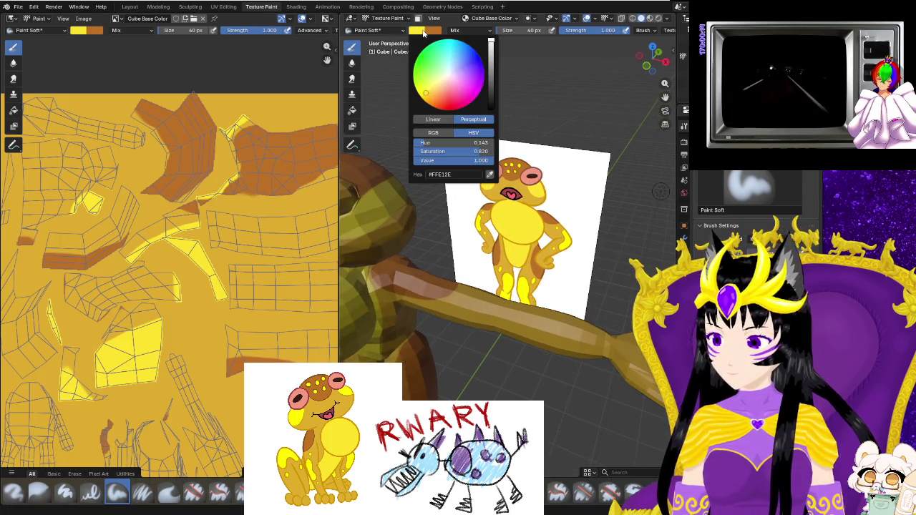
Sample yellow from the reference picture, paint spots on both thighs, and undo a stray stroke.
{"action": "left_click", "coordinate": [490, 175]}
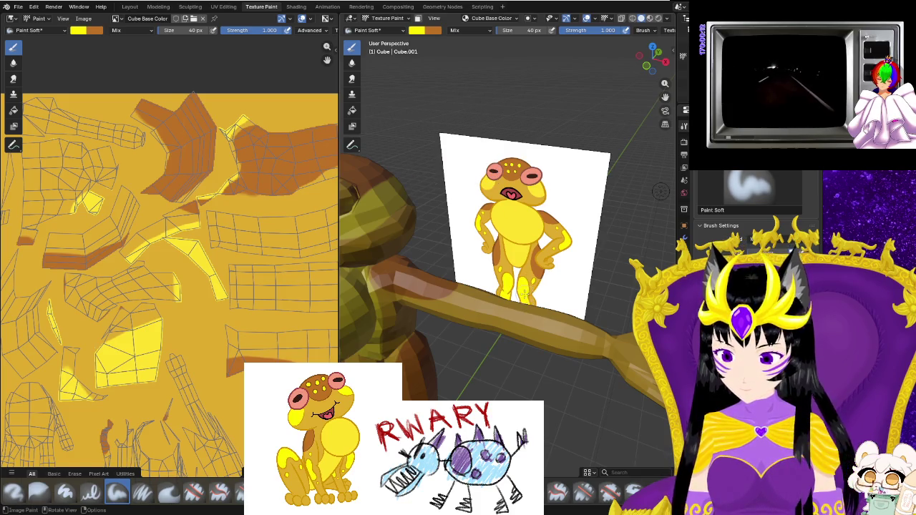
{"action": "left_click", "coordinate": [415, 31]}
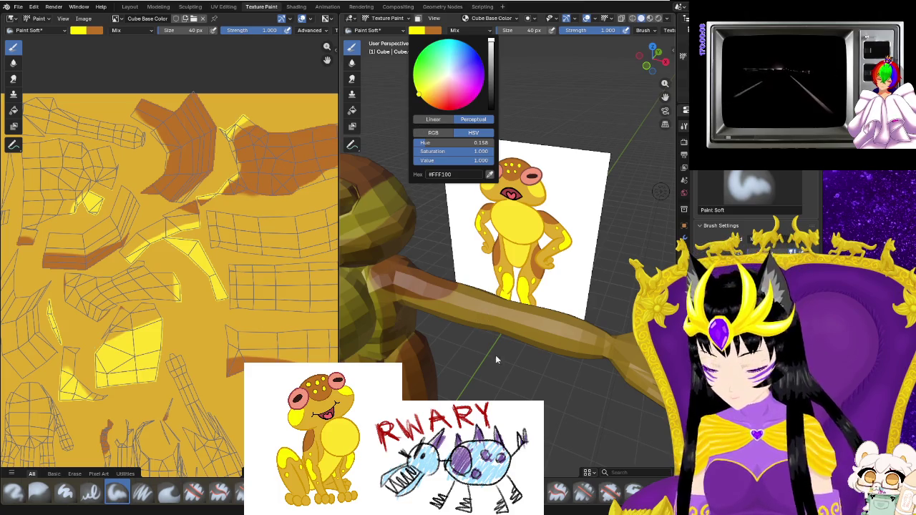
{"action": "middle_click_drag", "start_coordinate": [498, 369], "coordinate": [624, 229]}
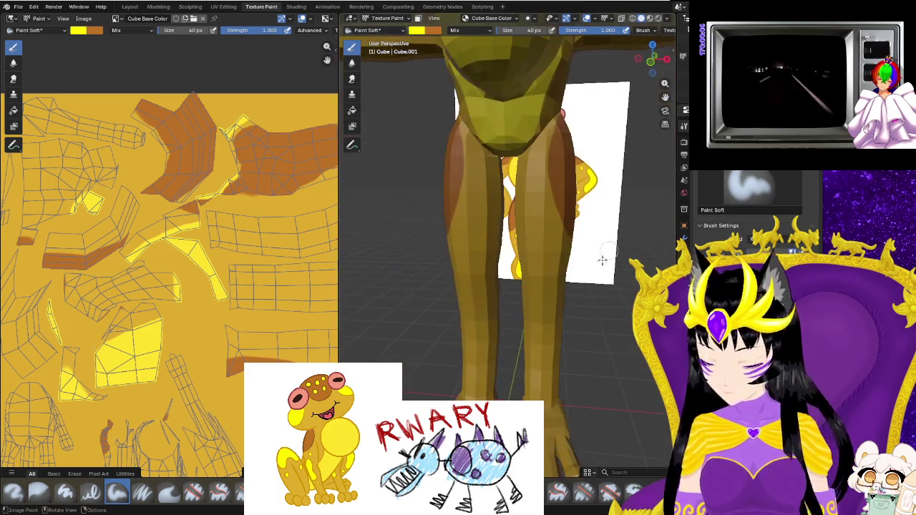
{"action": "left_click_drag", "start_coordinate": [457, 270], "coordinate": [480, 267]}
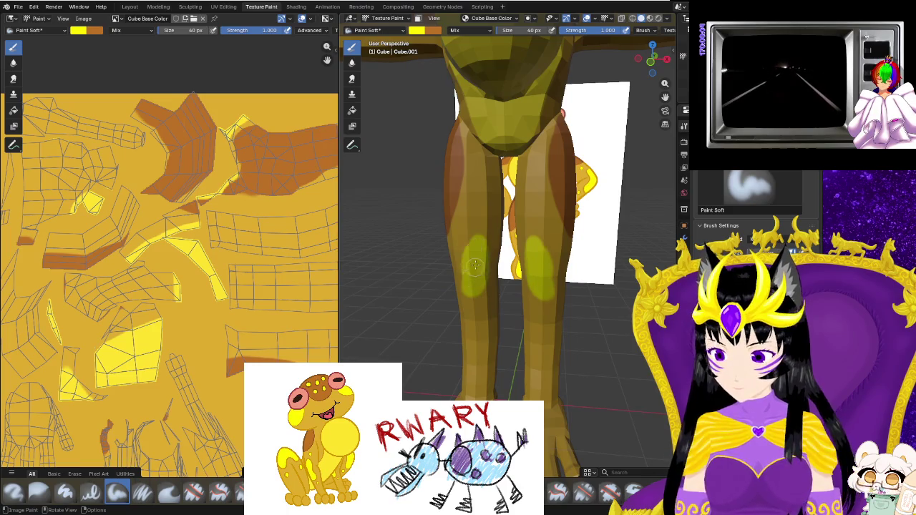
{"action": "middle_click_drag", "start_coordinate": [466, 262], "coordinate": [500, 257]}
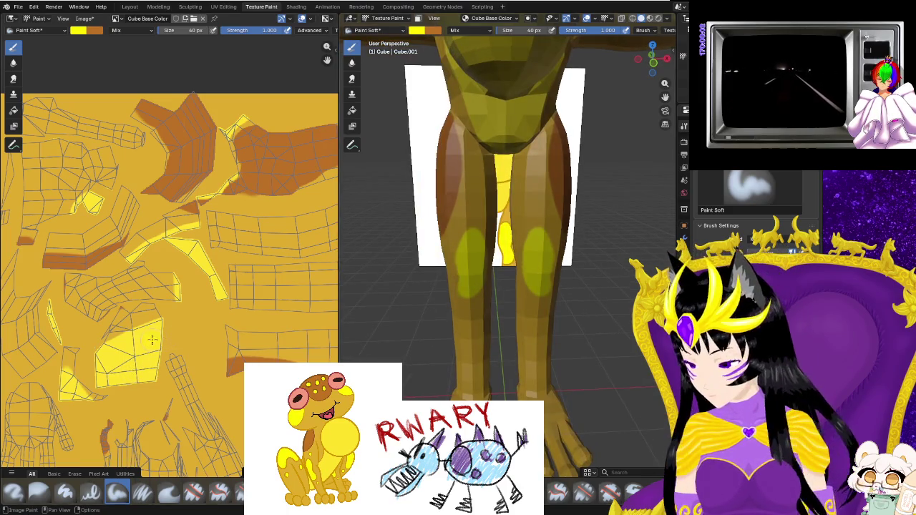
{"action": "left_click_drag", "start_coordinate": [150, 342], "coordinate": [203, 342]}
{"action": "key", "text": "ctrl+z"}
Orbit from a frontal view of the frog round to a close view of its arm.
{"action": "mouse_move", "coordinate": [444, 329]}
{"action": "middle_mouse_down"}
{"action": "mouse_move", "coordinate": [478, 325]}
{"action": "mouse_move", "coordinate": [417, 305]}
{"action": "middle_mouse_up"}
{"action": "middle_click_drag", "start_coordinate": [613, 327], "coordinate": [565, 288]}
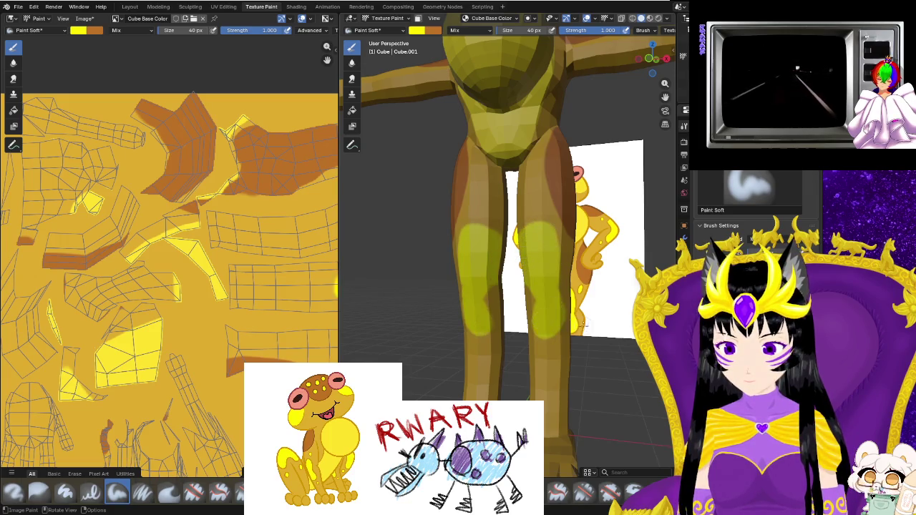
{"action": "scroll", "coordinate": [582, 325], "scroll_direction": "down", "scroll_amount": 4}
{"action": "mouse_move", "coordinate": [582, 324]}
{"action": "middle_mouse_down"}
{"action": "mouse_move", "coordinate": [559, 359]}
{"action": "mouse_move", "coordinate": [570, 351]}
{"action": "middle_mouse_up"}
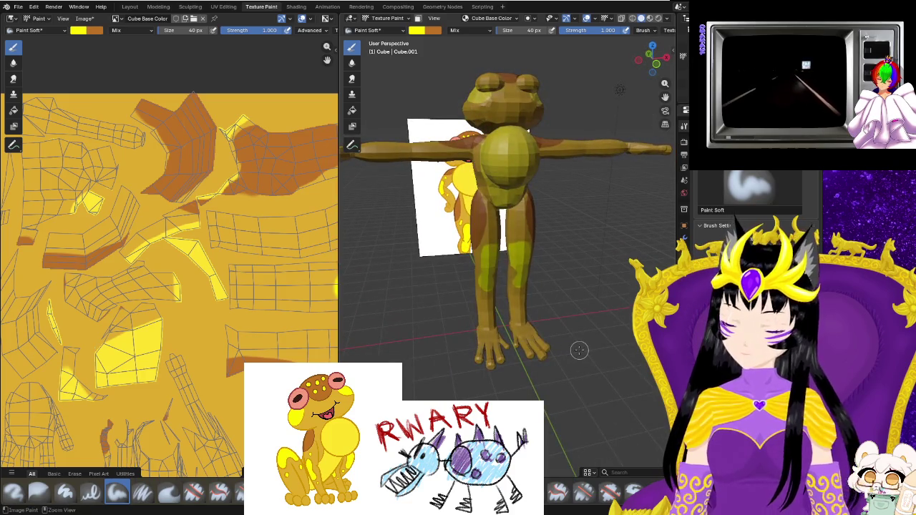
{"action": "mouse_move", "coordinate": [566, 336]}
{"action": "middle_mouse_down"}
{"action": "mouse_move", "coordinate": [528, 301]}
{"action": "mouse_move", "coordinate": [518, 324]}
{"action": "middle_mouse_up"}
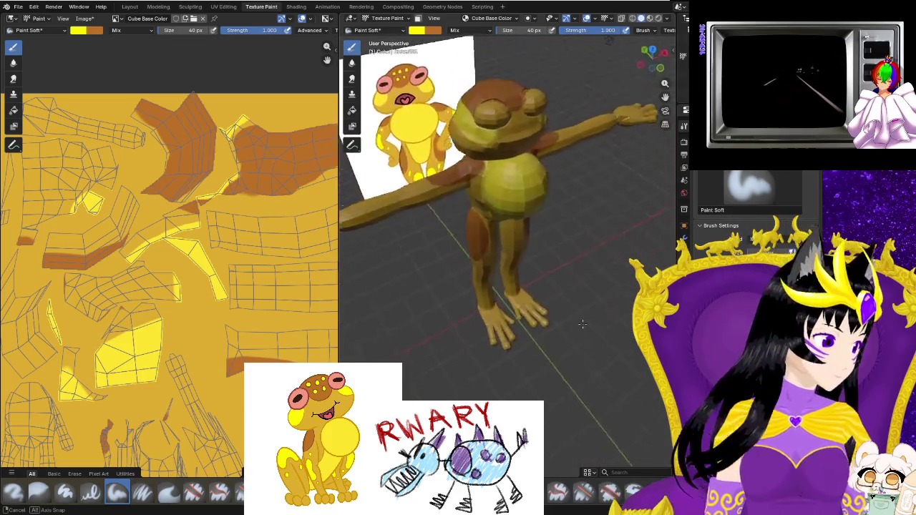
{"action": "middle_click_drag", "start_coordinate": [518, 324], "coordinate": [322, 279]}
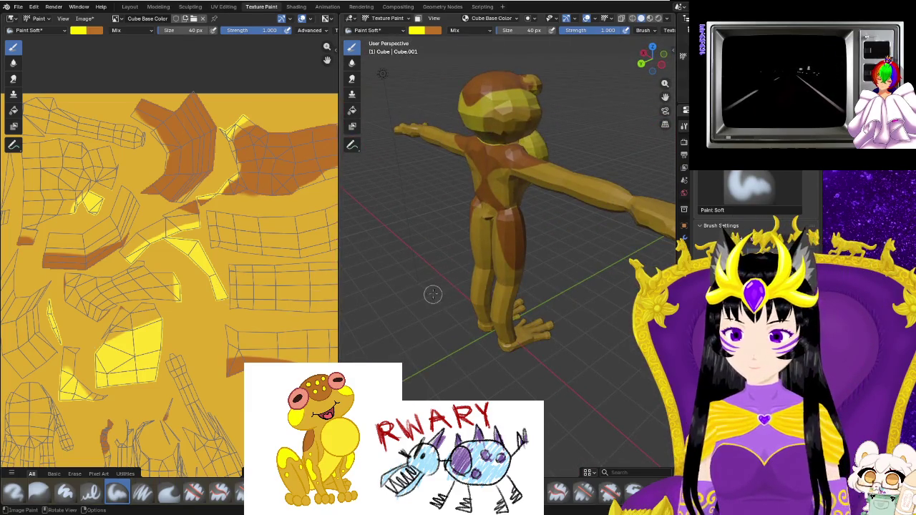
{"action": "middle_click_drag", "start_coordinate": [431, 294], "coordinate": [471, 305]}
{"action": "left_click", "coordinate": [415, 31]}
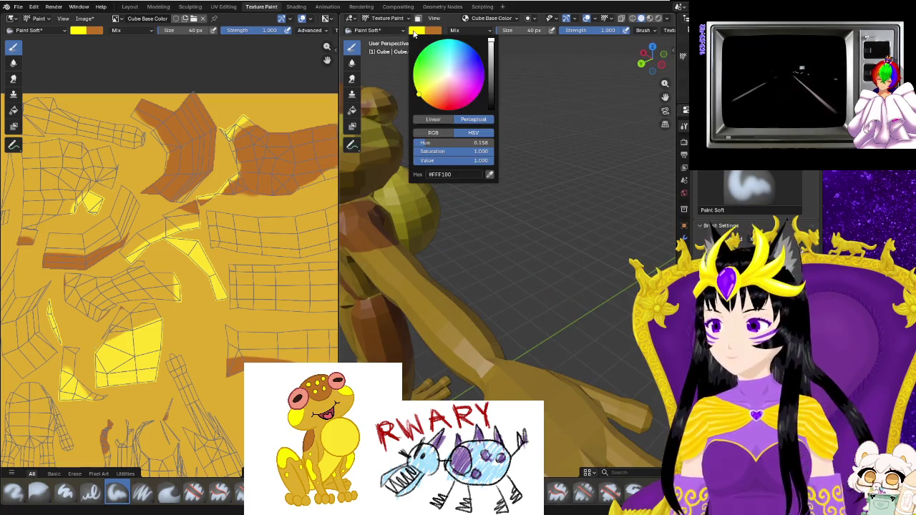
Lower green to warm the brush to #FFE400 and paint a yellow stroke along the limb.
{"action": "left_click", "coordinate": [433, 133]}
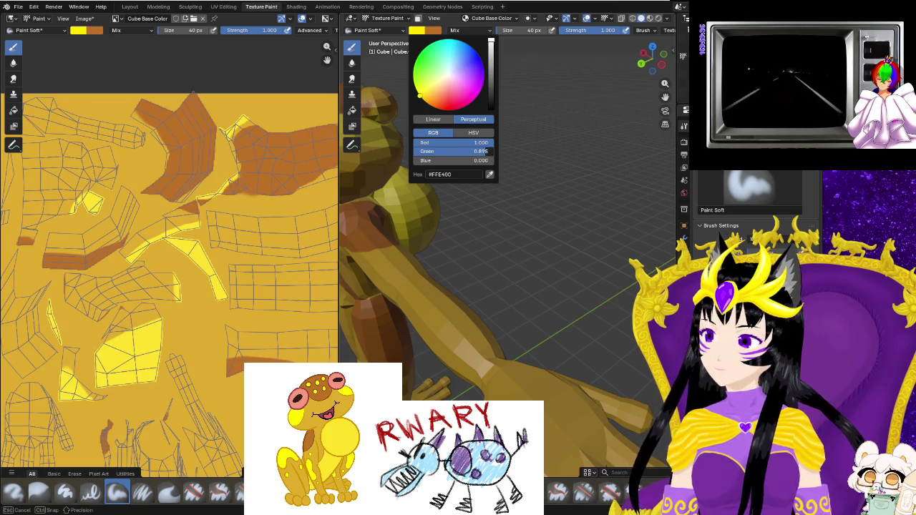
{"action": "mouse_move", "coordinate": [540, 166]}
{"action": "middle_mouse_down"}
{"action": "mouse_move", "coordinate": [406, 192]}
{"action": "mouse_move", "coordinate": [580, 226]}
{"action": "mouse_move", "coordinate": [524, 221]}
{"action": "middle_mouse_up"}
{"action": "scroll", "coordinate": [406, 192], "scroll_direction": "up", "scroll_amount": 3}
{"action": "mouse_move", "coordinate": [567, 219]}
{"action": "middle_mouse_down"}
{"action": "mouse_move", "coordinate": [420, 247]}
{"action": "mouse_move", "coordinate": [397, 226]}
{"action": "mouse_move", "coordinate": [445, 323]}
{"action": "mouse_move", "coordinate": [431, 252]}
{"action": "middle_mouse_up"}
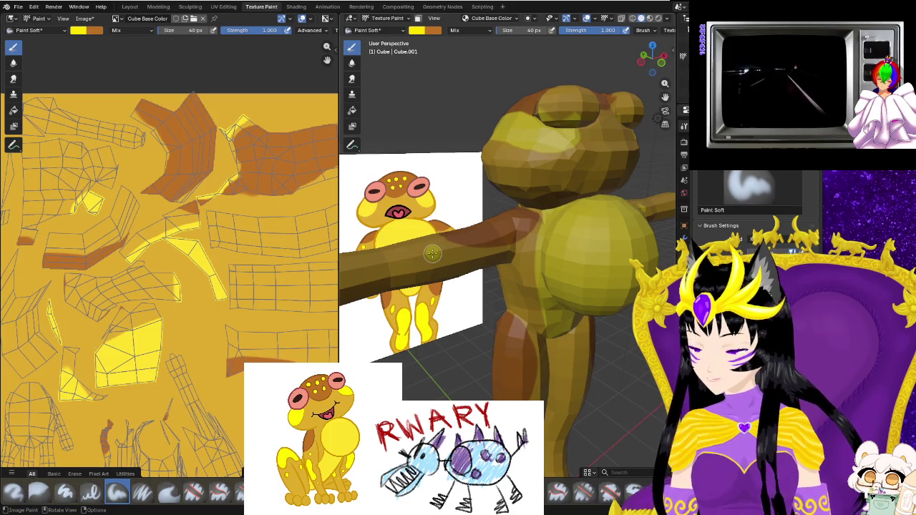
{"action": "mouse_move", "coordinate": [430, 251]}
{"action": "middle_mouse_down"}
{"action": "mouse_move", "coordinate": [457, 215]}
{"action": "mouse_move", "coordinate": [443, 179]}
{"action": "middle_mouse_up"}
{"action": "left_click_drag", "start_coordinate": [528, 309], "coordinate": [559, 272]}
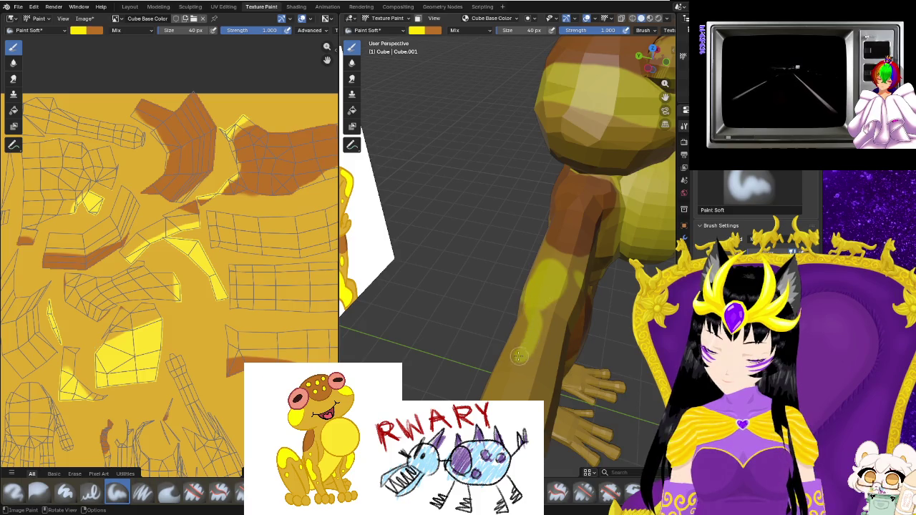
{"action": "middle_click_drag", "start_coordinate": [525, 308], "coordinate": [542, 352]}
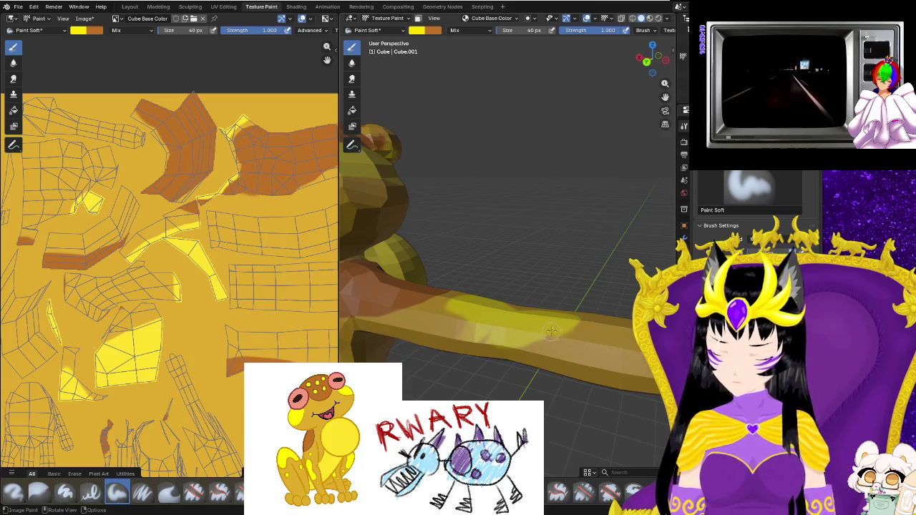
{"action": "mouse_move", "coordinate": [506, 334]}
{"action": "middle_mouse_down"}
{"action": "mouse_move", "coordinate": [465, 328]}
{"action": "mouse_move", "coordinate": [434, 354]}
{"action": "middle_mouse_up"}
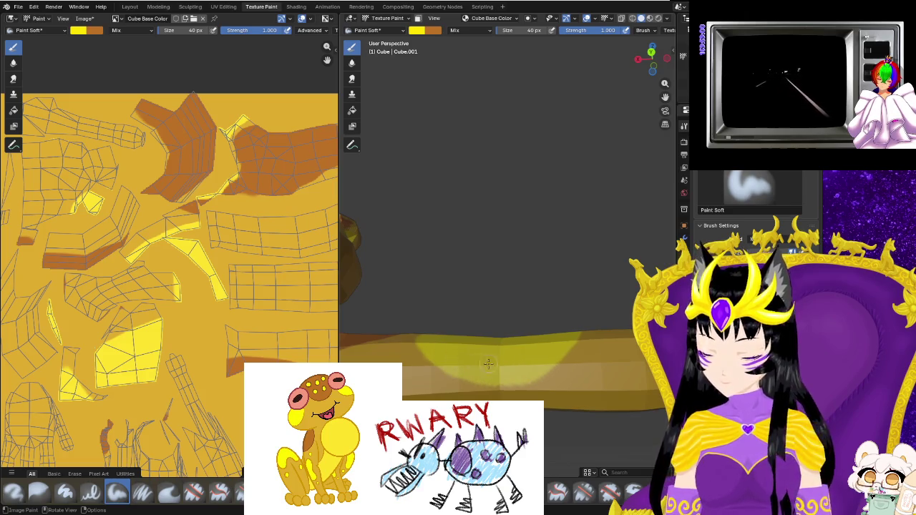
{"action": "middle_click_drag", "start_coordinate": [485, 364], "coordinate": [501, 344]}
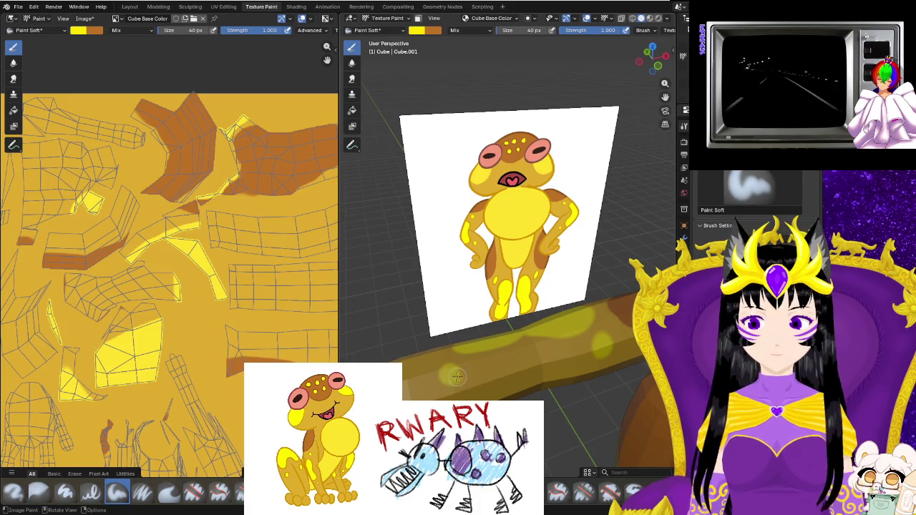
Paint several soft light-yellow spots on the frog's leg.
{"action": "mouse_move", "coordinate": [499, 395]}
{"action": "middle_mouse_down"}
{"action": "mouse_move", "coordinate": [439, 398]}
{"action": "mouse_move", "coordinate": [499, 122]}
{"action": "mouse_move", "coordinate": [494, 364]}
{"action": "mouse_move", "coordinate": [497, 322]}
{"action": "mouse_move", "coordinate": [511, 309]}
{"action": "mouse_move", "coordinate": [477, 352]}
{"action": "mouse_move", "coordinate": [495, 346]}
{"action": "middle_mouse_up"}
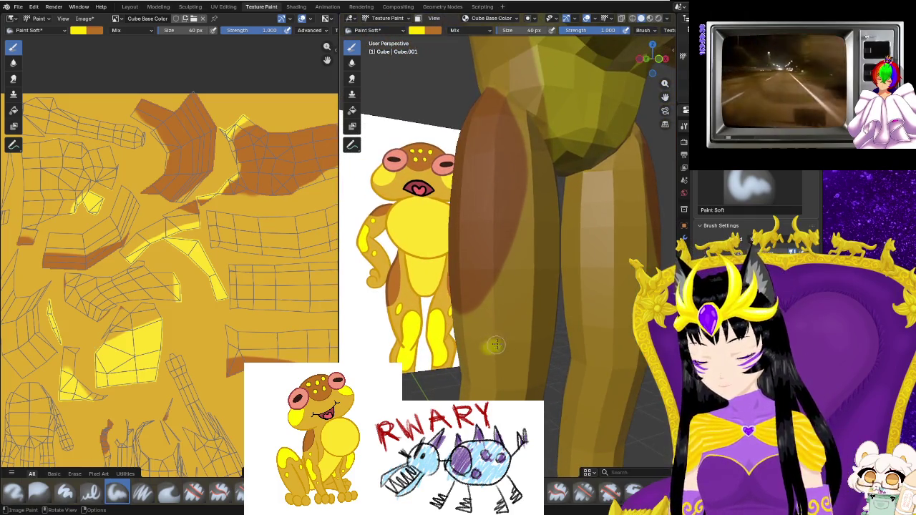
{"action": "left_click_drag", "start_coordinate": [495, 346], "coordinate": [501, 335]}
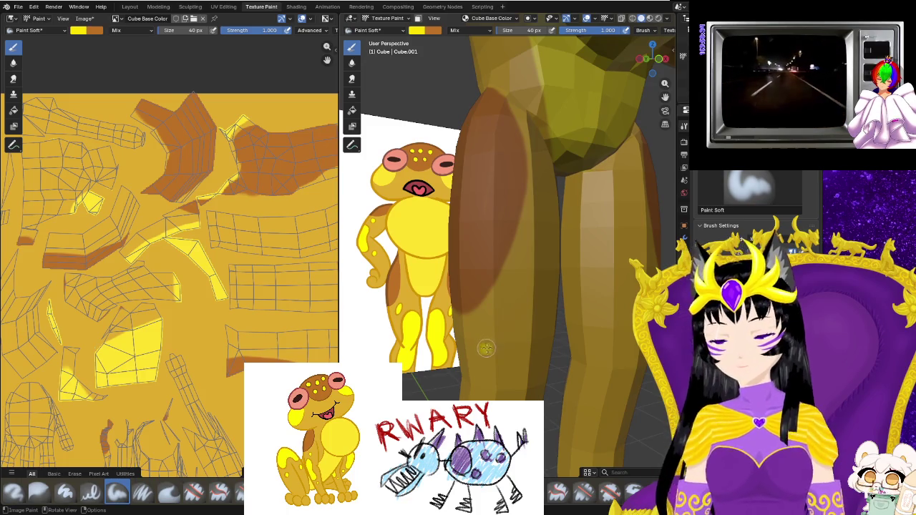
{"action": "left_click_drag", "start_coordinate": [487, 336], "coordinate": [492, 340]}
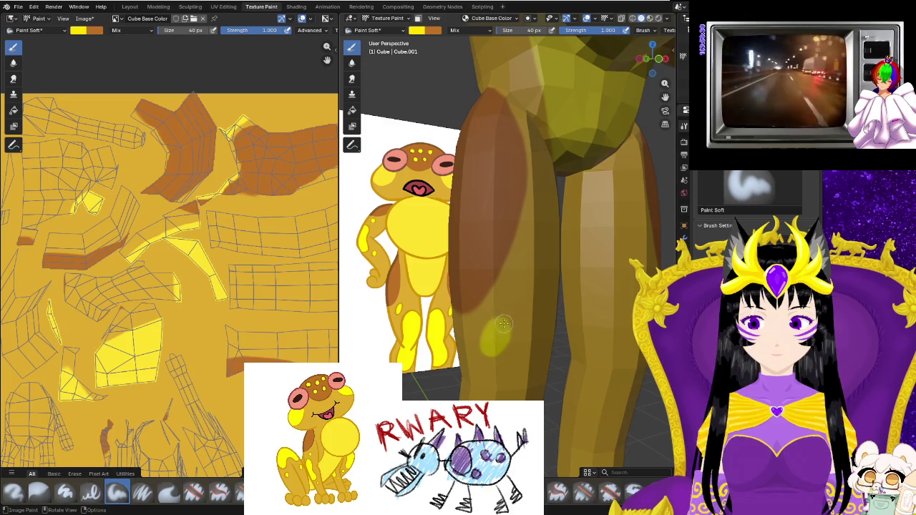
{"action": "middle_click_drag", "start_coordinate": [530, 362], "coordinate": [553, 366]}
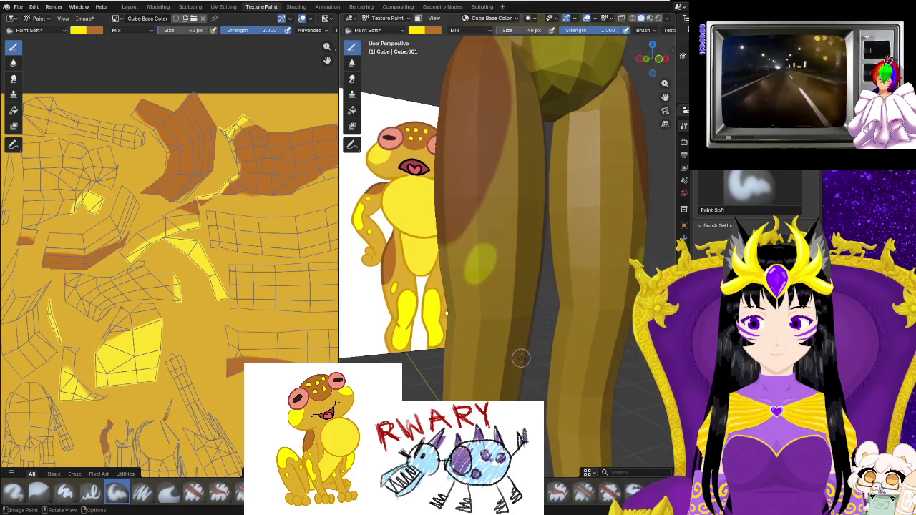
{"action": "left_click_drag", "start_coordinate": [553, 366], "coordinate": [550, 323]}
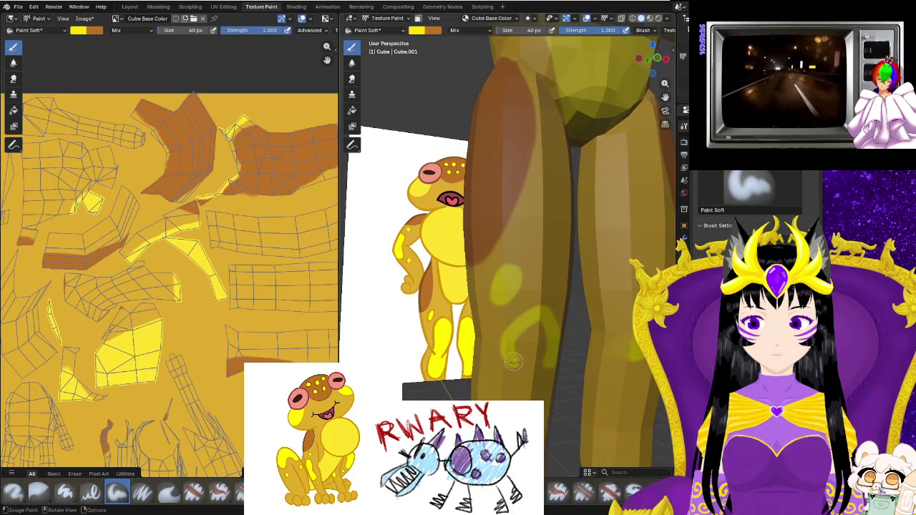
{"action": "left_click_drag", "start_coordinate": [513, 360], "coordinate": [546, 356]}
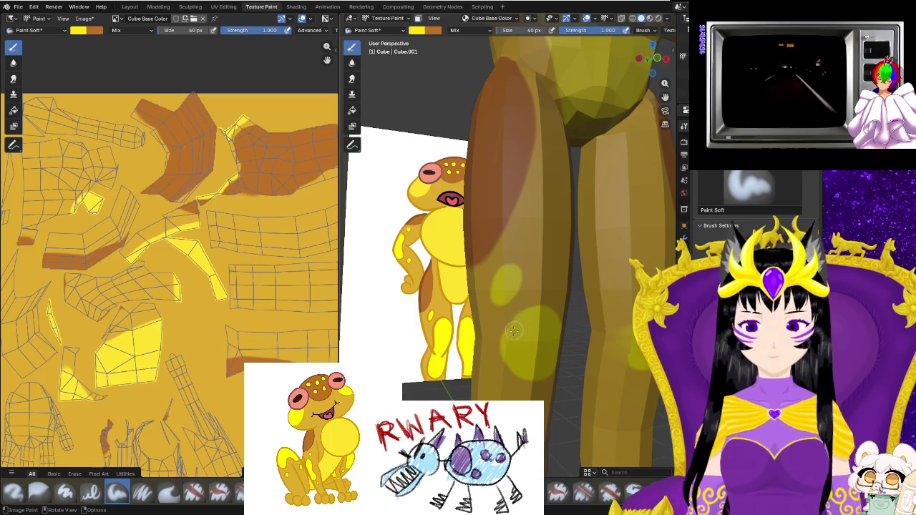
{"action": "mouse_move", "coordinate": [527, 377]}
{"action": "middle_mouse_down"}
{"action": "mouse_move", "coordinate": [656, 382]}
{"action": "mouse_move", "coordinate": [598, 349]}
{"action": "mouse_move", "coordinate": [624, 356]}
{"action": "mouse_move", "coordinate": [477, 387]}
{"action": "mouse_move", "coordinate": [492, 370]}
{"action": "mouse_move", "coordinate": [535, 364]}
{"action": "middle_mouse_up"}
{"action": "scroll", "coordinate": [477, 387], "scroll_direction": "up", "scroll_amount": 3}
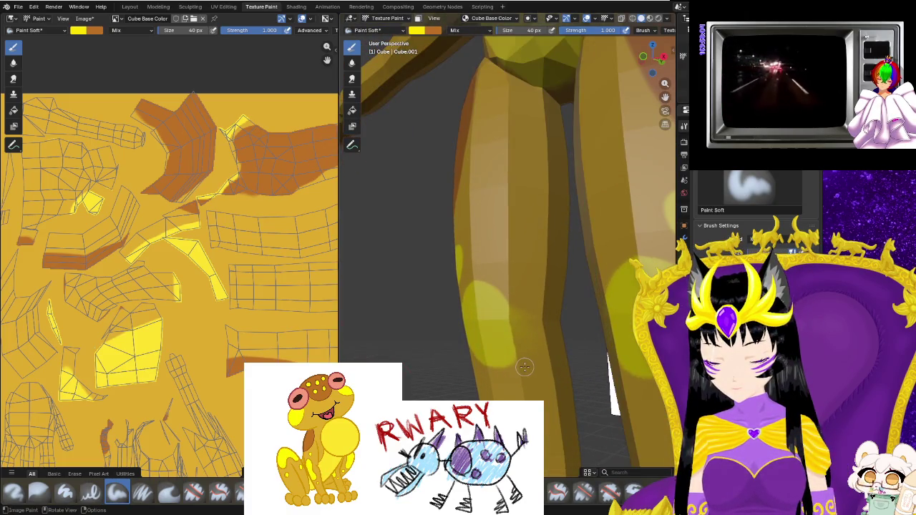
Undo a stray brown stroke and make orange #BD7125 the active paint colour.
{"action": "left_click_drag", "start_coordinate": [518, 284], "coordinate": [528, 388]}
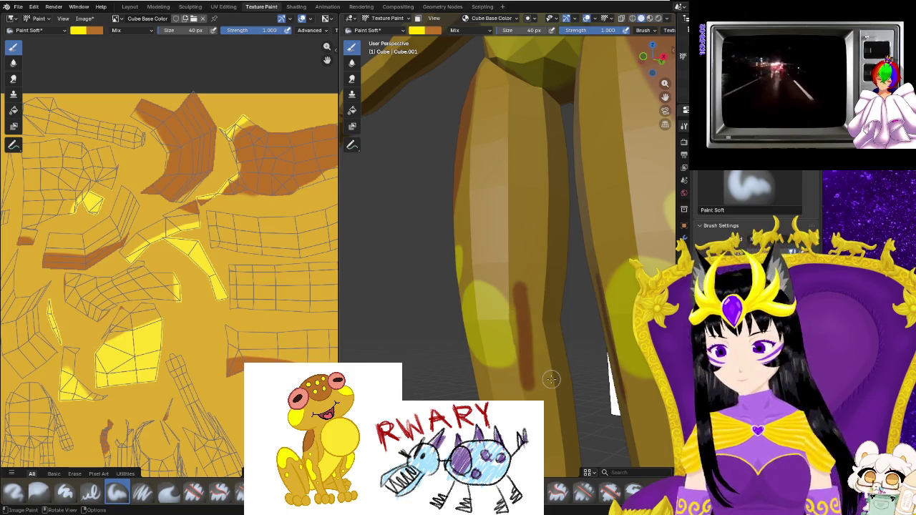
{"action": "key", "text": "ctrl+z"}
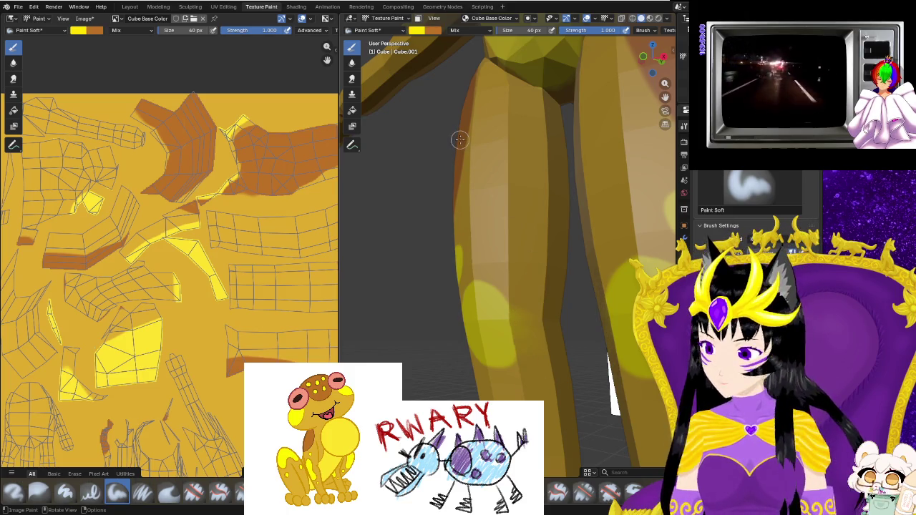
{"action": "key", "text": "x"}
{"action": "left_click", "coordinate": [422, 30]}
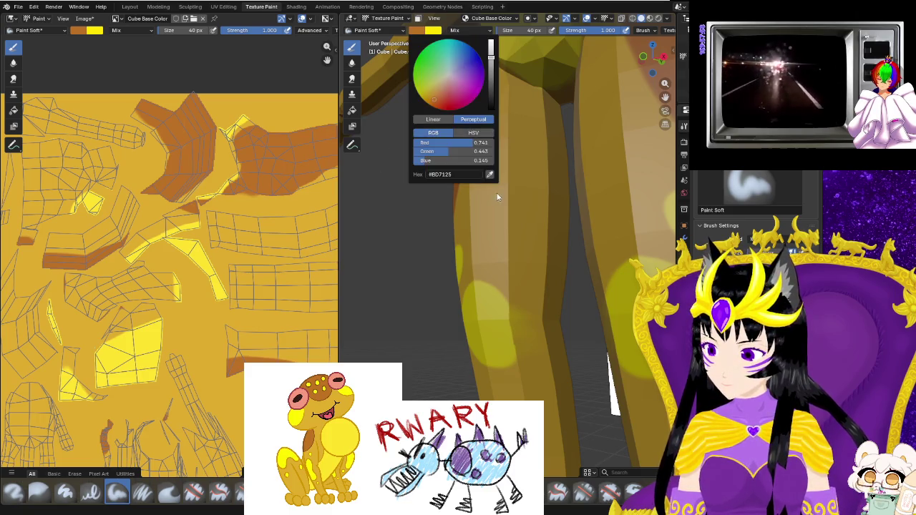
Pick a lighter orange and paint yellow and brown patches on the lower legs.
{"action": "left_click", "coordinate": [452, 71]}
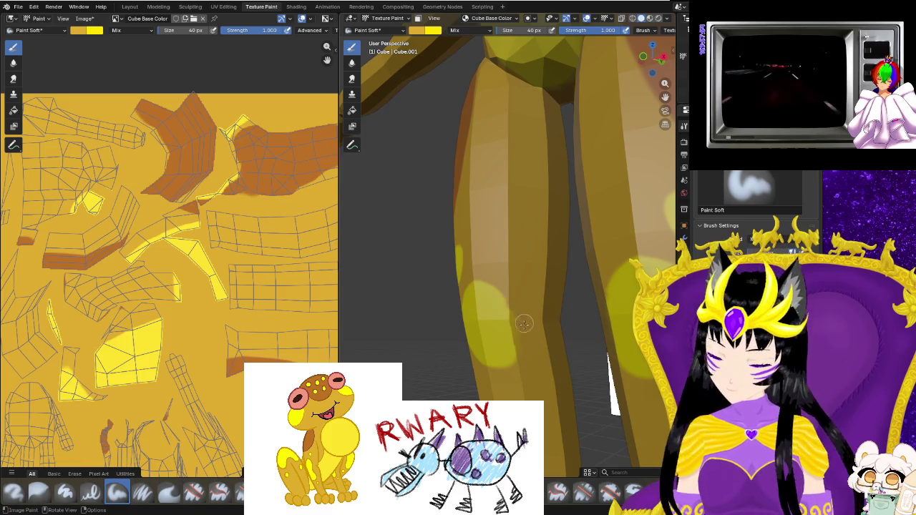
{"action": "middle_click_drag", "start_coordinate": [523, 320], "coordinate": [520, 357]}
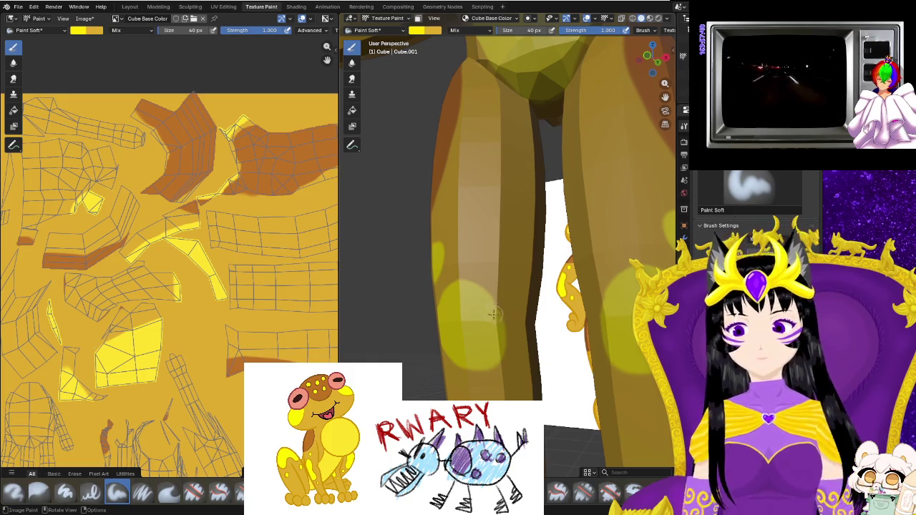
{"action": "mouse_move", "coordinate": [480, 304]}
{"action": "middle_mouse_down"}
{"action": "mouse_move", "coordinate": [521, 392]}
{"action": "mouse_move", "coordinate": [454, 339]}
{"action": "middle_mouse_up"}
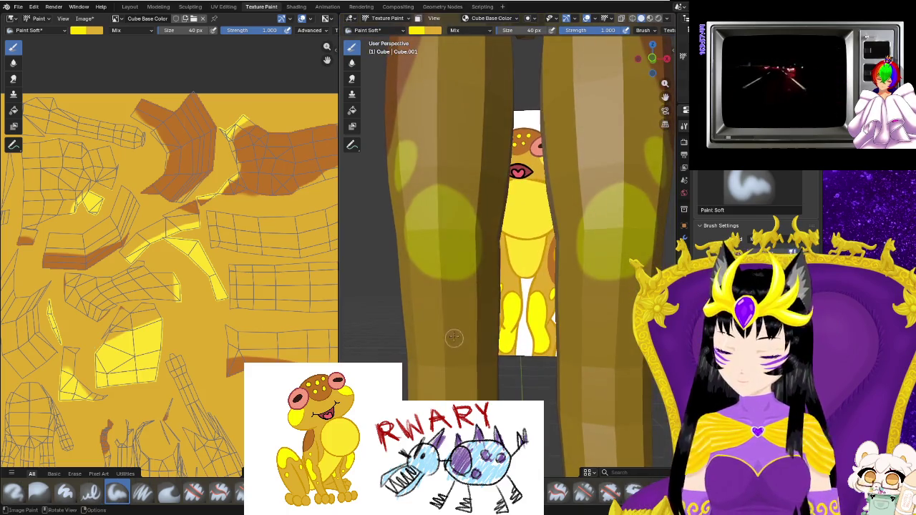
{"action": "middle_click_drag", "start_coordinate": [435, 294], "coordinate": [455, 300]}
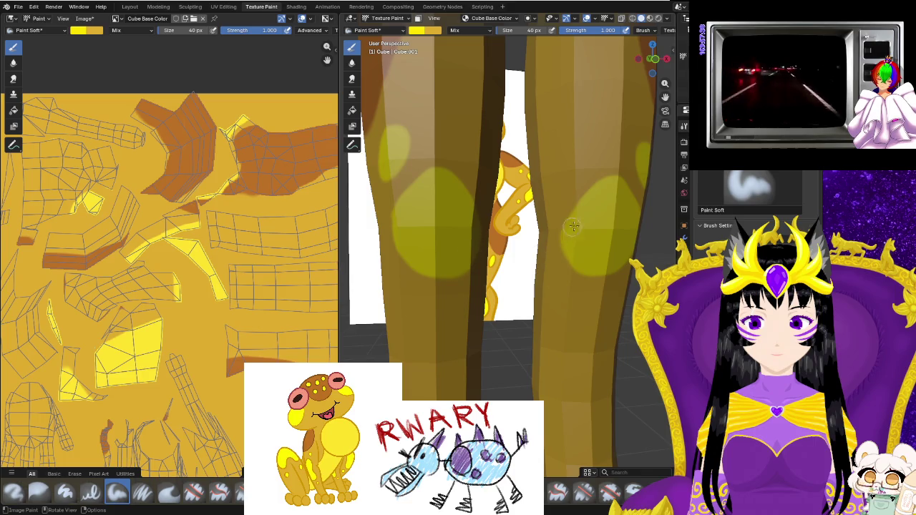
{"action": "mouse_move", "coordinate": [596, 199]}
{"action": "left_mouse_down"}
{"action": "mouse_move", "coordinate": [569, 285]}
{"action": "mouse_move", "coordinate": [571, 322]}
{"action": "left_mouse_up"}
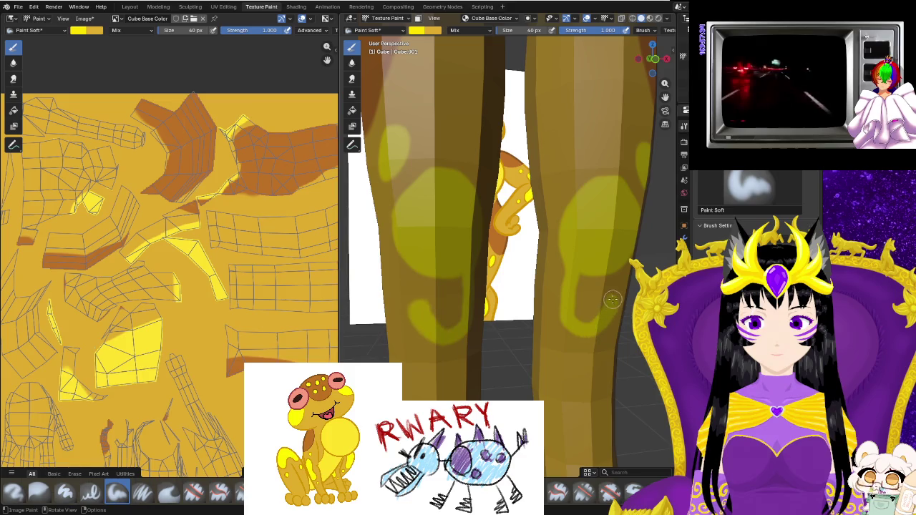
{"action": "mouse_move", "coordinate": [383, 278]}
{"action": "left_mouse_down"}
{"action": "mouse_move", "coordinate": [456, 316]}
{"action": "mouse_move", "coordinate": [443, 285]}
{"action": "left_mouse_up"}
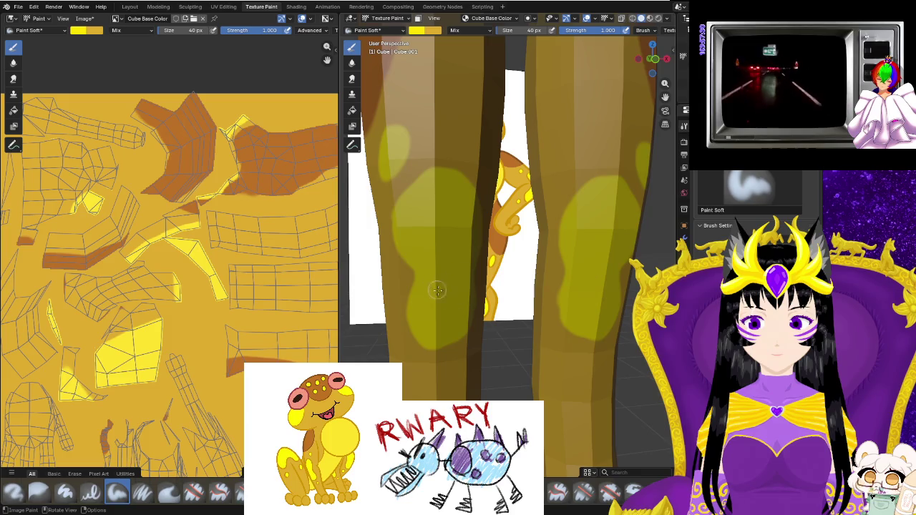
{"action": "left_click_drag", "start_coordinate": [413, 336], "coordinate": [465, 335]}
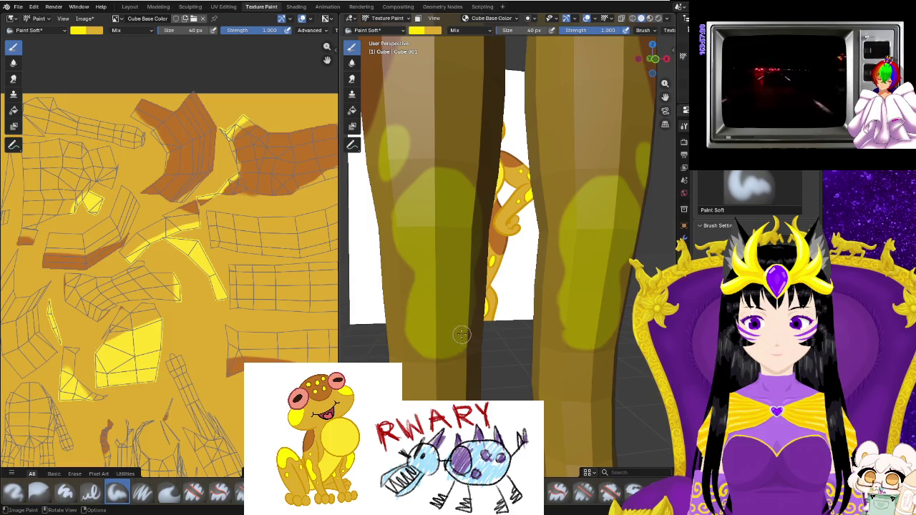
{"action": "mouse_move", "coordinate": [465, 334]}
{"action": "middle_mouse_down"}
{"action": "mouse_move", "coordinate": [458, 344]}
{"action": "mouse_move", "coordinate": [485, 299]}
{"action": "mouse_move", "coordinate": [537, 308]}
{"action": "mouse_move", "coordinate": [511, 310]}
{"action": "middle_mouse_up"}
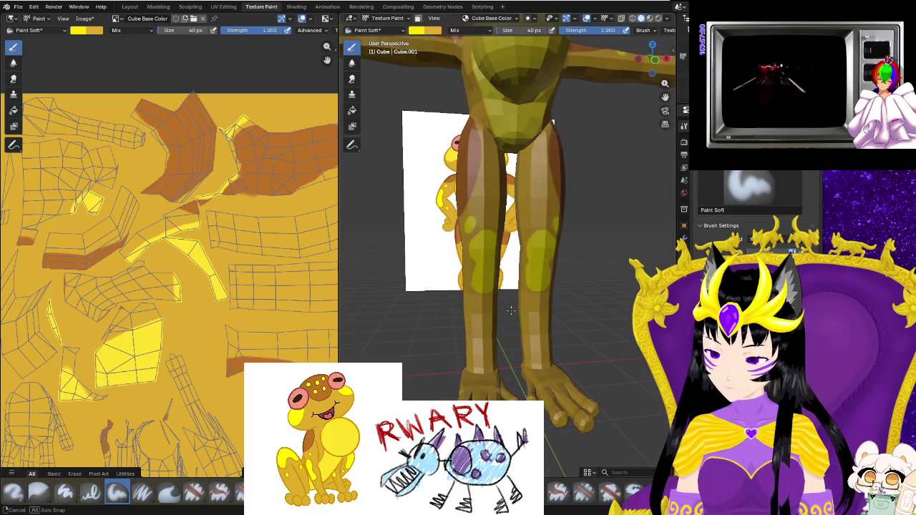
Toggle wireframe and solid shading to compare the legs against the reference drawing.
{"action": "scroll", "coordinate": [499, 314], "scroll_direction": "up", "scroll_amount": 2}
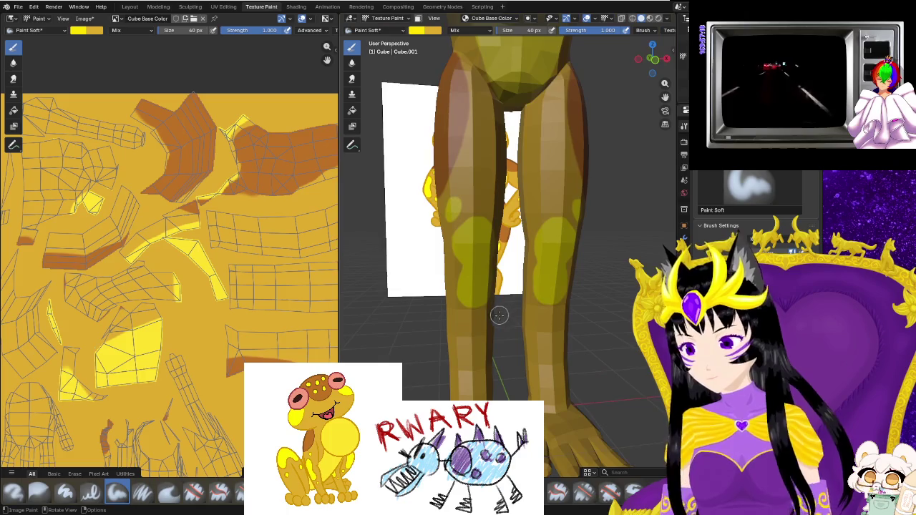
{"action": "scroll", "coordinate": [500, 315], "scroll_direction": "down", "scroll_amount": 1}
{"action": "scroll", "coordinate": [499, 315], "scroll_direction": "up", "scroll_amount": 1}
{"action": "scroll", "coordinate": [481, 314], "scroll_direction": "down", "scroll_amount": 3}
{"action": "key", "text": "shift+z"}
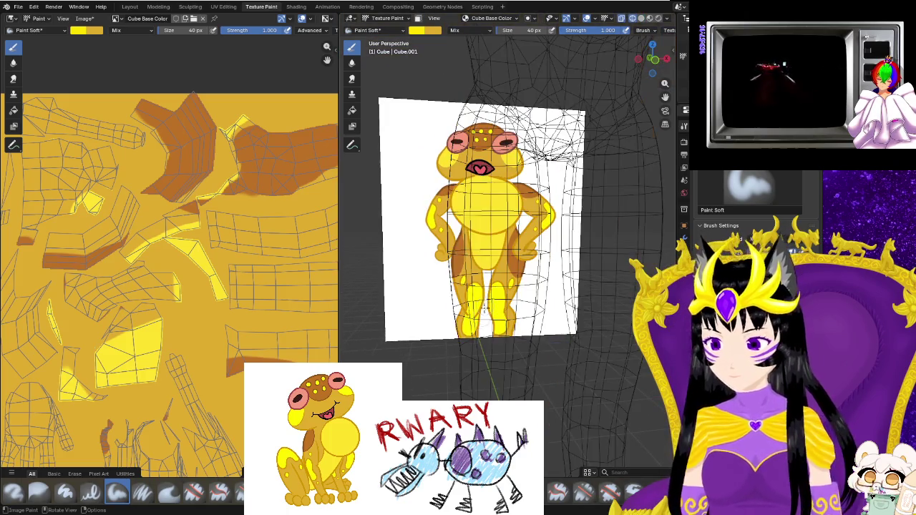
{"action": "key", "text": "z"}
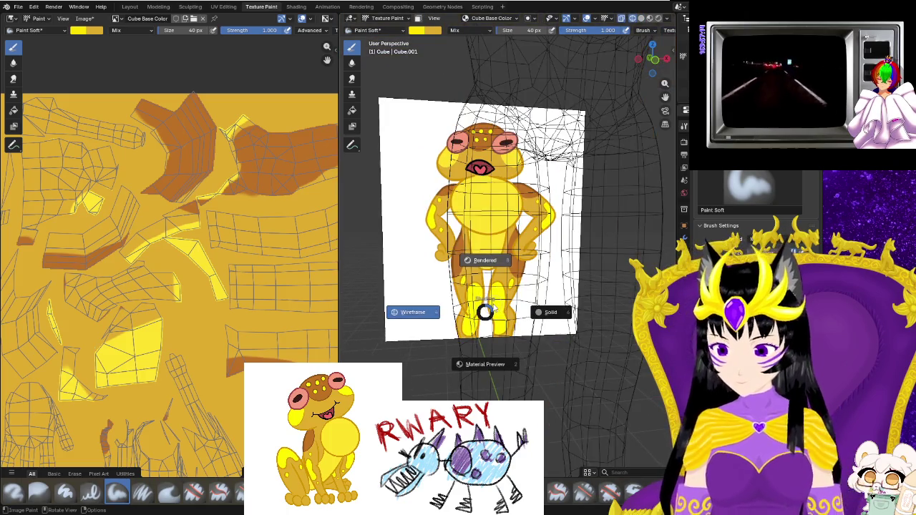
{"action": "left_click", "coordinate": [493, 304]}
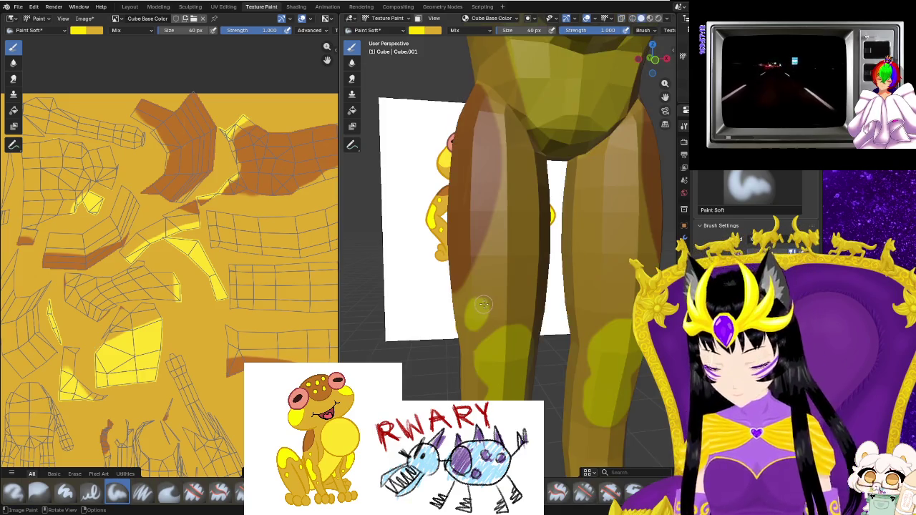
{"action": "middle_click_drag", "start_coordinate": [493, 304], "coordinate": [506, 297]}
{"action": "key", "text": "s"}
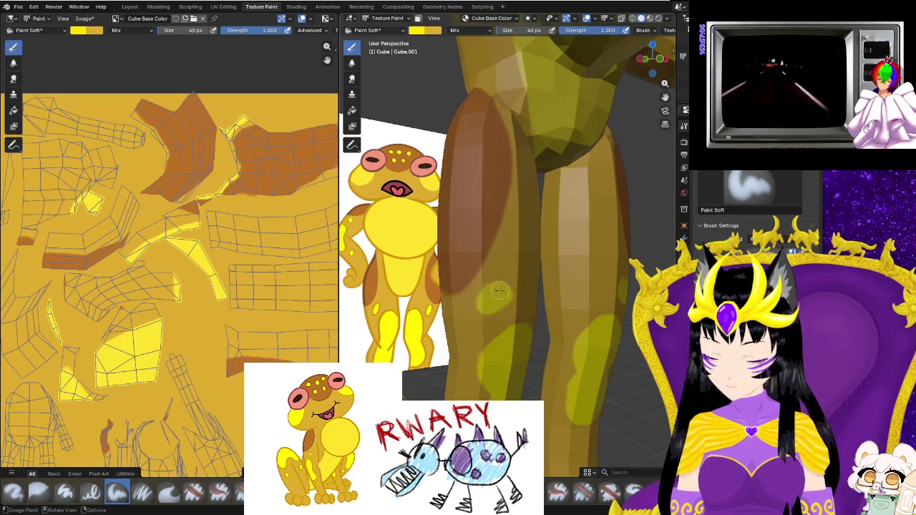
{"action": "key", "text": "shift+z"}
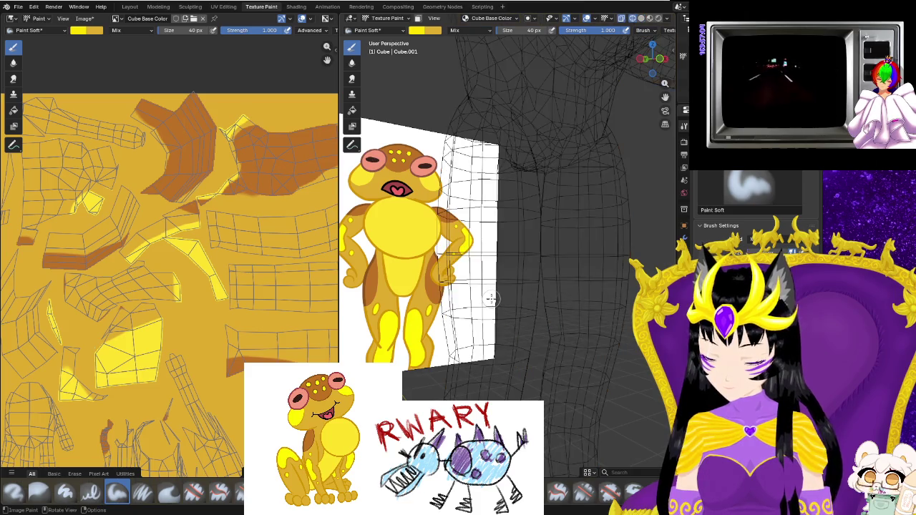
{"action": "key", "text": "shift+z"}
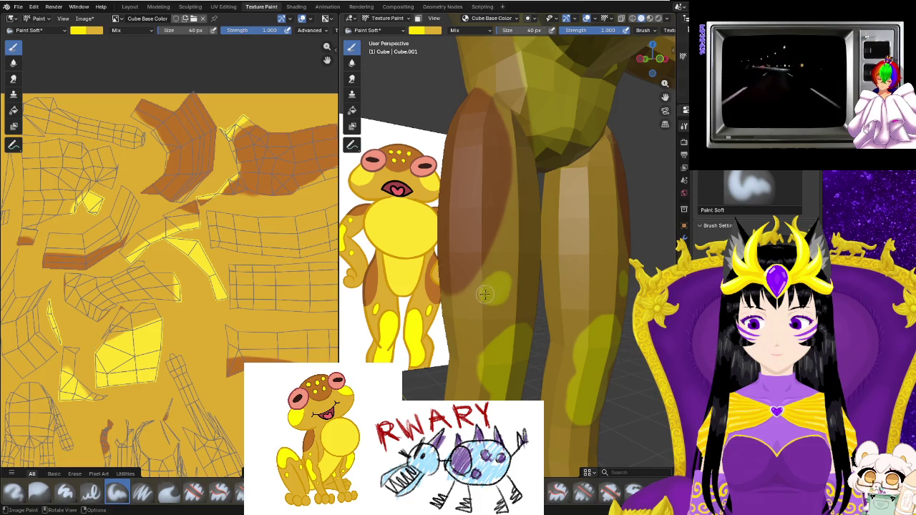
Paint a curved yellow stroke across the leg and preview it in rendered shading.
{"action": "scroll", "coordinate": [485, 293], "scroll_direction": "up", "scroll_amount": 2}
{"action": "scroll", "coordinate": [487, 289], "scroll_direction": "up", "scroll_amount": 2}
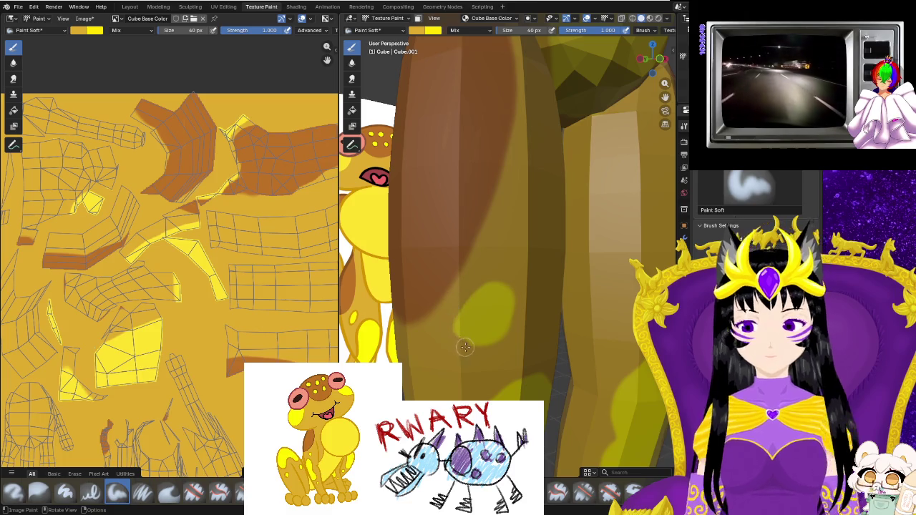
{"action": "mouse_move", "coordinate": [518, 318]}
{"action": "middle_mouse_down"}
{"action": "mouse_move", "coordinate": [465, 370]}
{"action": "mouse_move", "coordinate": [507, 327]}
{"action": "middle_mouse_up"}
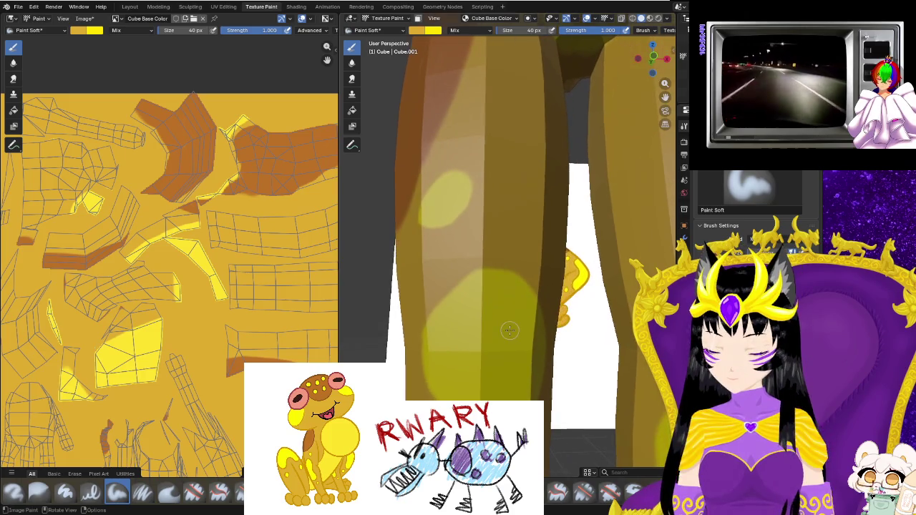
{"action": "key", "text": "s"}
{"action": "left_click_drag", "start_coordinate": [517, 256], "coordinate": [444, 309]}
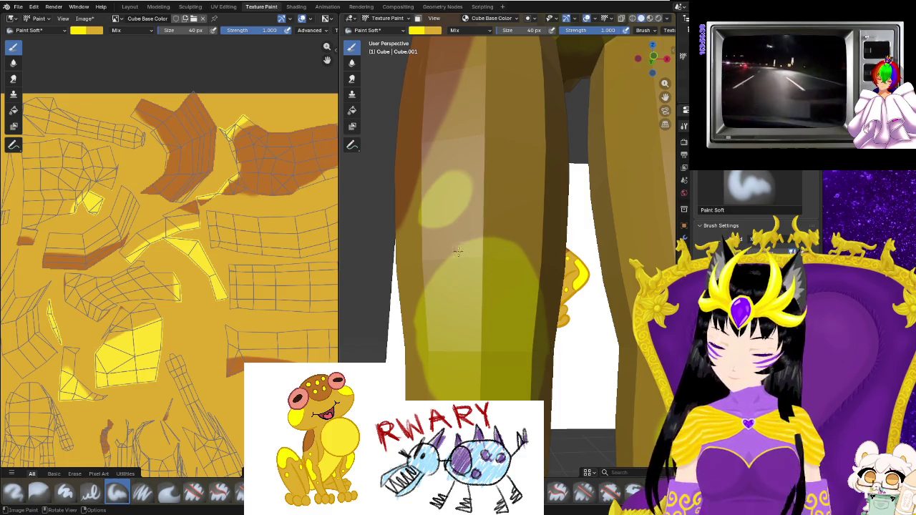
{"action": "middle_click_drag", "start_coordinate": [465, 357], "coordinate": [480, 374]}
{"action": "key", "text": "s"}
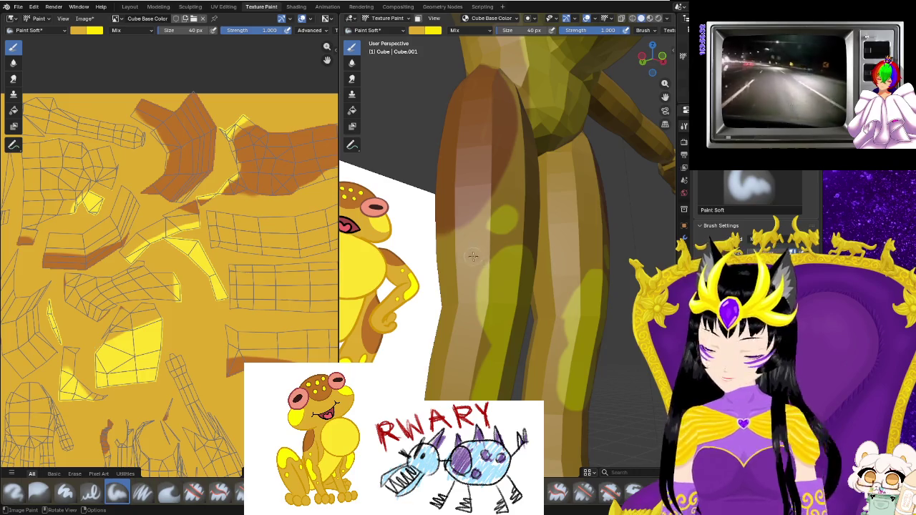
{"action": "middle_click_drag", "start_coordinate": [448, 398], "coordinate": [480, 264]}
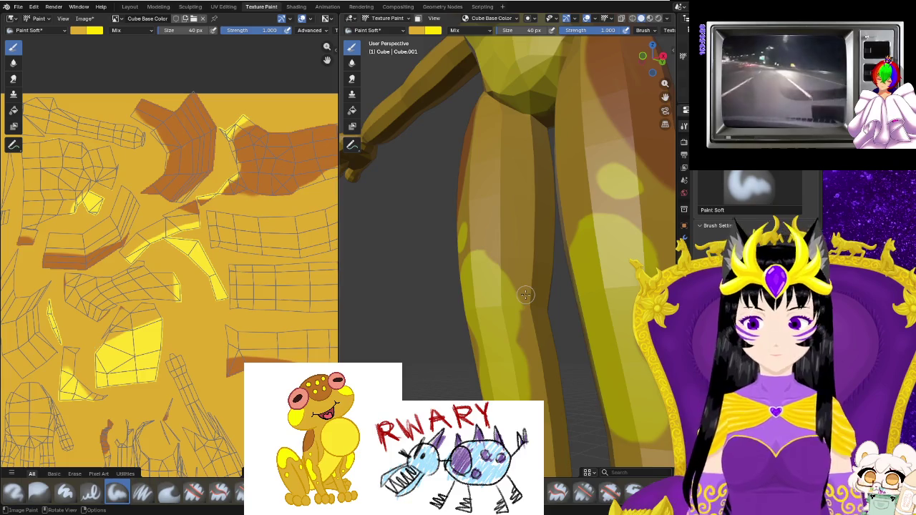
{"action": "key", "text": "z"}
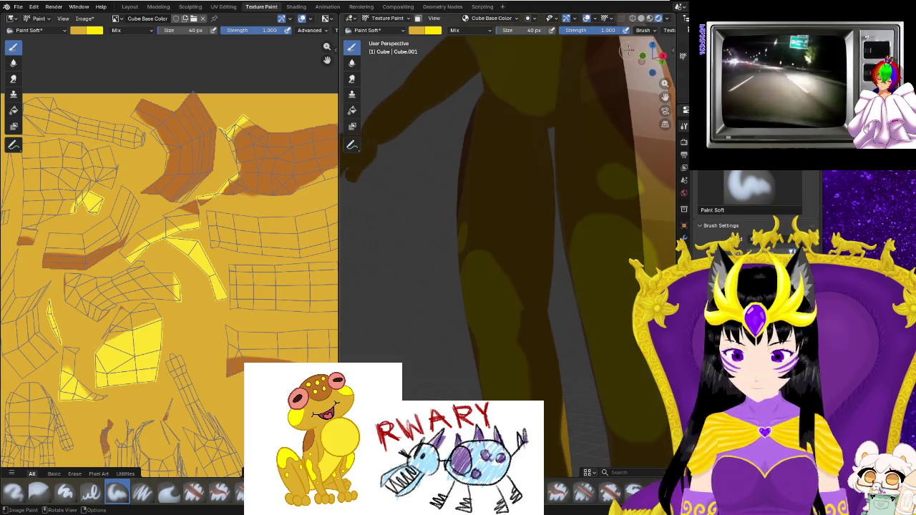
{"action": "left_click", "coordinate": [650, 19]}
{"action": "left_click", "coordinate": [642, 19]}
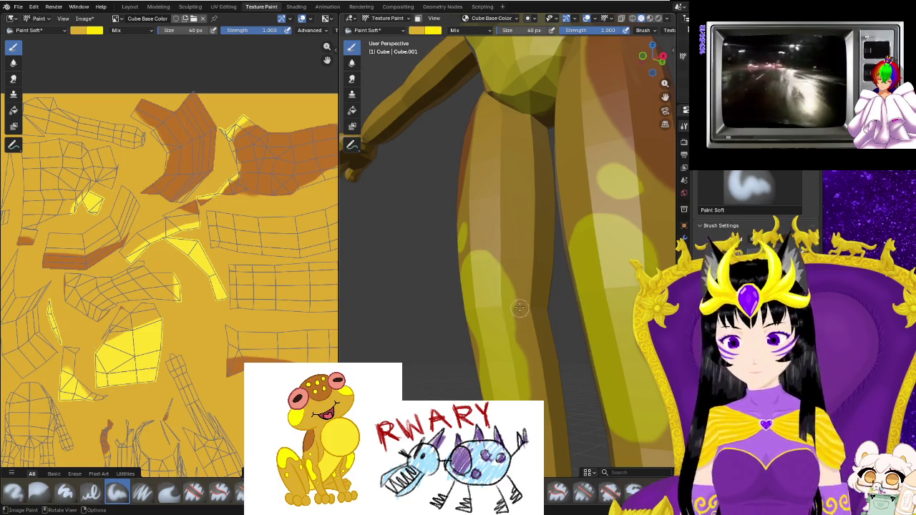
{"action": "scroll", "coordinate": [520, 336], "scroll_direction": "up", "scroll_amount": 3}
{"action": "scroll", "coordinate": [522, 315], "scroll_direction": "up", "scroll_amount": 2}
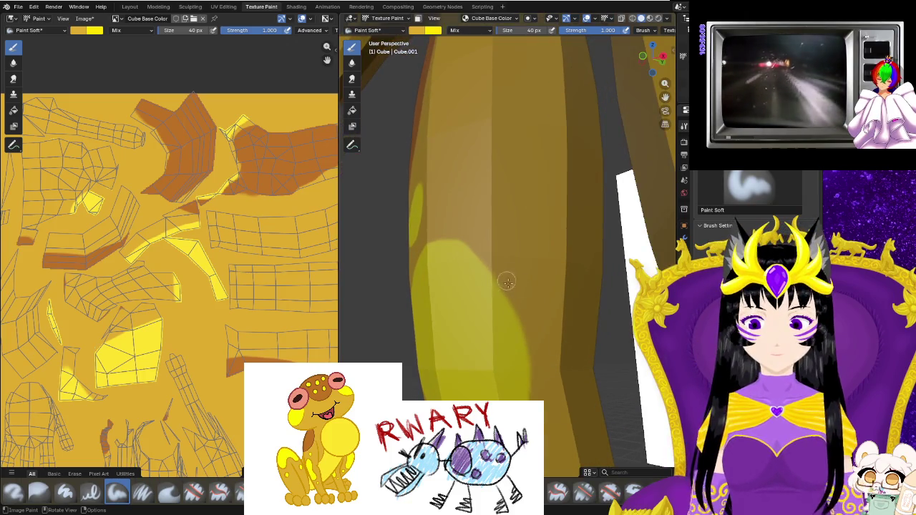
{"action": "scroll", "coordinate": [554, 465], "scroll_direction": "down", "scroll_amount": 2}
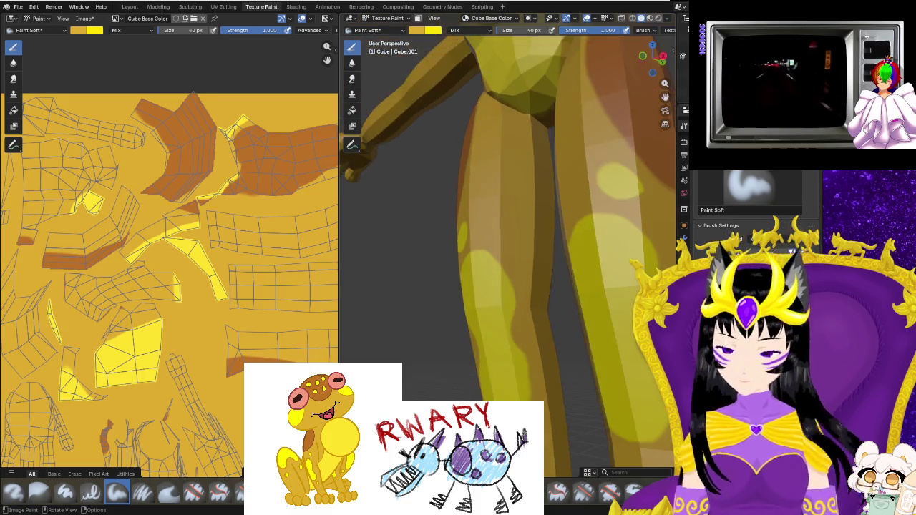
{"action": "scroll", "coordinate": [547, 430], "scroll_direction": "down", "scroll_amount": 2}
{"action": "scroll", "coordinate": [537, 369], "scroll_direction": "up", "scroll_amount": 1}
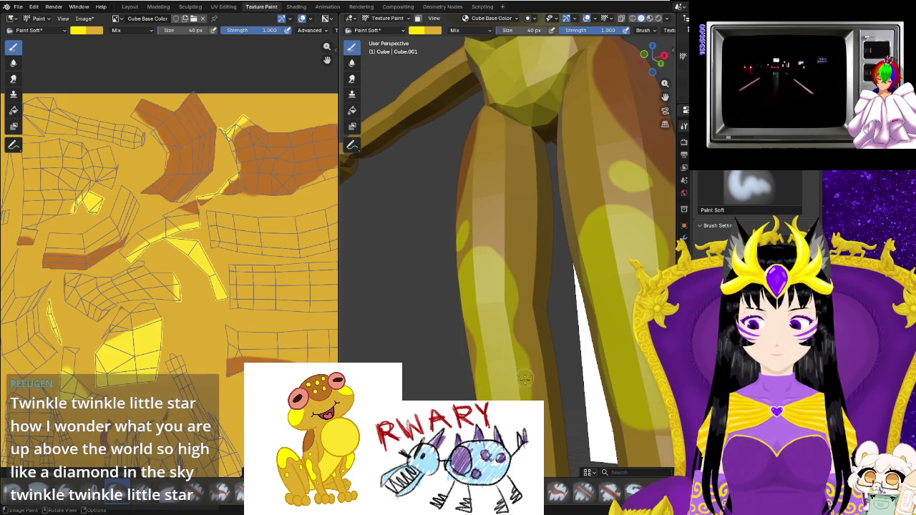
{"action": "middle_click_drag", "start_coordinate": [524, 375], "coordinate": [544, 358]}
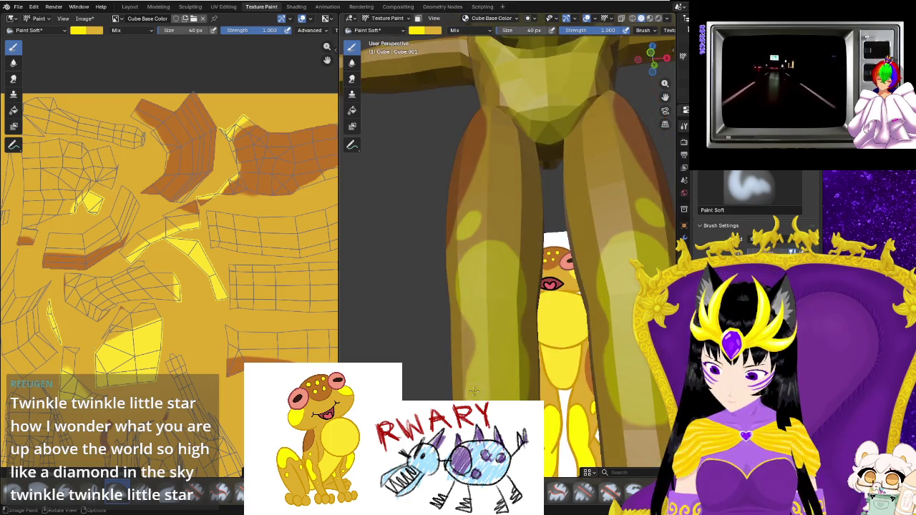
{"action": "mouse_move", "coordinate": [520, 399]}
{"action": "middle_mouse_down"}
{"action": "mouse_move", "coordinate": [501, 372]}
{"action": "mouse_move", "coordinate": [560, 406]}
{"action": "mouse_move", "coordinate": [588, 301]}
{"action": "middle_mouse_up"}
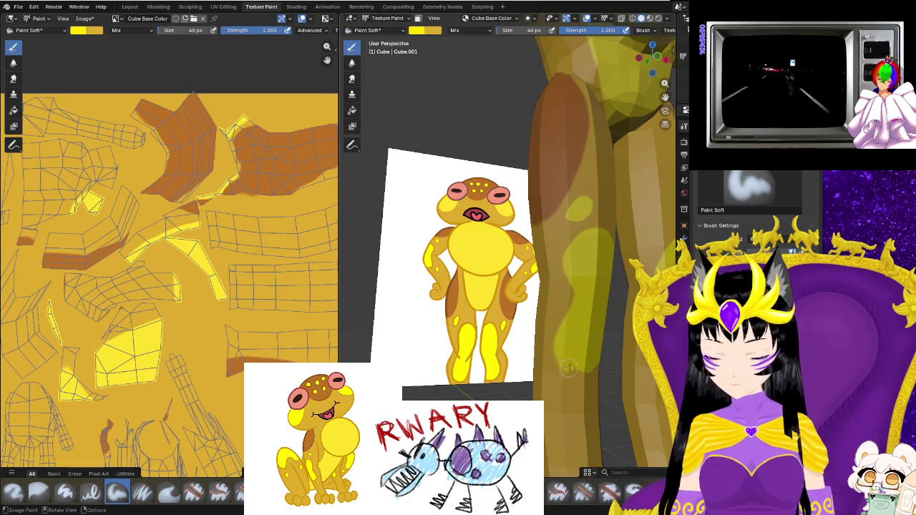
{"action": "middle_click_drag", "start_coordinate": [598, 369], "coordinate": [568, 261]}
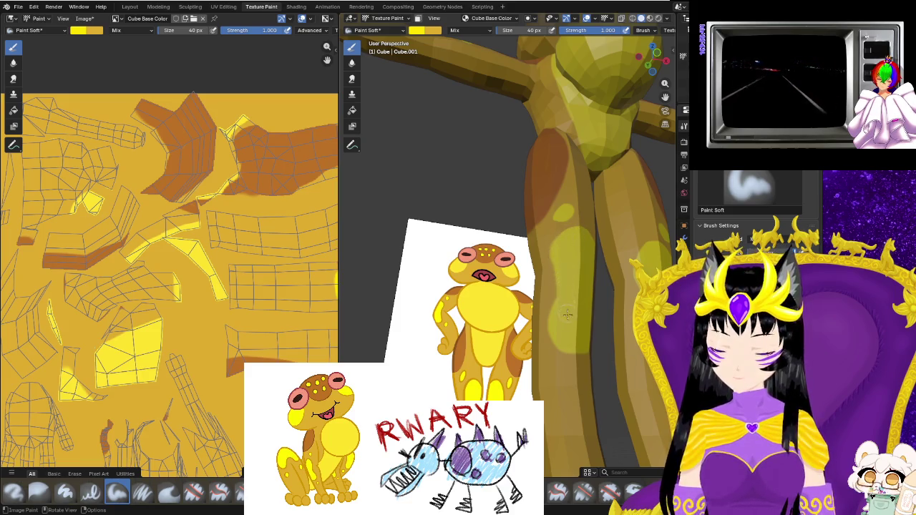
{"action": "middle_click_drag", "start_coordinate": [566, 313], "coordinate": [542, 365], "text": "shift"}
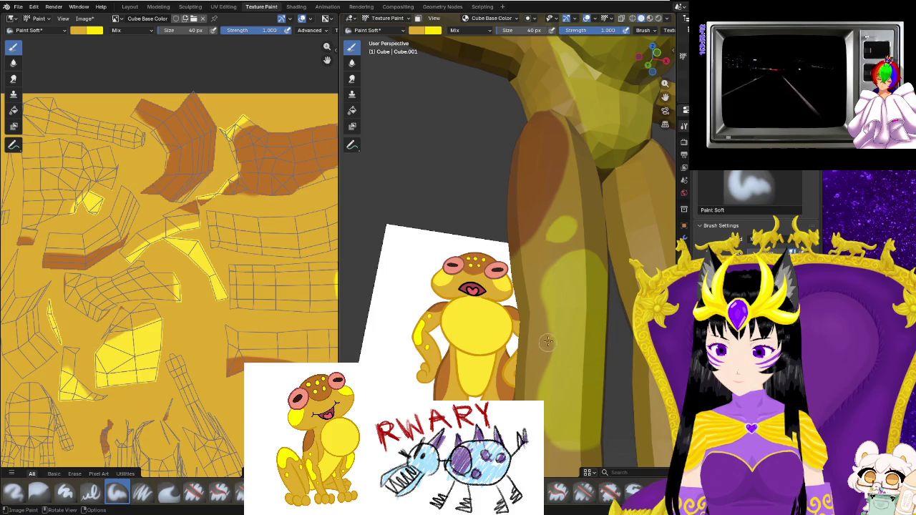
{"action": "middle_click_drag", "start_coordinate": [560, 269], "coordinate": [534, 306]}
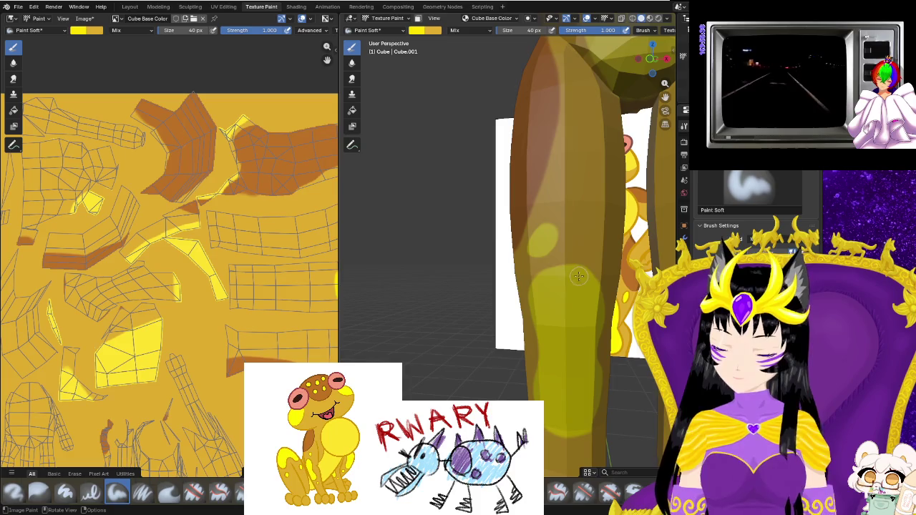
{"action": "scroll", "coordinate": [538, 295], "scroll_direction": "down", "scroll_amount": 2}
{"action": "scroll", "coordinate": [538, 294], "scroll_direction": "down", "scroll_amount": 3}
{"action": "mouse_move", "coordinate": [538, 295]}
{"action": "middle_mouse_down"}
{"action": "mouse_move", "coordinate": [505, 336]}
{"action": "mouse_move", "coordinate": [539, 338]}
{"action": "mouse_move", "coordinate": [536, 347]}
{"action": "middle_mouse_up"}
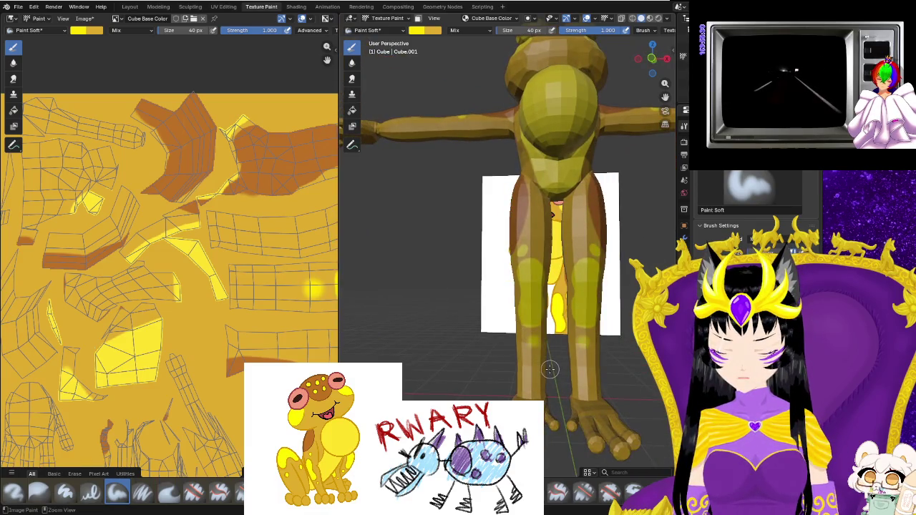
{"action": "middle_click_drag", "start_coordinate": [550, 368], "coordinate": [515, 301], "text": "ctrl"}
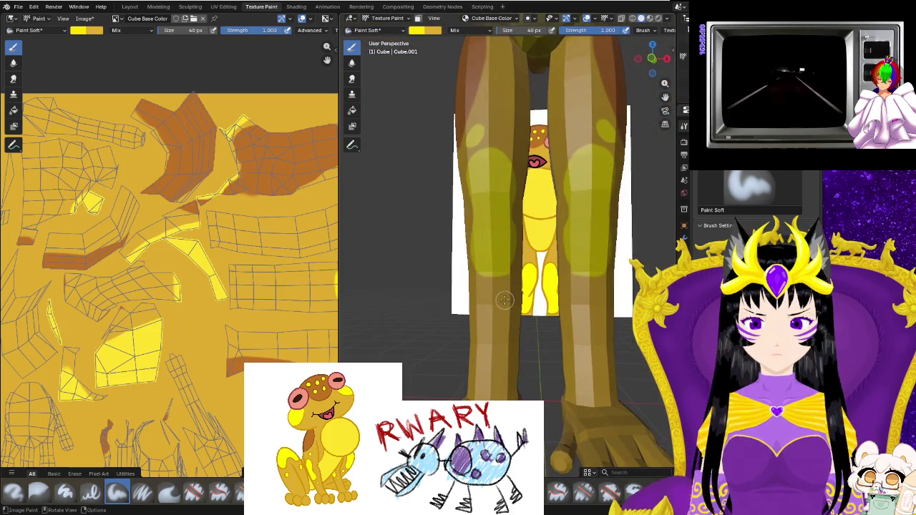
{"action": "scroll", "coordinate": [506, 299], "scroll_direction": "down", "scroll_amount": 2}
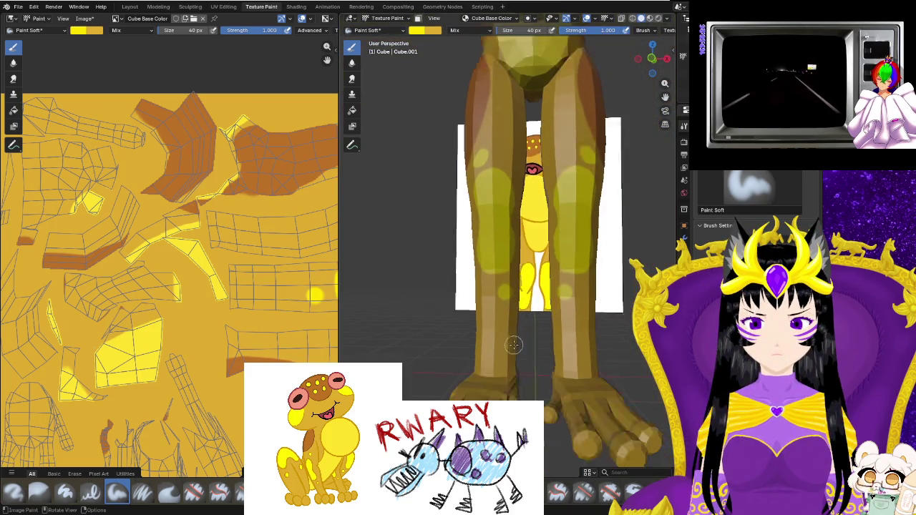
{"action": "scroll", "coordinate": [527, 364], "scroll_direction": "down", "scroll_amount": 3}
{"action": "mouse_move", "coordinate": [527, 364]}
{"action": "middle_mouse_down"}
{"action": "mouse_move", "coordinate": [605, 379]}
{"action": "mouse_move", "coordinate": [549, 309]}
{"action": "middle_mouse_up"}
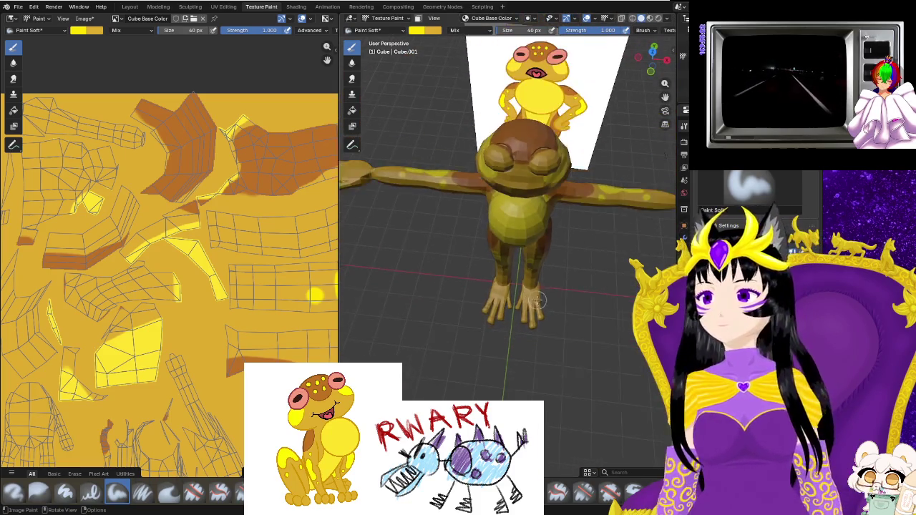
{"action": "scroll", "coordinate": [550, 309], "scroll_direction": "down", "scroll_amount": 2}
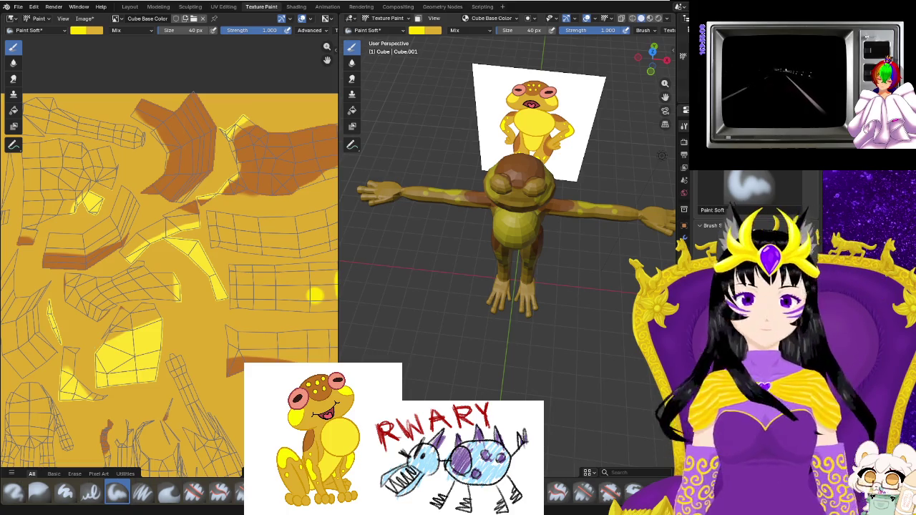
{"action": "scroll", "coordinate": [490, 175], "scroll_direction": "up", "scroll_amount": 4}
{"action": "mouse_move", "coordinate": [445, 241]}
{"action": "middle_mouse_down"}
{"action": "mouse_move", "coordinate": [498, 286]}
{"action": "mouse_move", "coordinate": [474, 252]}
{"action": "middle_mouse_up"}
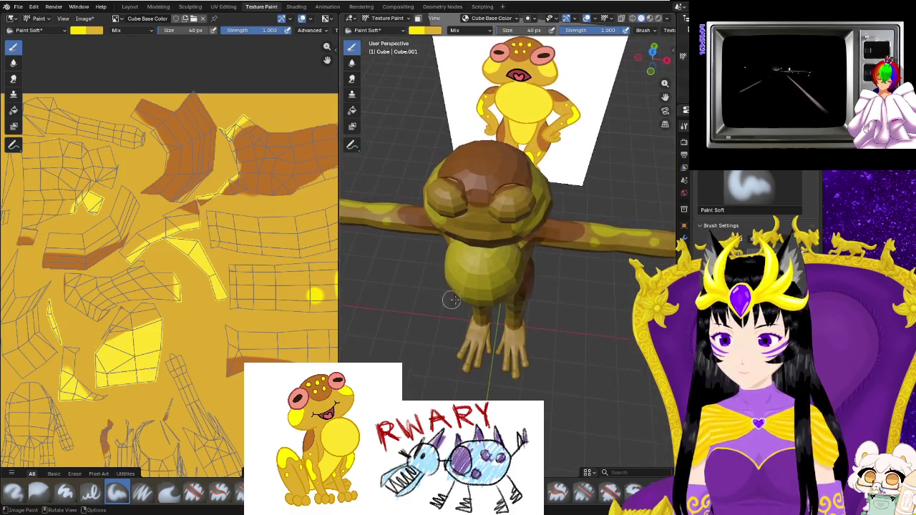
{"action": "left_click", "coordinate": [643, 19]}
{"action": "mouse_move", "coordinate": [479, 236]}
{"action": "middle_mouse_down"}
{"action": "mouse_move", "coordinate": [470, 250]}
{"action": "mouse_move", "coordinate": [673, 249]}
{"action": "mouse_move", "coordinate": [621, 98]}
{"action": "middle_mouse_up"}
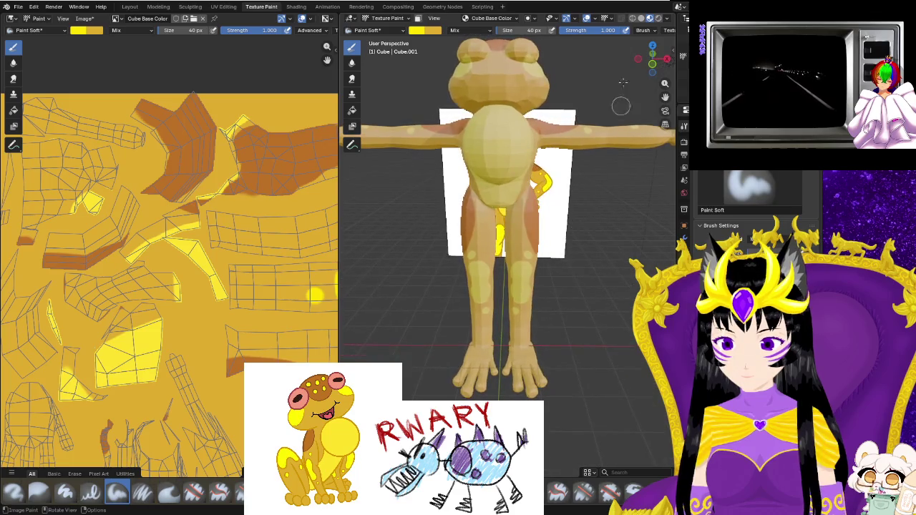
{"action": "left_click", "coordinate": [649, 18]}
{"action": "mouse_move", "coordinate": [554, 205]}
{"action": "middle_mouse_down"}
{"action": "mouse_move", "coordinate": [464, 243]}
{"action": "mouse_move", "coordinate": [534, 232]}
{"action": "mouse_move", "coordinate": [375, 209]}
{"action": "mouse_move", "coordinate": [634, 191]}
{"action": "middle_mouse_up"}
{"action": "middle_click_drag", "start_coordinate": [644, 29], "coordinate": [555, 263]}
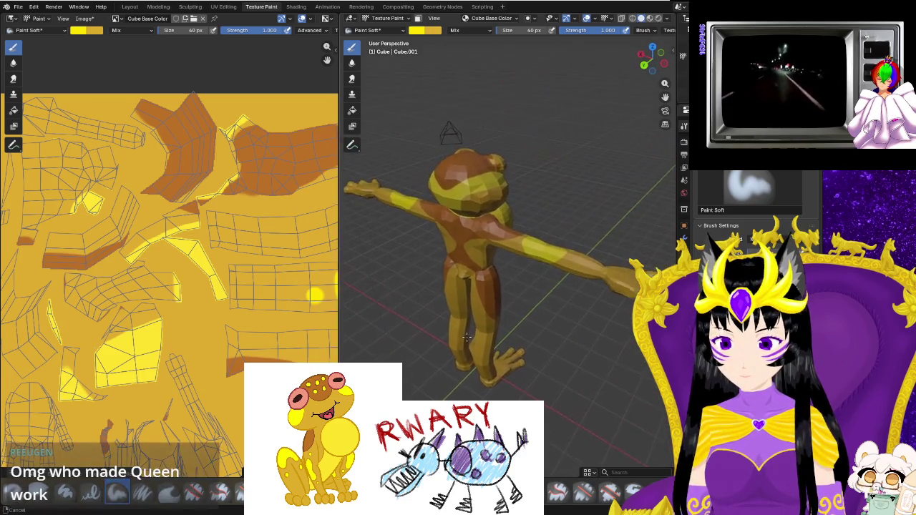
{"action": "mouse_move", "coordinate": [538, 247]}
{"action": "middle_mouse_down", "text": "ctrl"}
{"action": "mouse_move", "coordinate": [430, 342]}
{"action": "mouse_move", "coordinate": [523, 312]}
{"action": "mouse_move", "coordinate": [489, 325]}
{"action": "middle_mouse_up", "text": "ctrl"}
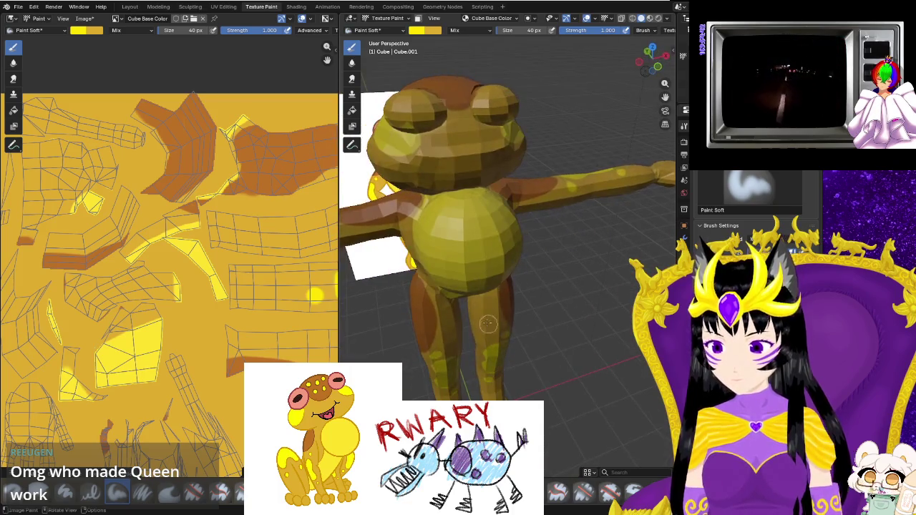
{"action": "left_click", "coordinate": [415, 32]}
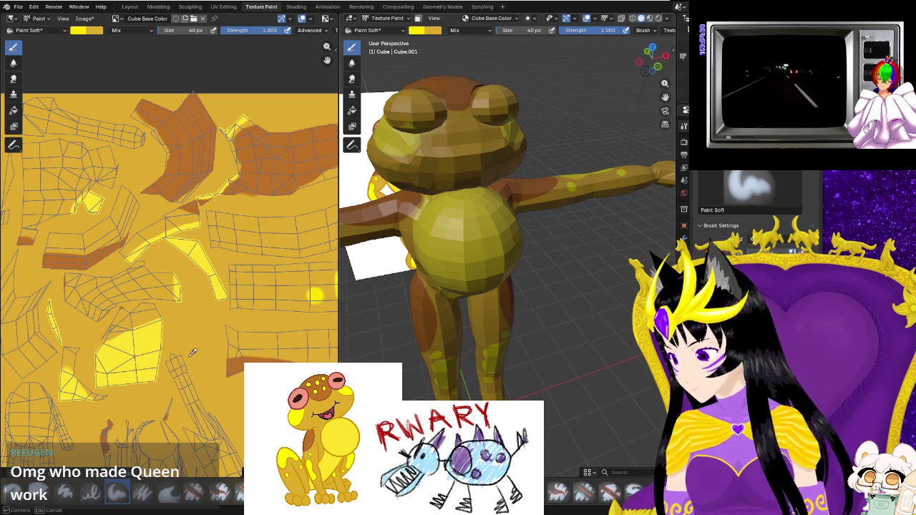
{"action": "middle_click_drag", "start_coordinate": [494, 307], "coordinate": [559, 321]}
{"action": "scroll", "coordinate": [522, 320], "scroll_direction": "up", "scroll_amount": 5}
{"action": "scroll", "coordinate": [523, 319], "scroll_direction": "up", "scroll_amount": 3}
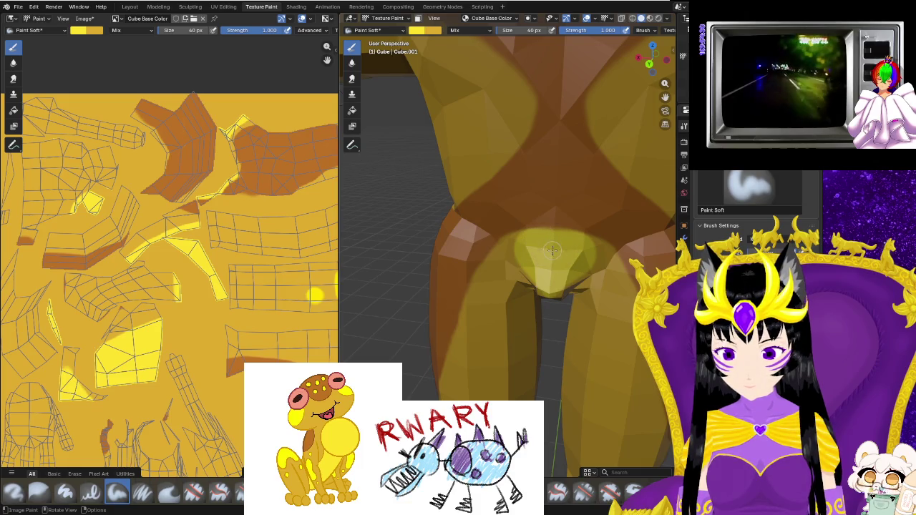
{"action": "middle_click_drag", "start_coordinate": [552, 250], "coordinate": [552, 241]}
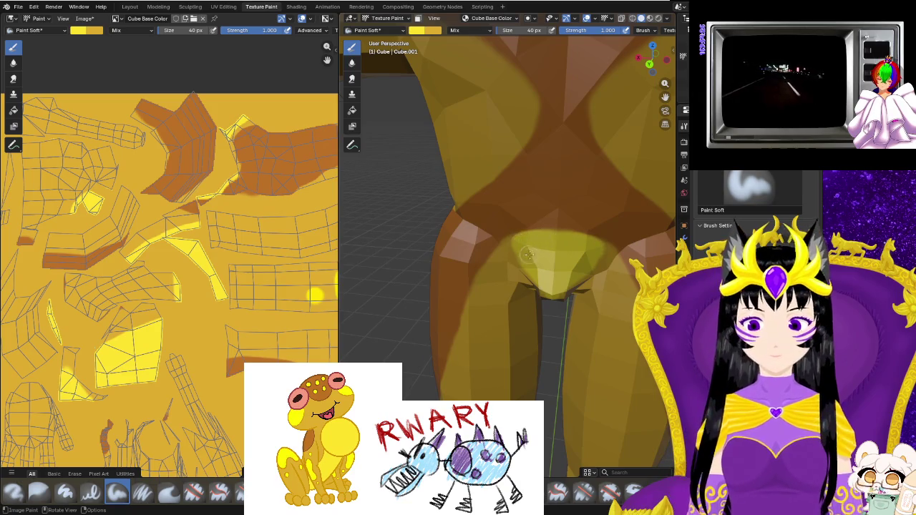
{"action": "middle_click_drag", "start_coordinate": [523, 259], "coordinate": [553, 231]}
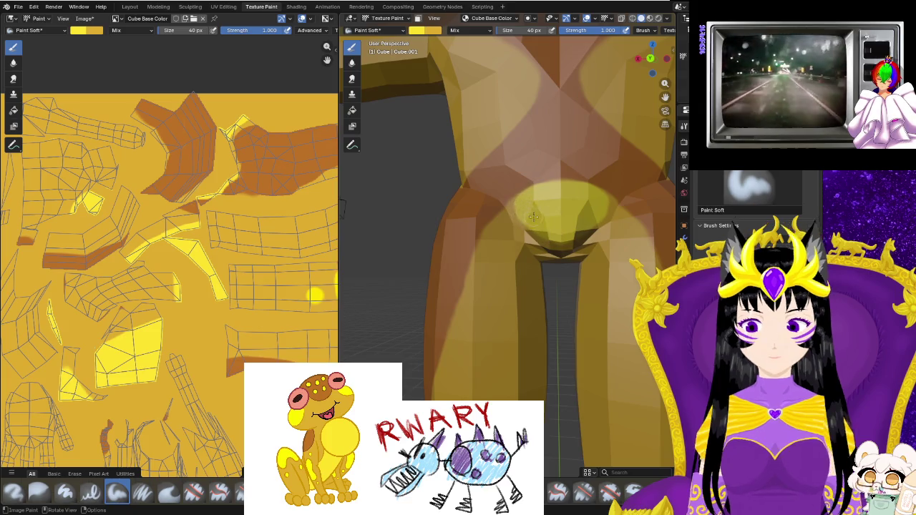
Paint a yellow arc along the curve of the frog's back, undoing a bad first stroke.
{"action": "middle_click_drag", "start_coordinate": [524, 199], "coordinate": [539, 228]}
{"action": "left_click_drag", "start_coordinate": [505, 196], "coordinate": [538, 149]}
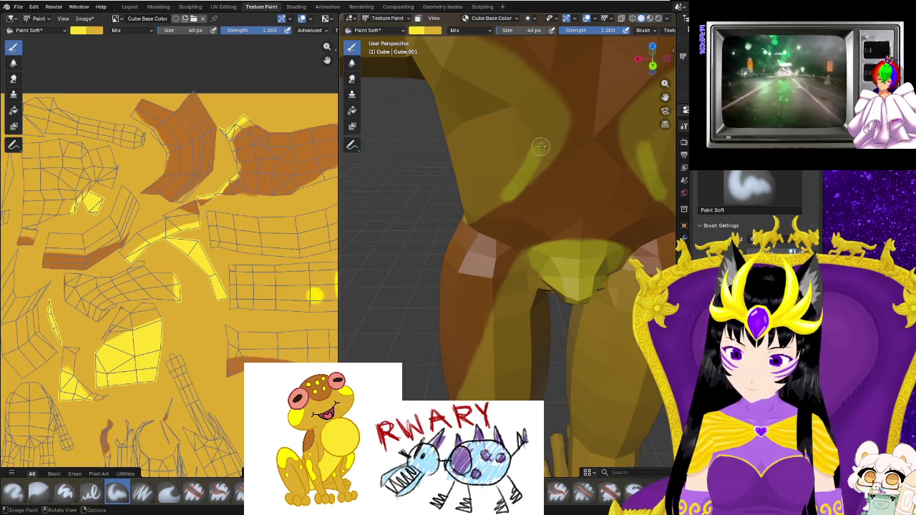
{"action": "key", "text": "ctrl+z"}
{"action": "mouse_move", "coordinate": [539, 137]}
{"action": "middle_mouse_down"}
{"action": "mouse_move", "coordinate": [532, 190]}
{"action": "mouse_move", "coordinate": [548, 248]}
{"action": "middle_mouse_up"}
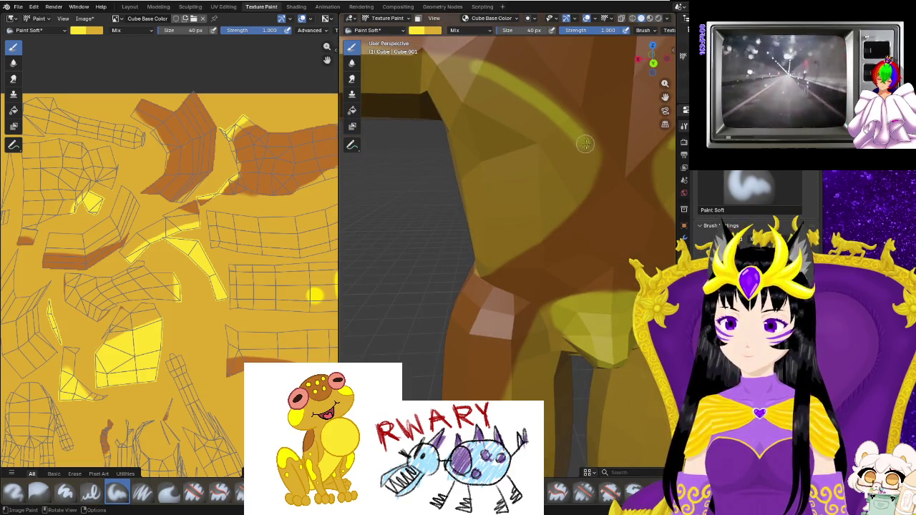
{"action": "left_click_drag", "start_coordinate": [542, 236], "coordinate": [558, 131]}
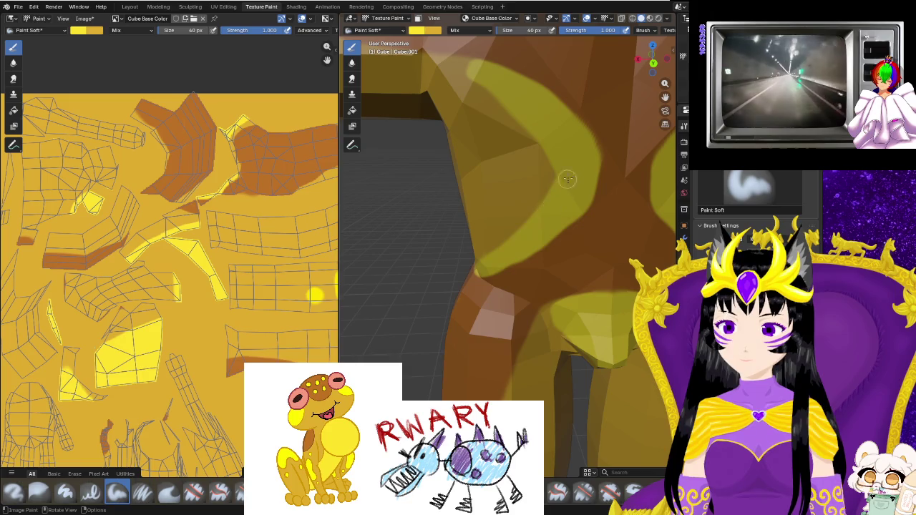
Zoom in on the torso and extend the yellow band across the back.
{"action": "middle_click_drag", "start_coordinate": [548, 205], "coordinate": [574, 207]}
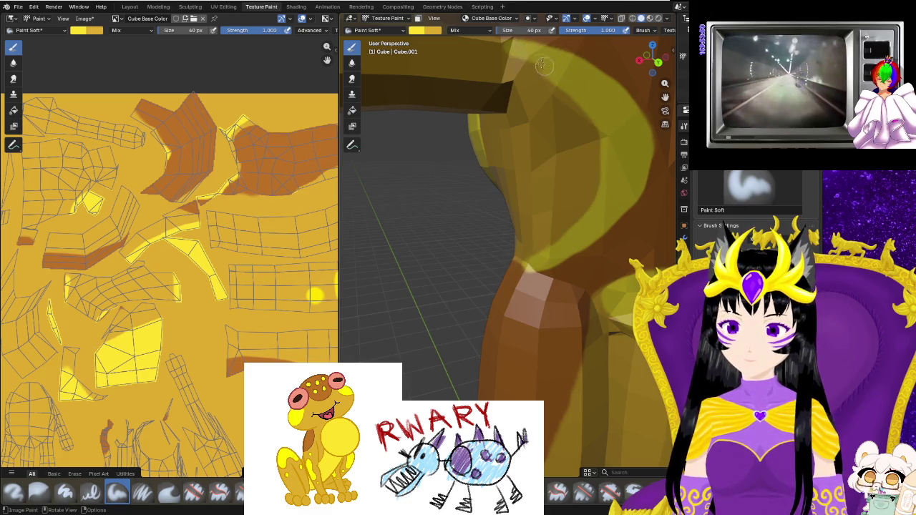
{"action": "mouse_move", "coordinate": [506, 48]}
{"action": "middle_mouse_down"}
{"action": "mouse_move", "coordinate": [532, 209]}
{"action": "mouse_move", "coordinate": [494, 180]}
{"action": "mouse_move", "coordinate": [526, 284]}
{"action": "middle_mouse_up"}
{"action": "scroll", "coordinate": [494, 181], "scroll_direction": "up", "scroll_amount": 5}
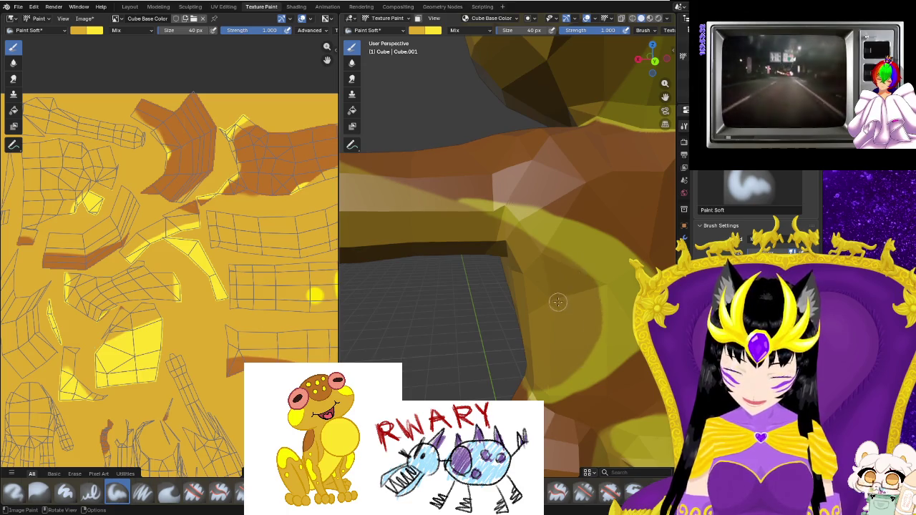
{"action": "scroll", "coordinate": [558, 301], "scroll_direction": "down", "scroll_amount": 5}
{"action": "mouse_move", "coordinate": [558, 302]}
{"action": "middle_mouse_down"}
{"action": "mouse_move", "coordinate": [521, 363]}
{"action": "mouse_move", "coordinate": [553, 338]}
{"action": "middle_mouse_up"}
{"action": "scroll", "coordinate": [521, 362], "scroll_direction": "up", "scroll_amount": 3}
{"action": "scroll", "coordinate": [521, 362], "scroll_direction": "up", "scroll_amount": 2}
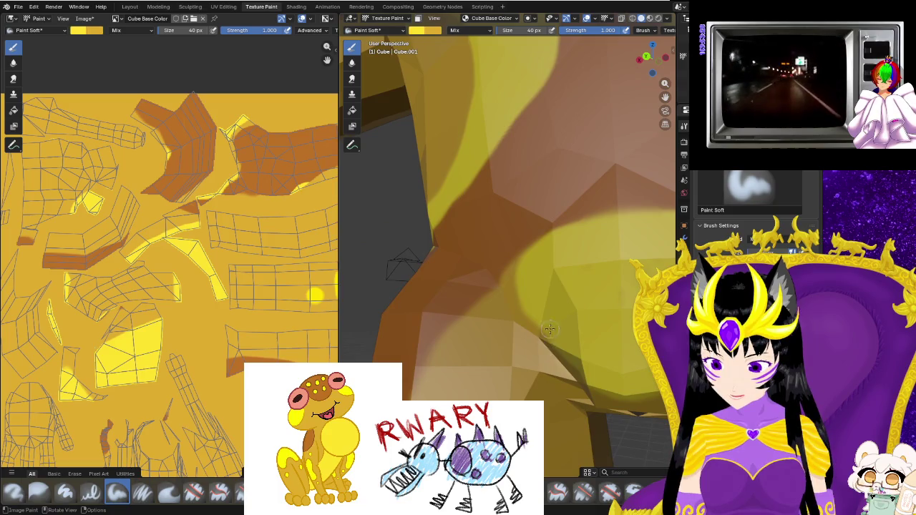
{"action": "left_click_drag", "start_coordinate": [507, 304], "coordinate": [527, 263]}
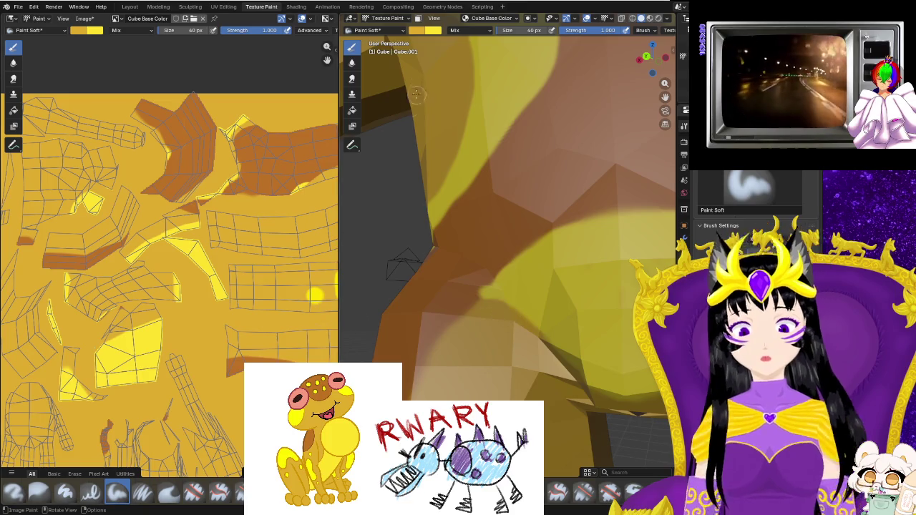
Eyedrop the back's brown as brush colour and paint brown along the yellow band's edges.
{"action": "left_click", "coordinate": [433, 30]}
{"action": "left_click", "coordinate": [506, 174]}
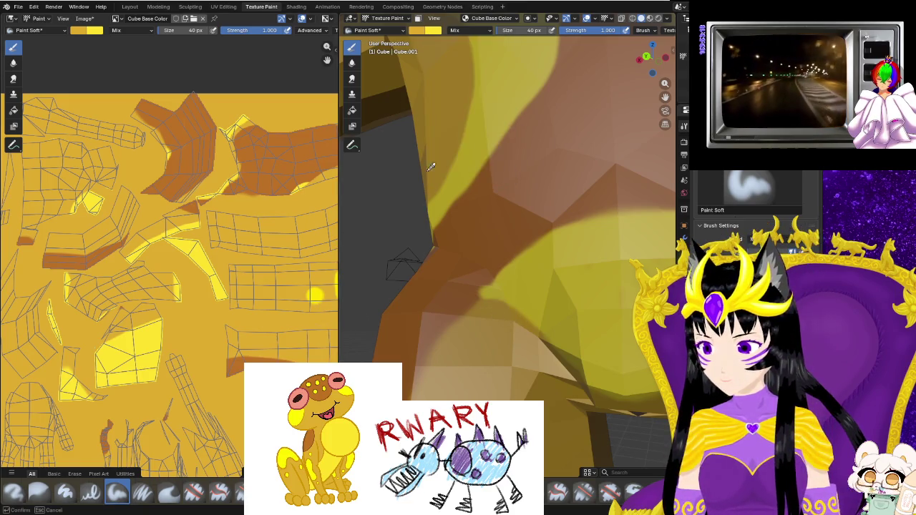
{"action": "left_click", "coordinate": [481, 260]}
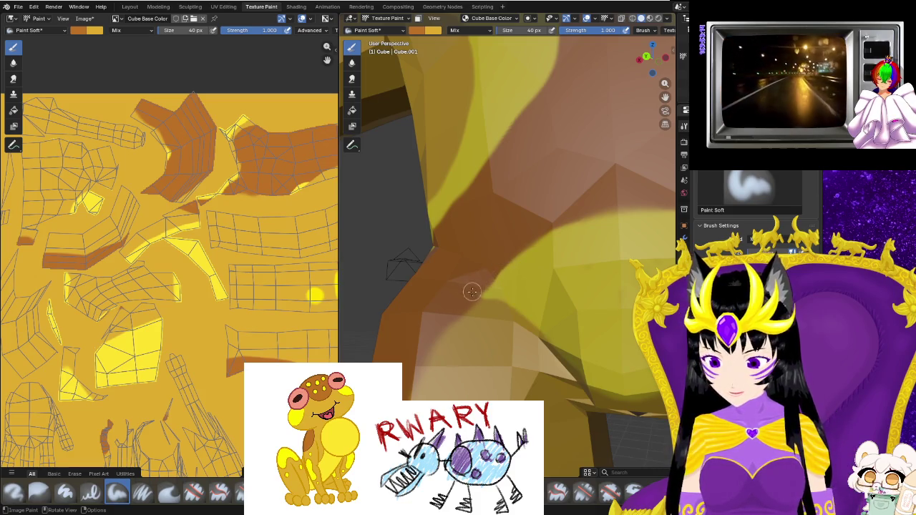
{"action": "mouse_move", "coordinate": [539, 217]}
{"action": "middle_mouse_down"}
{"action": "mouse_move", "coordinate": [583, 347]}
{"action": "mouse_move", "coordinate": [480, 246]}
{"action": "middle_mouse_up"}
{"action": "scroll", "coordinate": [584, 347], "scroll_direction": "up", "scroll_amount": 3}
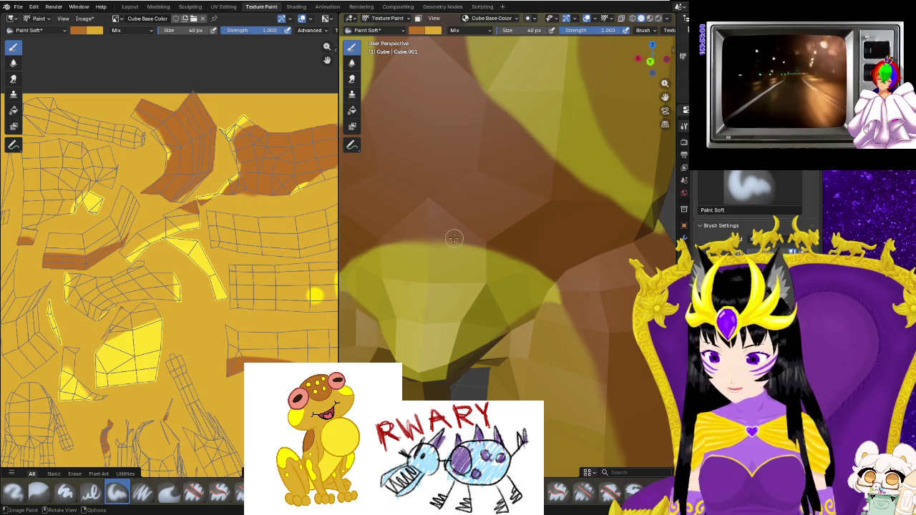
{"action": "left_click_drag", "start_coordinate": [387, 243], "coordinate": [489, 245]}
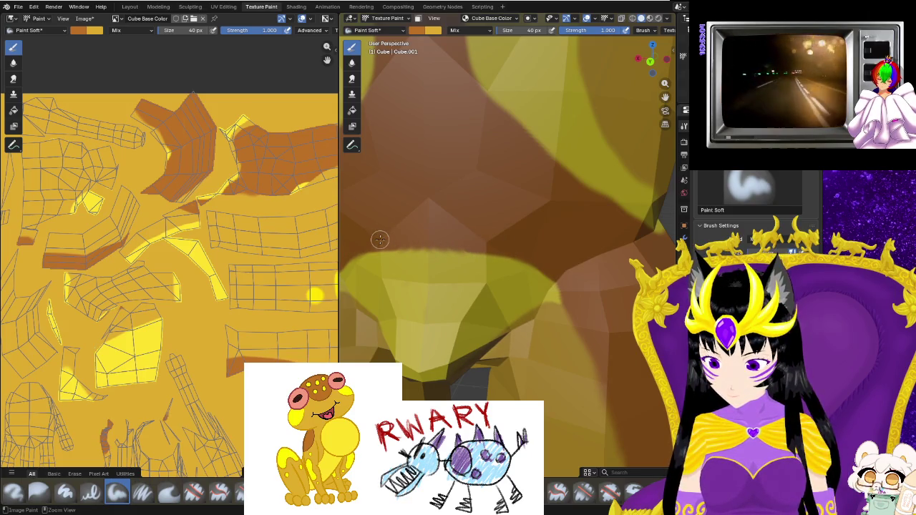
{"action": "left_click_drag", "start_coordinate": [378, 239], "coordinate": [563, 280]}
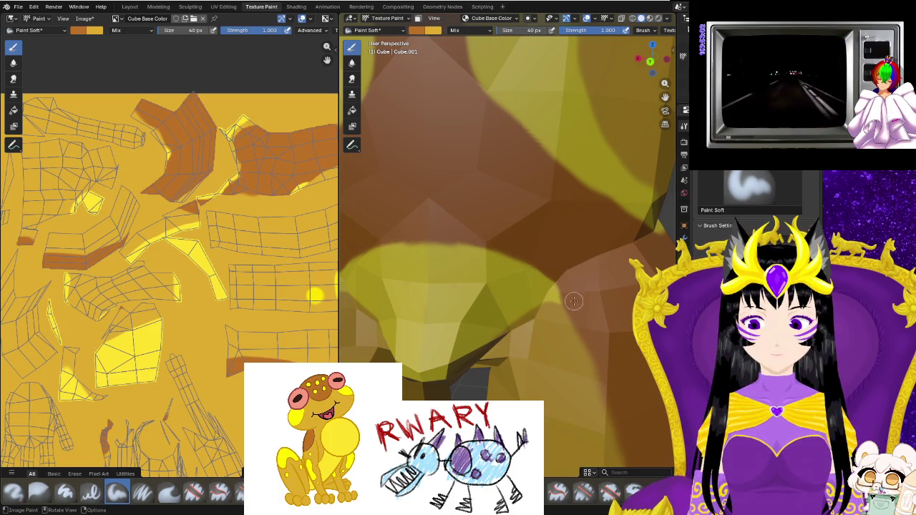
Orbit out to a three-quarter and front view to check the painted back bands.
{"action": "scroll", "coordinate": [556, 281], "scroll_direction": "down", "scroll_amount": 5}
{"action": "middle_click_drag", "start_coordinate": [556, 280], "coordinate": [521, 341]}
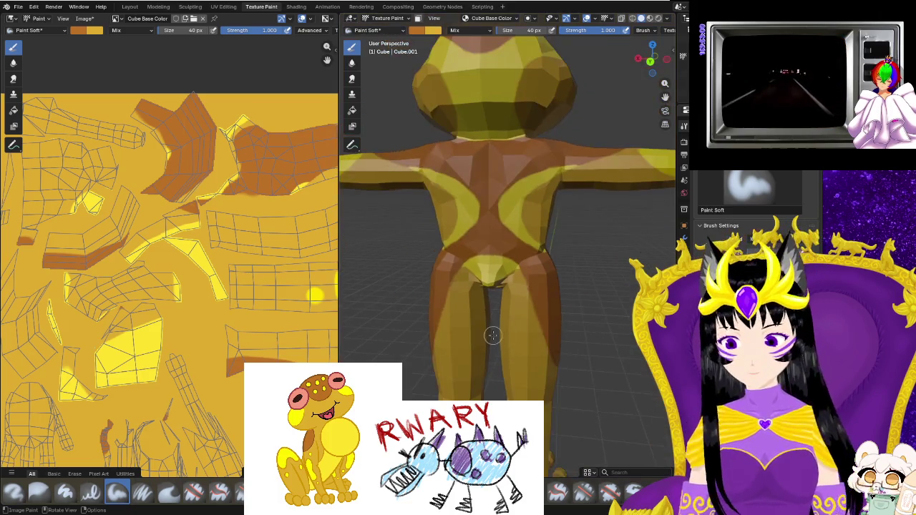
{"action": "scroll", "coordinate": [518, 337], "scroll_direction": "up", "scroll_amount": 4}
{"action": "mouse_move", "coordinate": [518, 345]}
{"action": "middle_mouse_down"}
{"action": "mouse_move", "coordinate": [457, 348]}
{"action": "mouse_move", "coordinate": [518, 338]}
{"action": "mouse_move", "coordinate": [435, 335]}
{"action": "middle_mouse_up"}
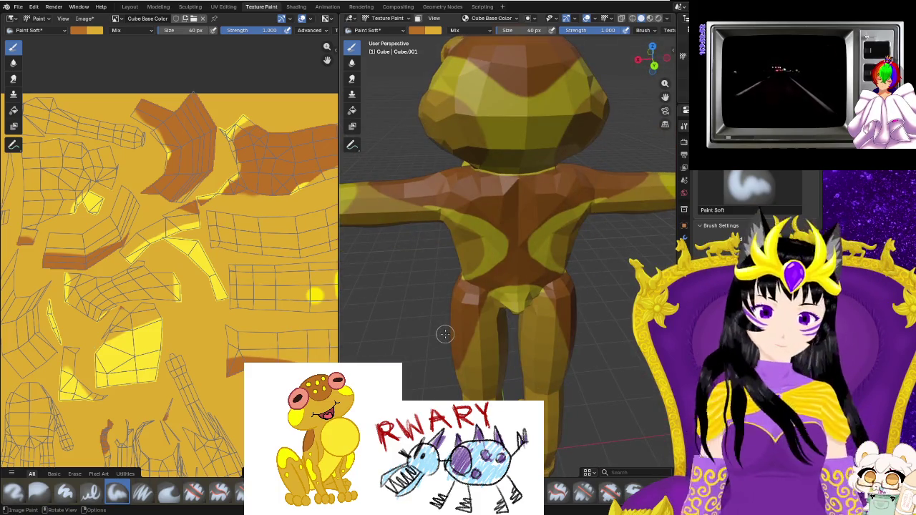
{"action": "middle_click_drag", "start_coordinate": [444, 335], "coordinate": [525, 365]}
{"action": "middle_click_drag", "start_coordinate": [634, 353], "coordinate": [519, 368]}
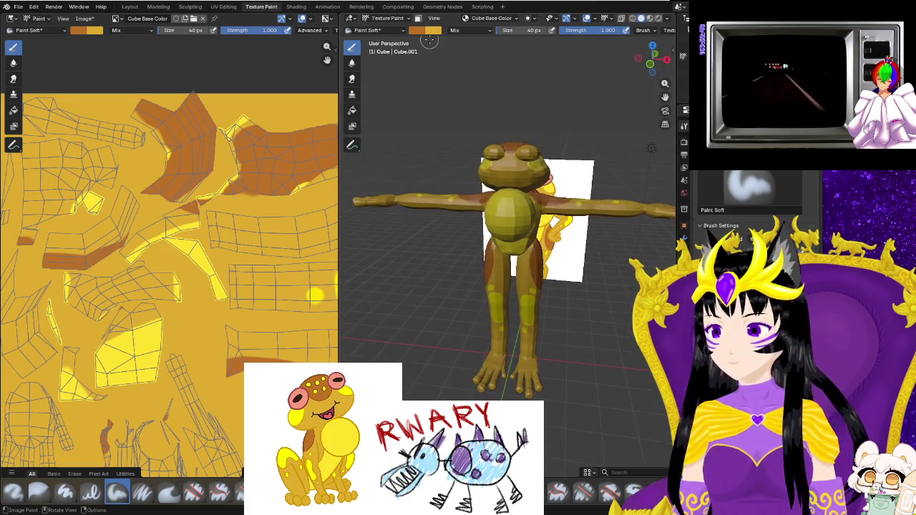
{"action": "left_click", "coordinate": [420, 30]}
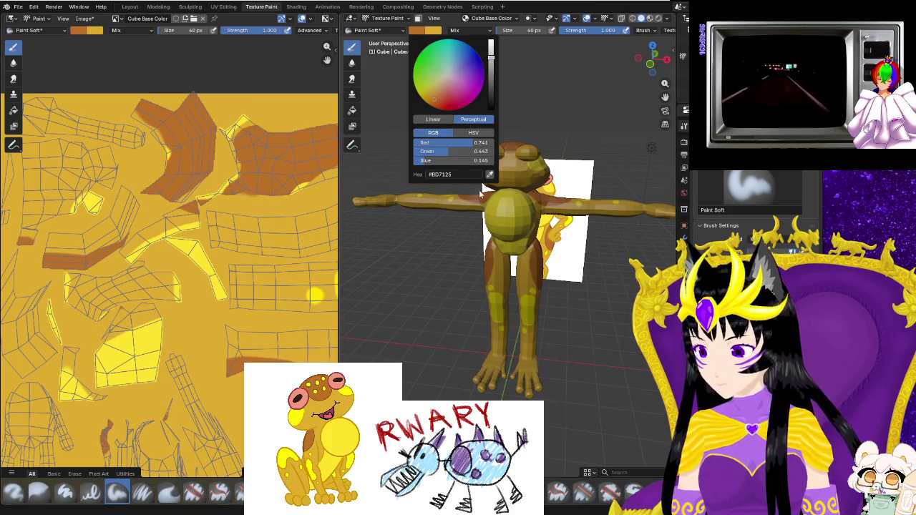
Set the brush to the texture's yellow #E0CD00, replacing orange.
{"action": "left_click", "coordinate": [490, 175]}
{"action": "left_click", "coordinate": [308, 108]}
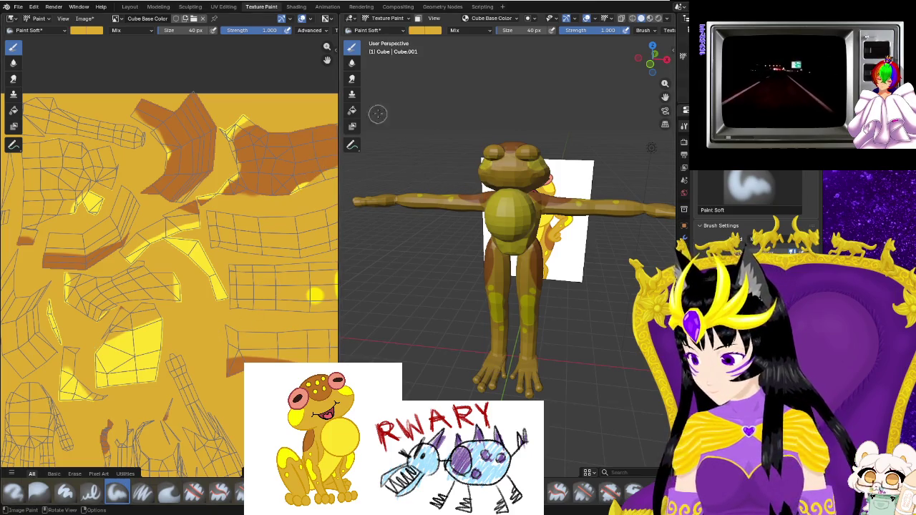
{"action": "left_click", "coordinate": [413, 32]}
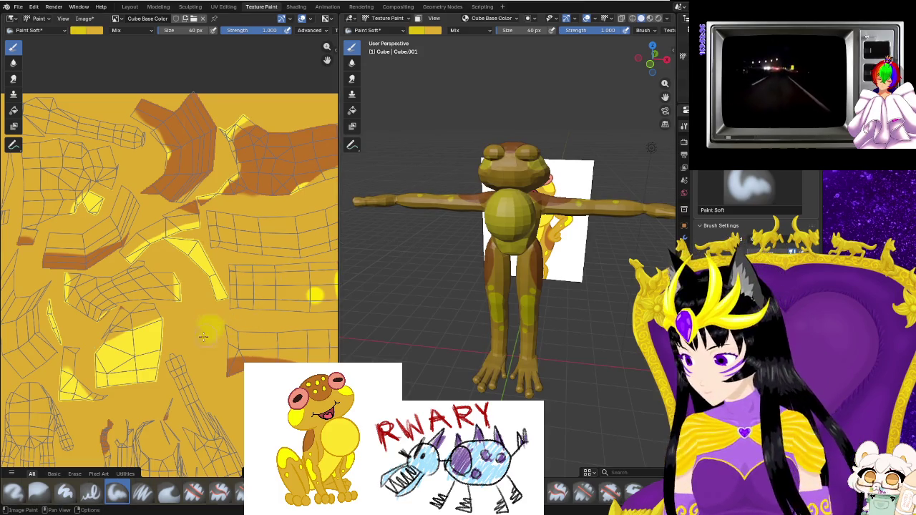
{"action": "middle_click_drag", "start_coordinate": [465, 372], "coordinate": [526, 355]}
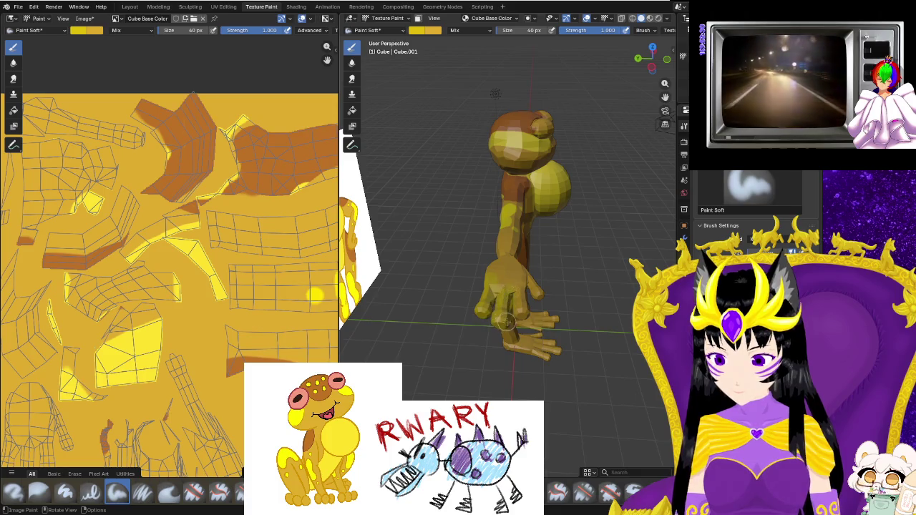
{"action": "mouse_move", "coordinate": [491, 281]}
{"action": "middle_mouse_down"}
{"action": "mouse_move", "coordinate": [480, 327]}
{"action": "mouse_move", "coordinate": [456, 268]}
{"action": "mouse_move", "coordinate": [530, 330]}
{"action": "mouse_move", "coordinate": [549, 98]}
{"action": "middle_mouse_up"}
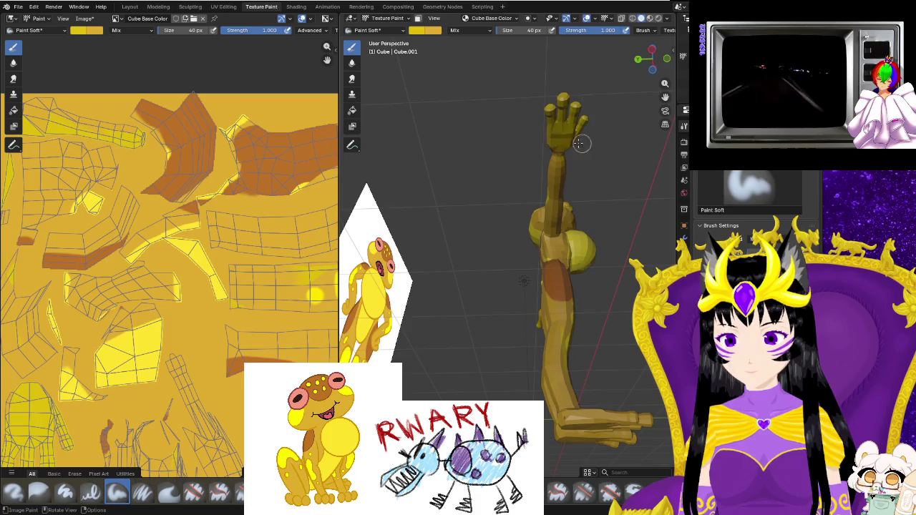
{"action": "middle_click_drag", "start_coordinate": [565, 155], "coordinate": [460, 262]}
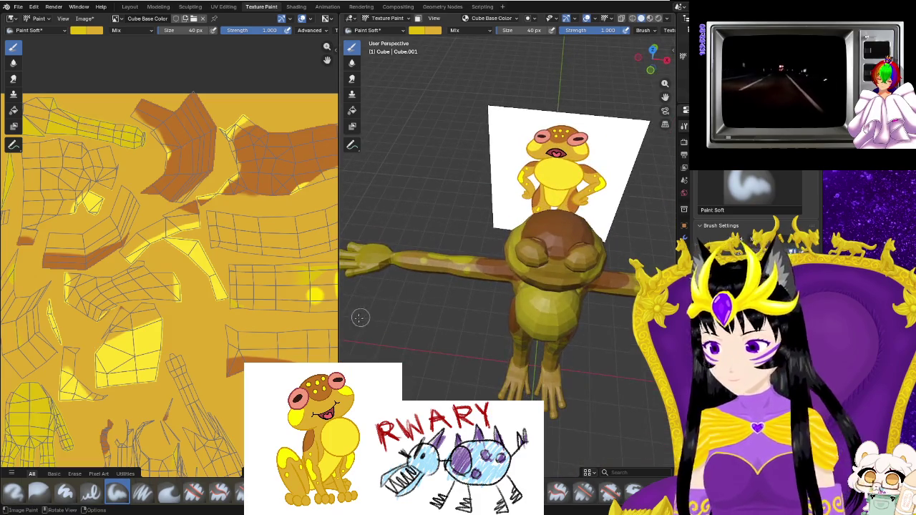
Zoom and orbit to a side view of the frog.
{"action": "scroll", "coordinate": [255, 321], "scroll_direction": "down", "scroll_amount": 1}
{"action": "scroll", "coordinate": [255, 322], "scroll_direction": "down", "scroll_amount": 1}
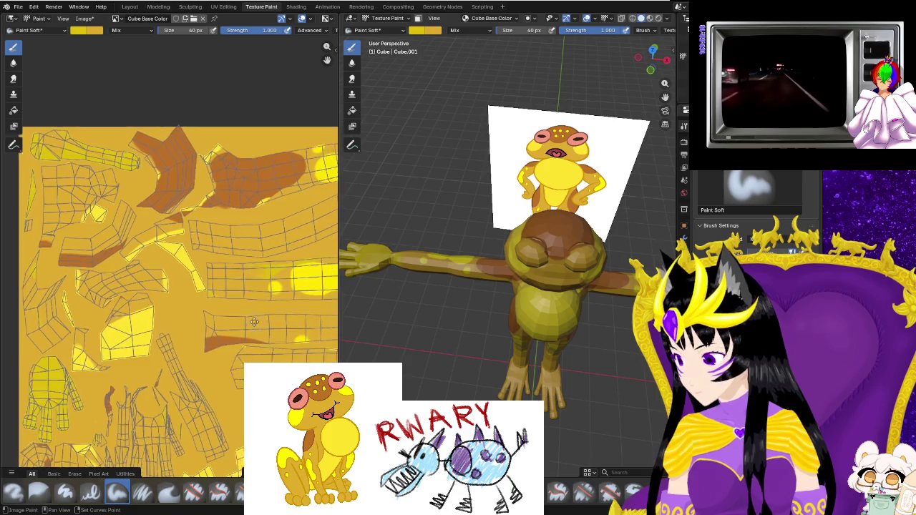
{"action": "scroll", "coordinate": [255, 321], "scroll_direction": "up", "scroll_amount": 2}
{"action": "scroll", "coordinate": [215, 327], "scroll_direction": "up", "scroll_amount": 2}
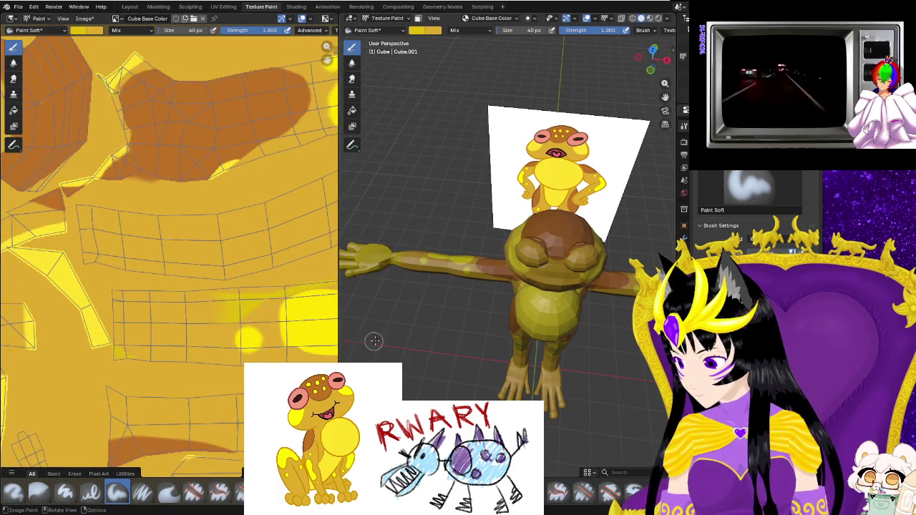
{"action": "middle_click_drag", "start_coordinate": [372, 341], "coordinate": [520, 293]}
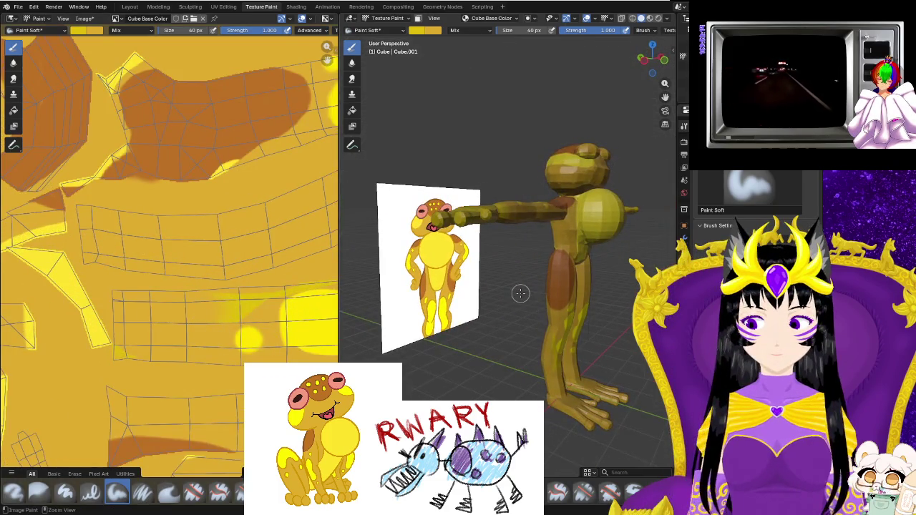
Close in on the raised arm's hand, test a yellow dab on the palm, and undo it.
{"action": "middle_click_drag", "start_coordinate": [521, 293], "coordinate": [530, 138]}
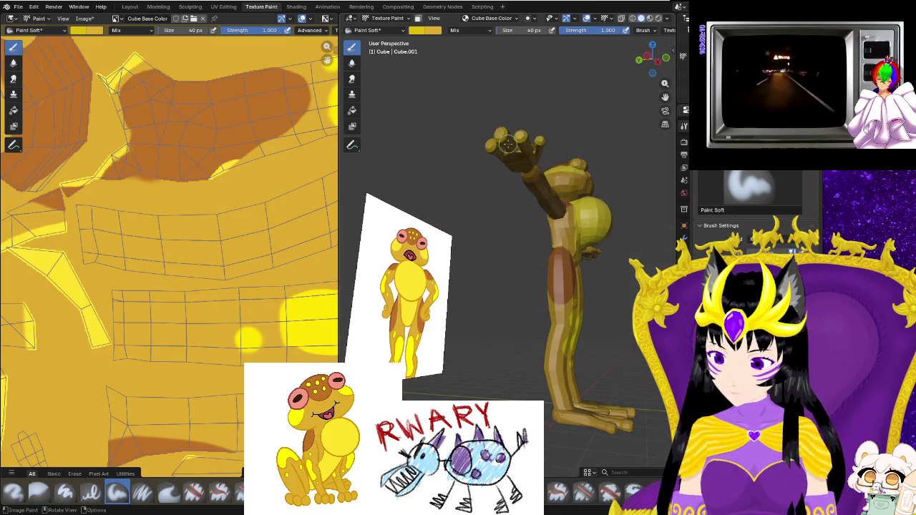
{"action": "mouse_move", "coordinate": [503, 244]}
{"action": "middle_mouse_down"}
{"action": "mouse_move", "coordinate": [513, 374]}
{"action": "mouse_move", "coordinate": [480, 357]}
{"action": "middle_mouse_up"}
{"action": "mouse_move", "coordinate": [424, 321]}
{"action": "middle_mouse_down"}
{"action": "mouse_move", "coordinate": [504, 399]}
{"action": "mouse_move", "coordinate": [487, 379]}
{"action": "middle_mouse_up"}
{"action": "scroll", "coordinate": [457, 351], "scroll_direction": "up", "scroll_amount": 5}
{"action": "left_click", "coordinate": [429, 304]}
{"action": "key", "text": "ctrl+z"}
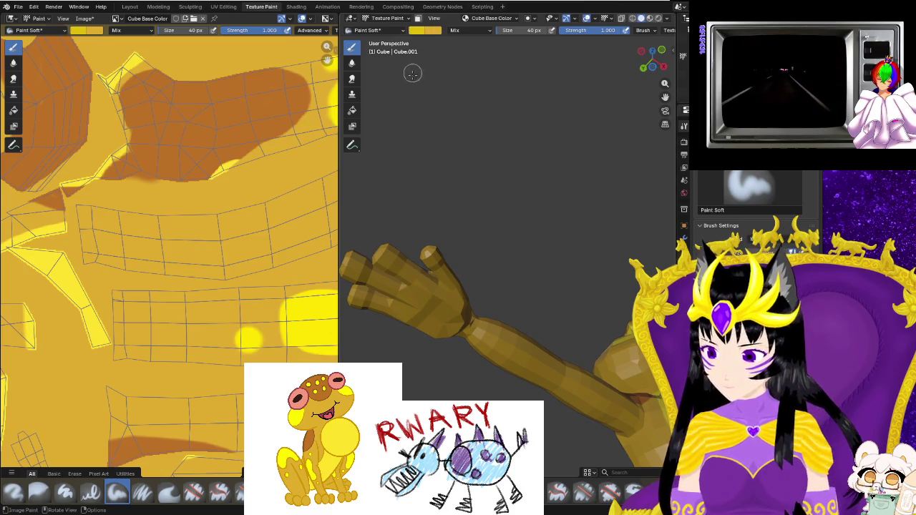
{"action": "left_click", "coordinate": [414, 29]}
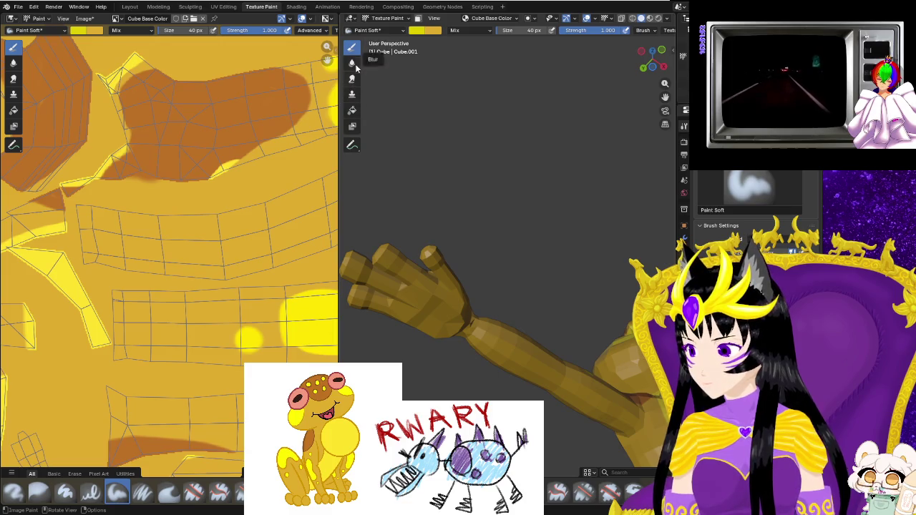
Sample a brighter yellow from the UV image and paint the hand's thumb and palm.
{"action": "left_click", "coordinate": [422, 29]}
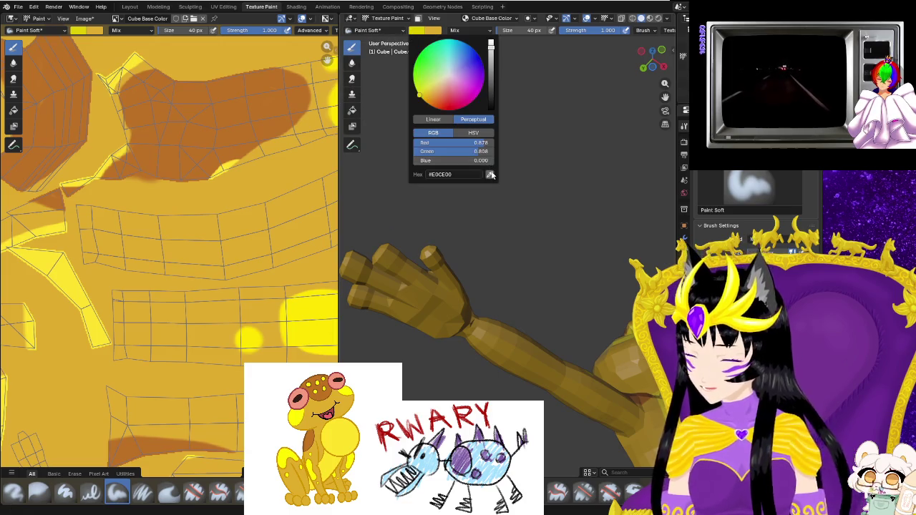
{"action": "left_click", "coordinate": [491, 174]}
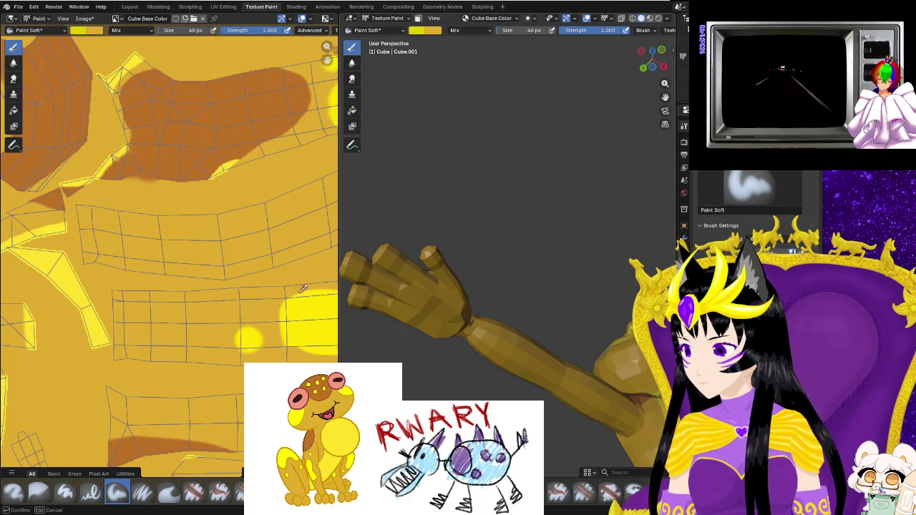
{"action": "left_click", "coordinate": [75, 280]}
{"action": "scroll", "coordinate": [198, 297], "scroll_direction": "down", "scroll_amount": 4}
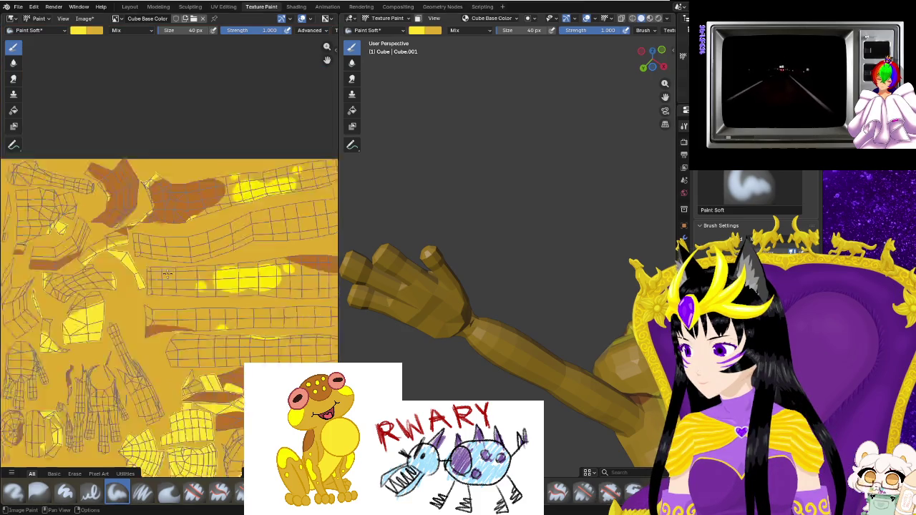
{"action": "scroll", "coordinate": [197, 297], "scroll_direction": "down", "scroll_amount": 2}
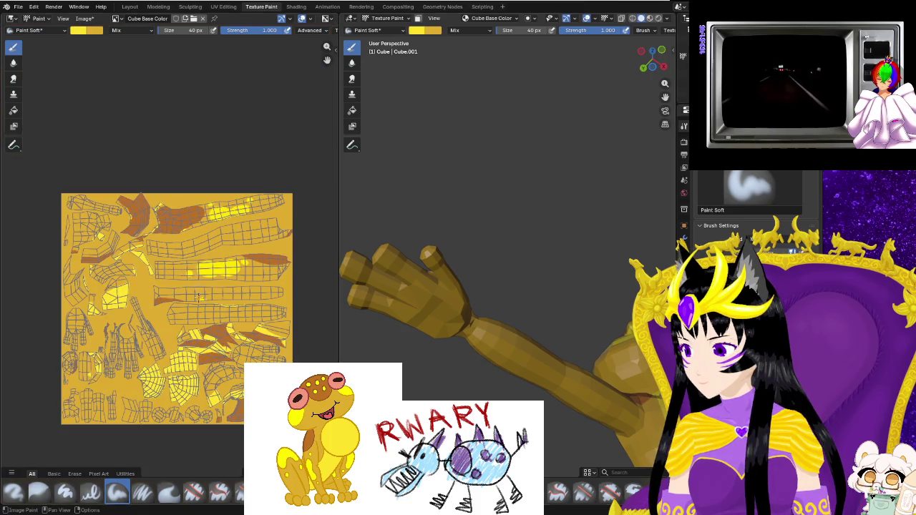
{"action": "left_click", "coordinate": [433, 30]}
{"action": "left_click", "coordinate": [491, 175]}
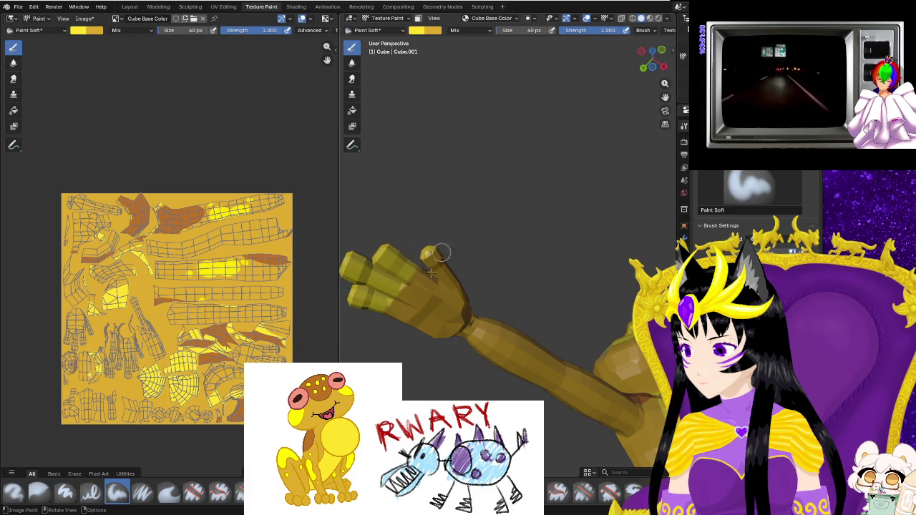
{"action": "left_click_drag", "start_coordinate": [444, 245], "coordinate": [414, 330]}
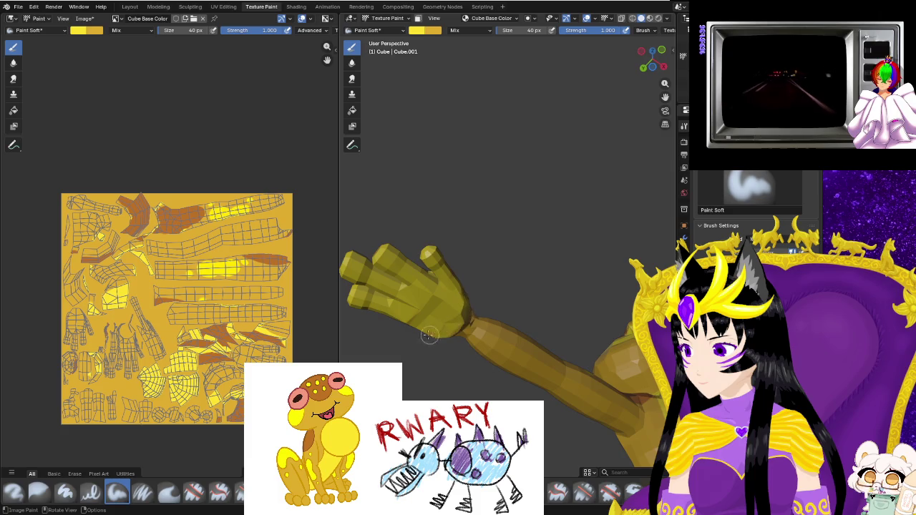
Orbit back toward a front view and change the brush colour to orange #FFA400.
{"action": "middle_click_drag", "start_coordinate": [445, 304], "coordinate": [494, 315]}
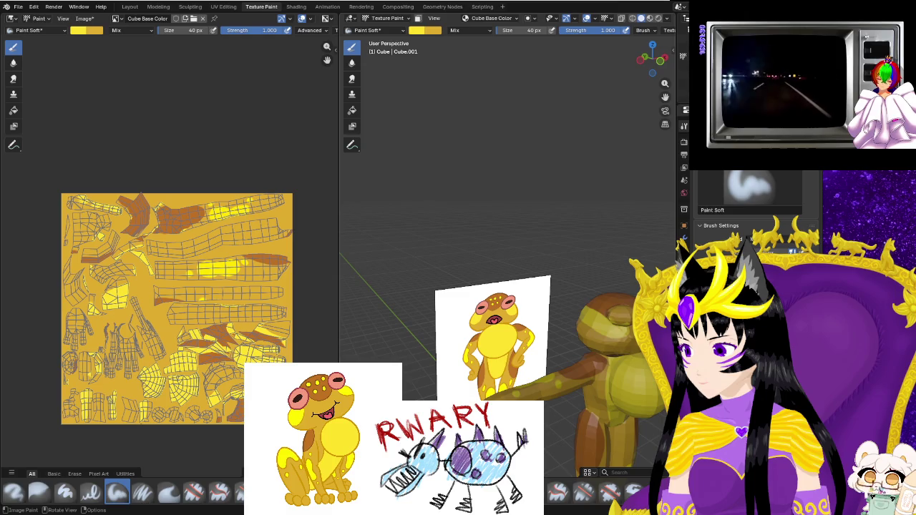
{"action": "middle_click_drag", "start_coordinate": [494, 315], "coordinate": [610, 405]}
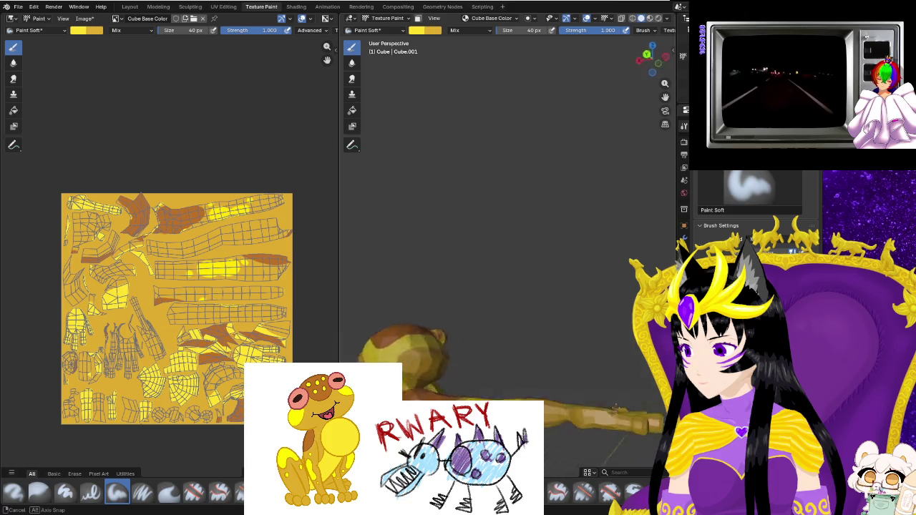
{"action": "mouse_move", "coordinate": [613, 422]}
{"action": "middle_mouse_down"}
{"action": "mouse_move", "coordinate": [572, 401]}
{"action": "mouse_move", "coordinate": [544, 322]}
{"action": "mouse_move", "coordinate": [460, 397]}
{"action": "middle_mouse_up"}
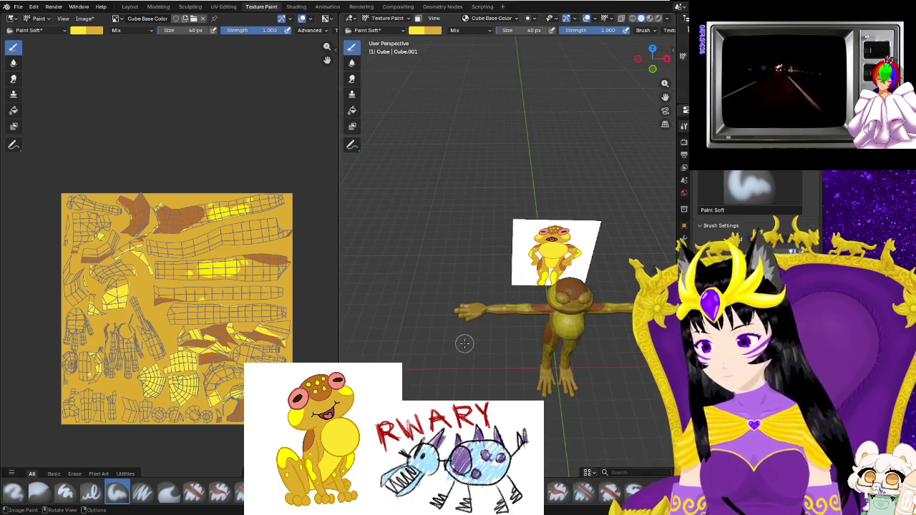
{"action": "left_click", "coordinate": [425, 30]}
{"action": "left_click_drag", "start_coordinate": [425, 95], "coordinate": [427, 102]}
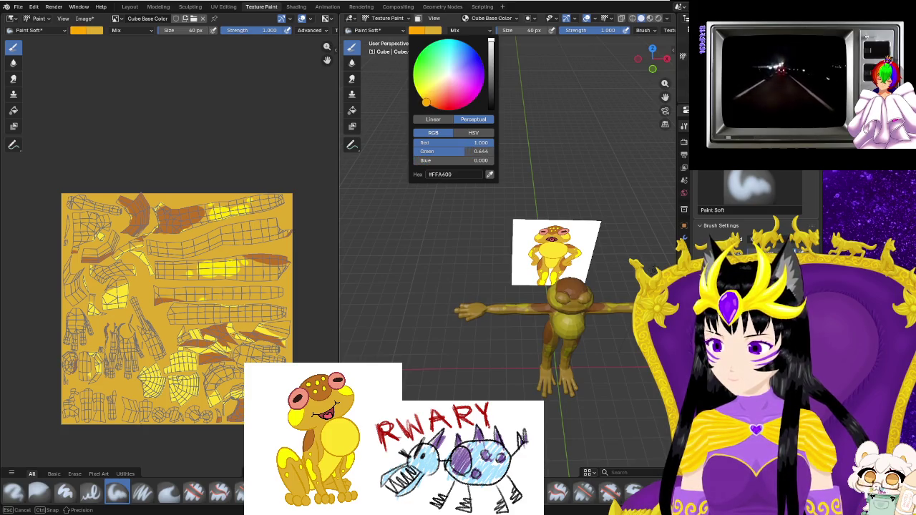
Zoom into the frog's hand and paint the palm and fingertips orange.
{"action": "scroll", "coordinate": [398, 355], "scroll_direction": "up", "scroll_amount": 2}
{"action": "scroll", "coordinate": [398, 356], "scroll_direction": "up", "scroll_amount": 3}
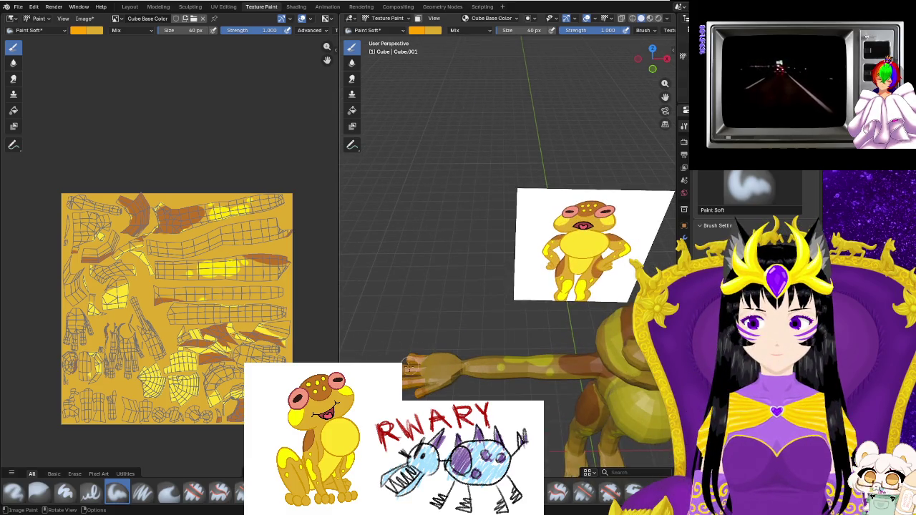
{"action": "middle_click_drag", "start_coordinate": [399, 356], "coordinate": [501, 301]}
{"action": "scroll", "coordinate": [551, 267], "scroll_direction": "up", "scroll_amount": 3}
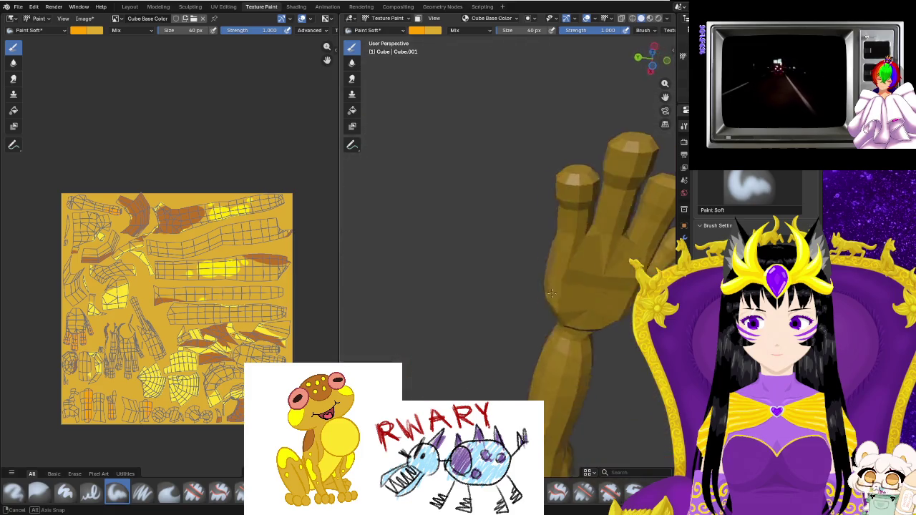
{"action": "mouse_move", "coordinate": [545, 263]}
{"action": "left_mouse_down"}
{"action": "mouse_move", "coordinate": [517, 192]}
{"action": "mouse_move", "coordinate": [609, 126]}
{"action": "left_mouse_up"}
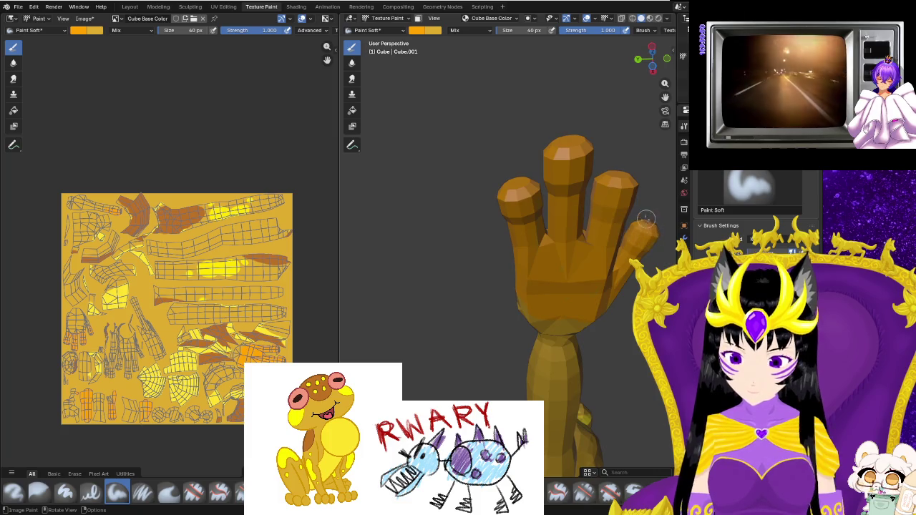
Orbit around the standing frog to inspect the orange hands and painted limbs.
{"action": "middle_click_drag", "start_coordinate": [597, 241], "coordinate": [610, 292]}
{"action": "mouse_move", "coordinate": [581, 397]}
{"action": "middle_mouse_down"}
{"action": "mouse_move", "coordinate": [477, 370]}
{"action": "mouse_move", "coordinate": [535, 370]}
{"action": "middle_mouse_up"}
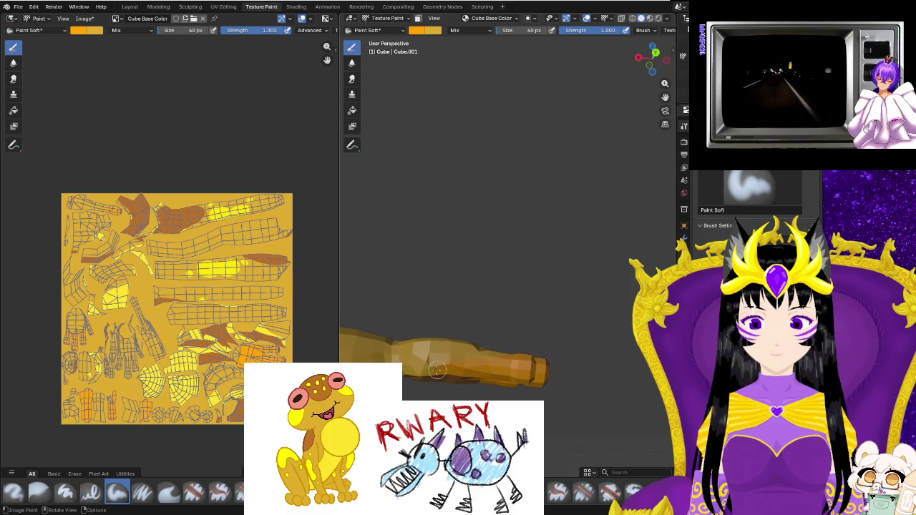
{"action": "mouse_move", "coordinate": [429, 391]}
{"action": "middle_mouse_down"}
{"action": "mouse_move", "coordinate": [433, 423]}
{"action": "mouse_move", "coordinate": [476, 381]}
{"action": "middle_mouse_up"}
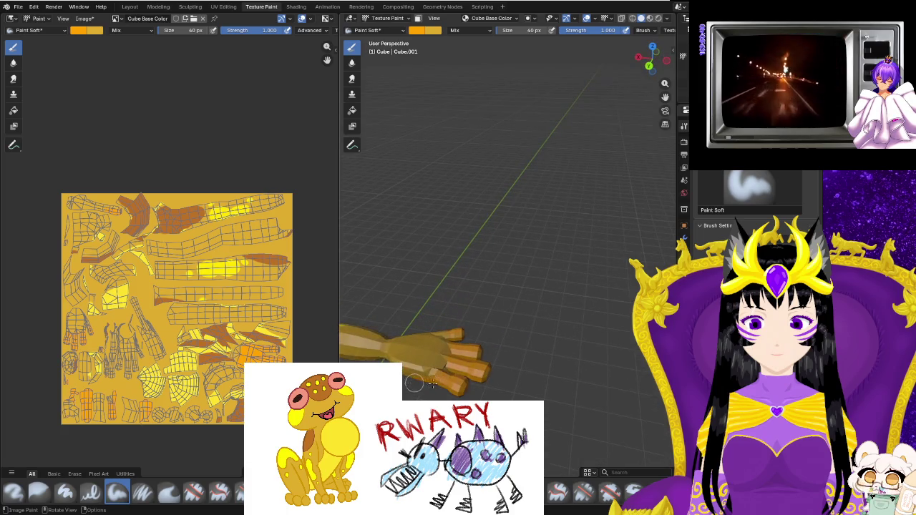
{"action": "middle_click_drag", "start_coordinate": [446, 393], "coordinate": [427, 331]}
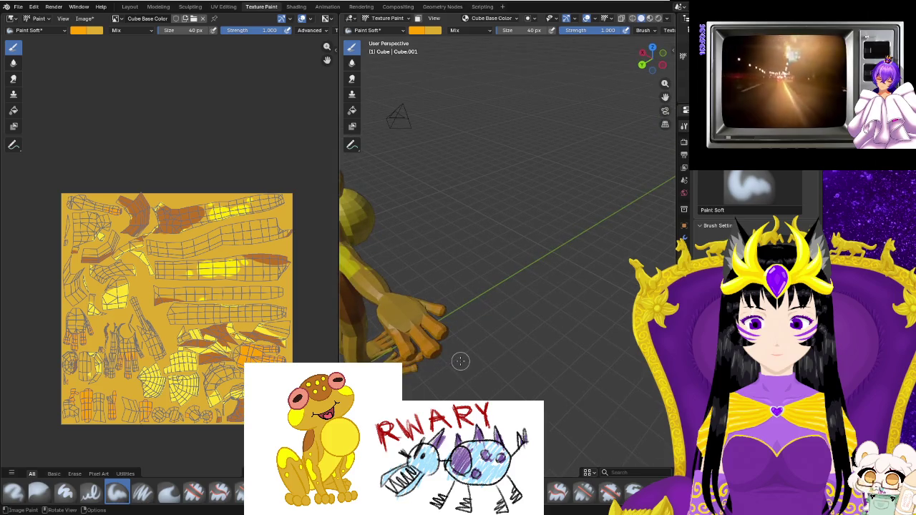
{"action": "mouse_move", "coordinate": [460, 362]}
{"action": "middle_mouse_down"}
{"action": "mouse_move", "coordinate": [415, 367]}
{"action": "mouse_move", "coordinate": [453, 352]}
{"action": "mouse_move", "coordinate": [400, 329]}
{"action": "mouse_move", "coordinate": [419, 253]}
{"action": "mouse_move", "coordinate": [465, 279]}
{"action": "mouse_move", "coordinate": [512, 284]}
{"action": "middle_mouse_up"}
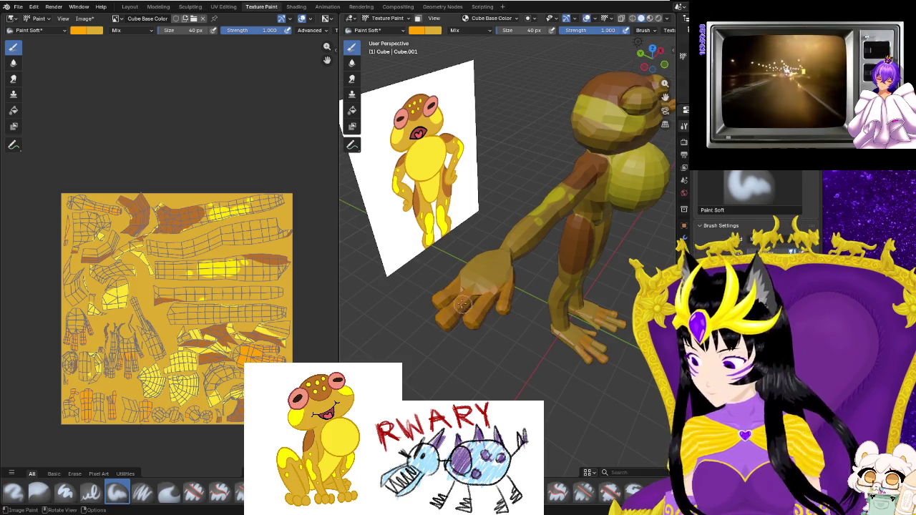
{"action": "mouse_move", "coordinate": [463, 304]}
{"action": "middle_mouse_down"}
{"action": "mouse_move", "coordinate": [474, 364]}
{"action": "mouse_move", "coordinate": [505, 333]}
{"action": "mouse_move", "coordinate": [551, 380]}
{"action": "mouse_move", "coordinate": [424, 367]}
{"action": "mouse_move", "coordinate": [448, 378]}
{"action": "mouse_move", "coordinate": [520, 357]}
{"action": "middle_mouse_up"}
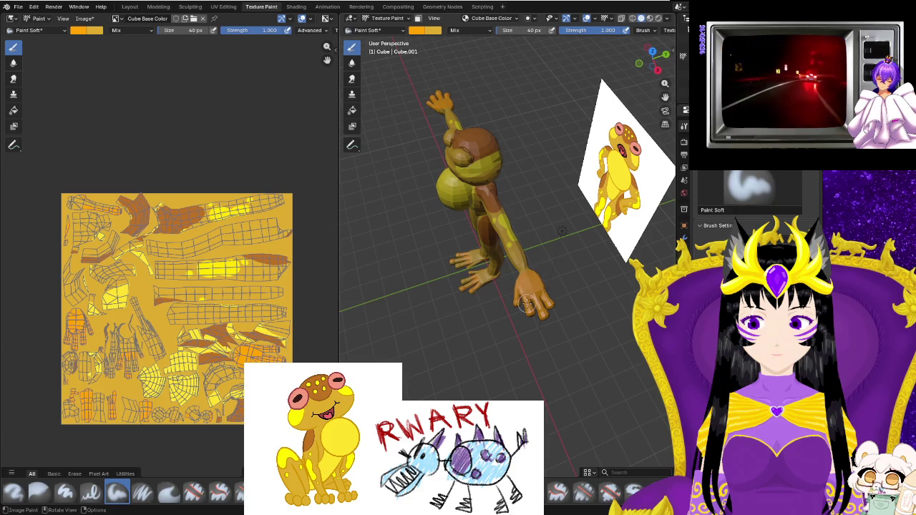
{"action": "mouse_move", "coordinate": [534, 325]}
{"action": "middle_mouse_down"}
{"action": "mouse_move", "coordinate": [558, 268]}
{"action": "mouse_move", "coordinate": [523, 283]}
{"action": "mouse_move", "coordinate": [582, 374]}
{"action": "mouse_move", "coordinate": [476, 344]}
{"action": "mouse_move", "coordinate": [470, 272]}
{"action": "mouse_move", "coordinate": [493, 382]}
{"action": "mouse_move", "coordinate": [529, 336]}
{"action": "mouse_move", "coordinate": [528, 203]}
{"action": "mouse_move", "coordinate": [542, 313]}
{"action": "mouse_move", "coordinate": [501, 343]}
{"action": "mouse_move", "coordinate": [524, 343]}
{"action": "mouse_move", "coordinate": [494, 301]}
{"action": "mouse_move", "coordinate": [433, 397]}
{"action": "mouse_move", "coordinate": [491, 303]}
{"action": "middle_mouse_up"}
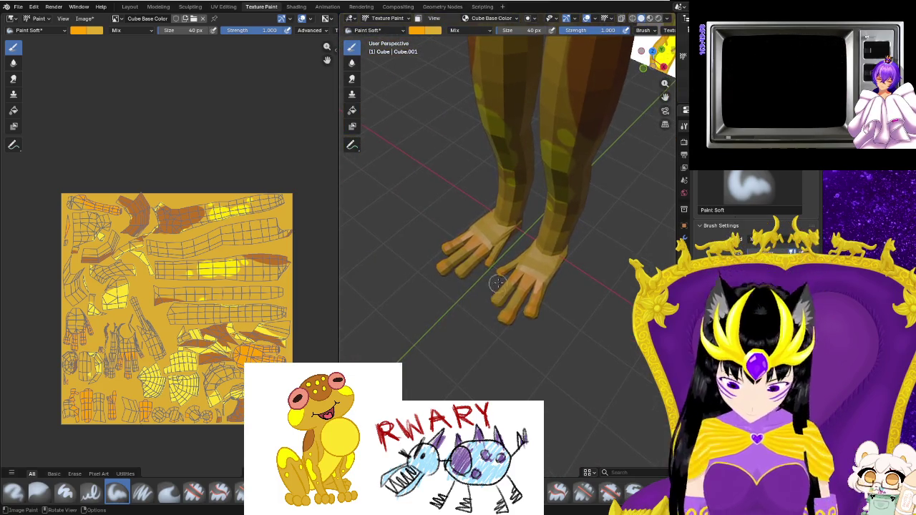